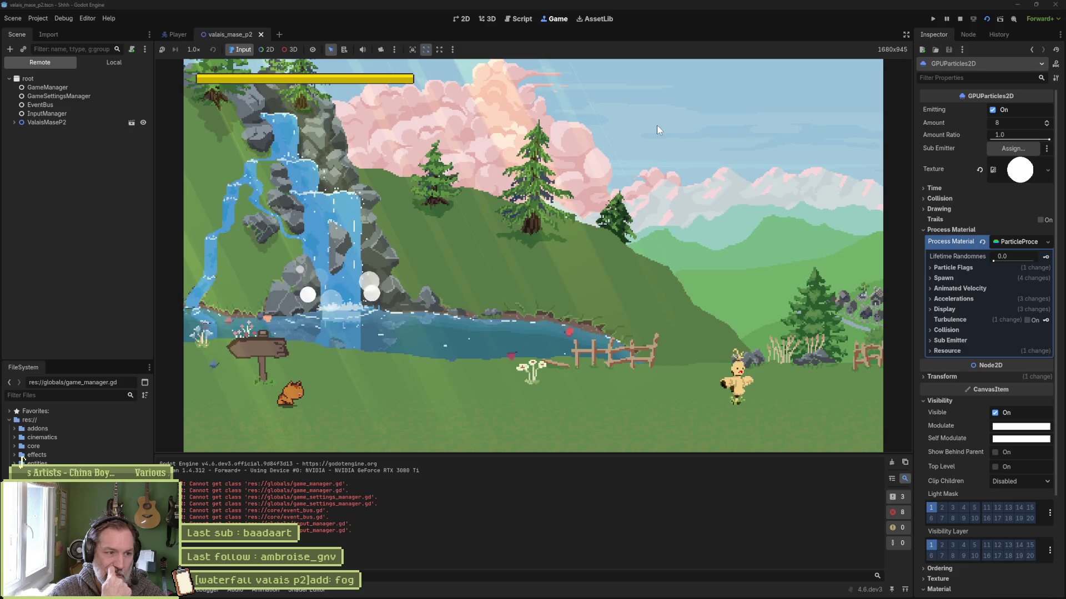
Stop the game with F8 and duplicate the waterfall's GPUParticles2D splash emitter.
key(F8)
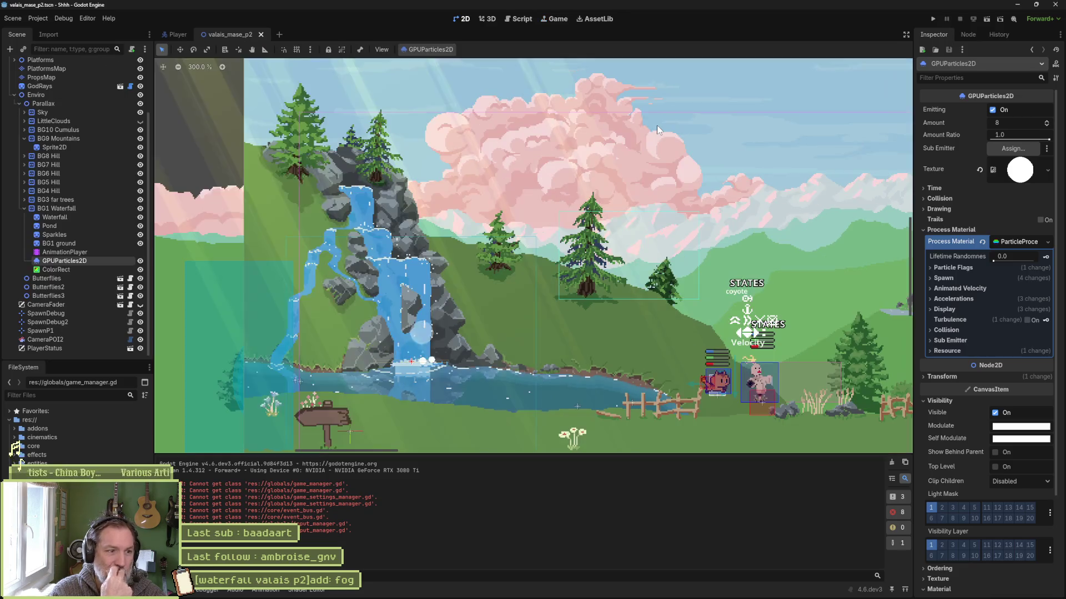
click(69, 253)
click(75, 261)
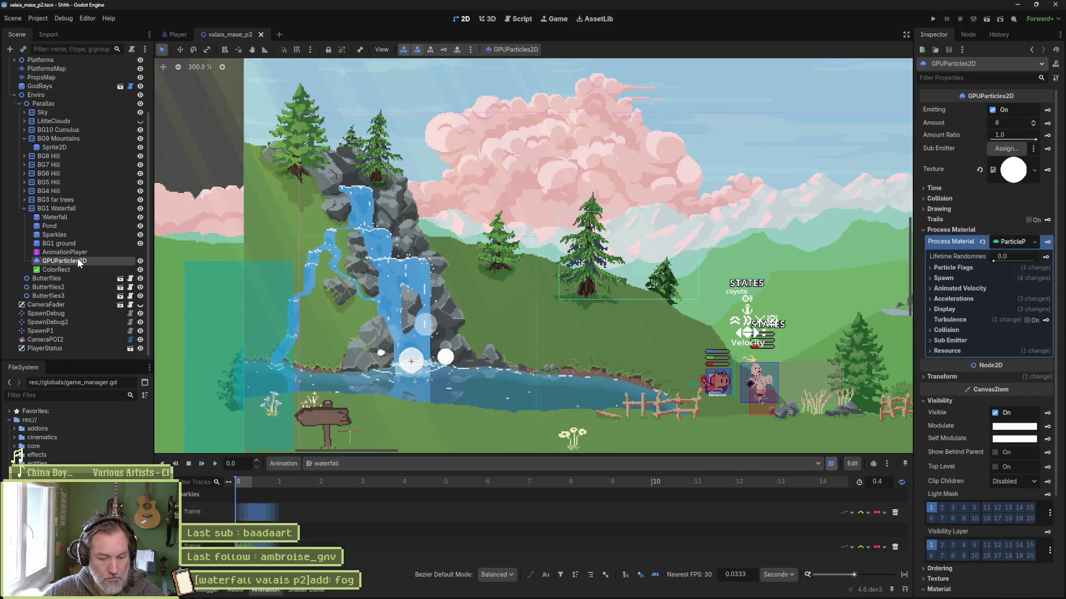
key(ctrl+d)
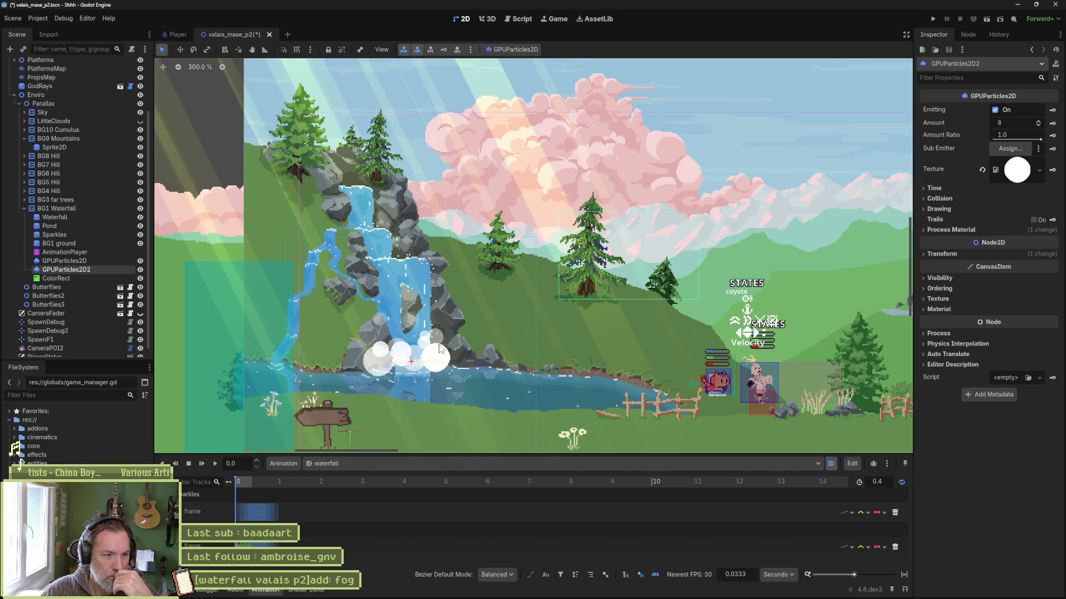
Bring the step noise image up in Aseprite and reposition it in view.
mouse_move(562, 594)
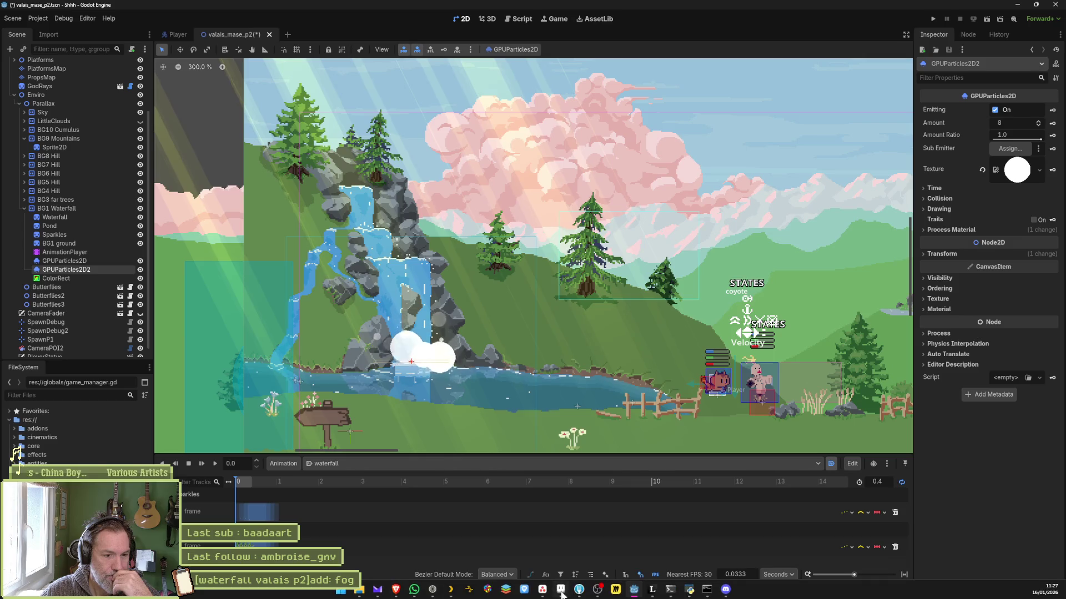
mouse_move(652, 593)
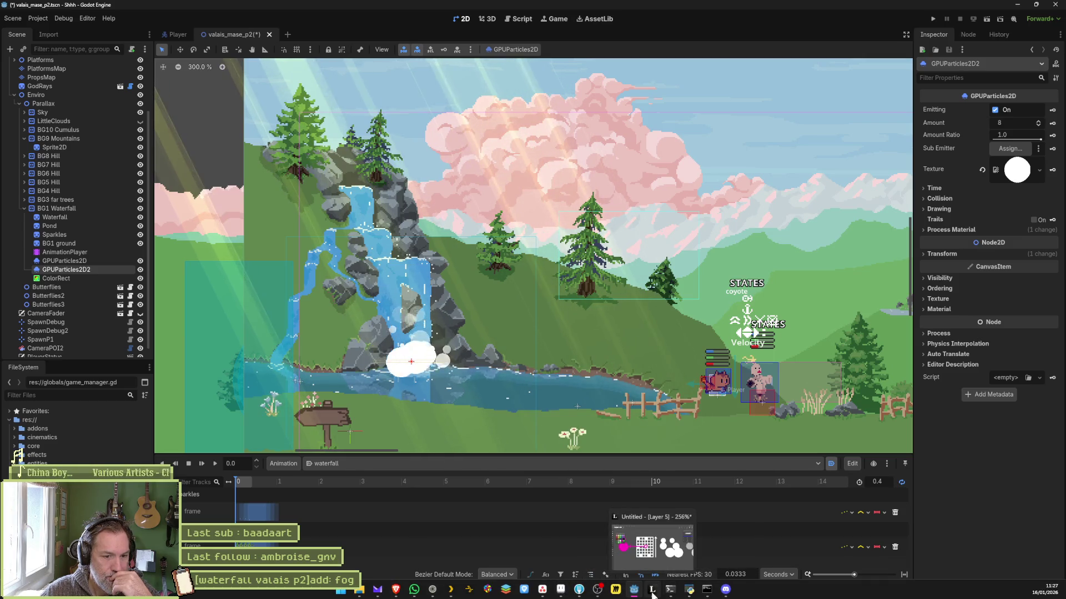
click(560, 589)
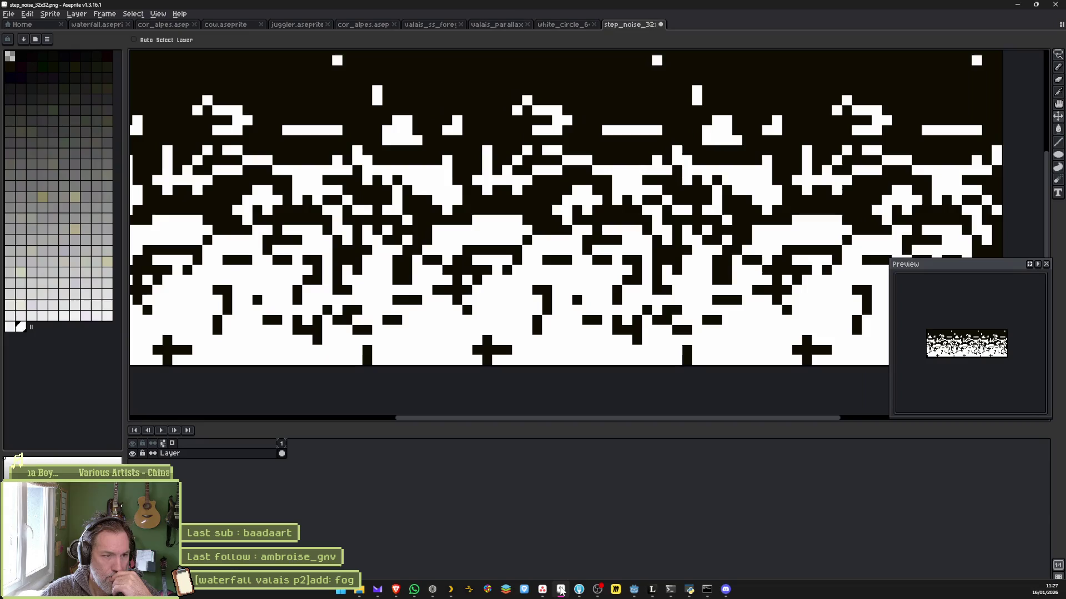
drag(519, 200, 528, 246)
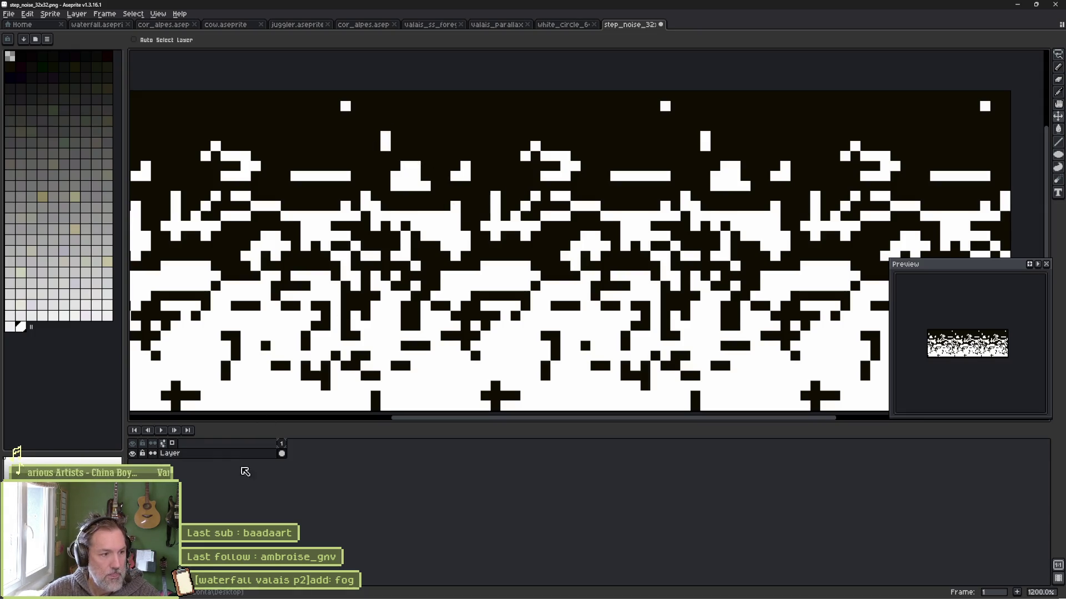
Add a new layer and paint a wide white blob along the top with a 5px white pencil.
key(shift+n)
key(b)
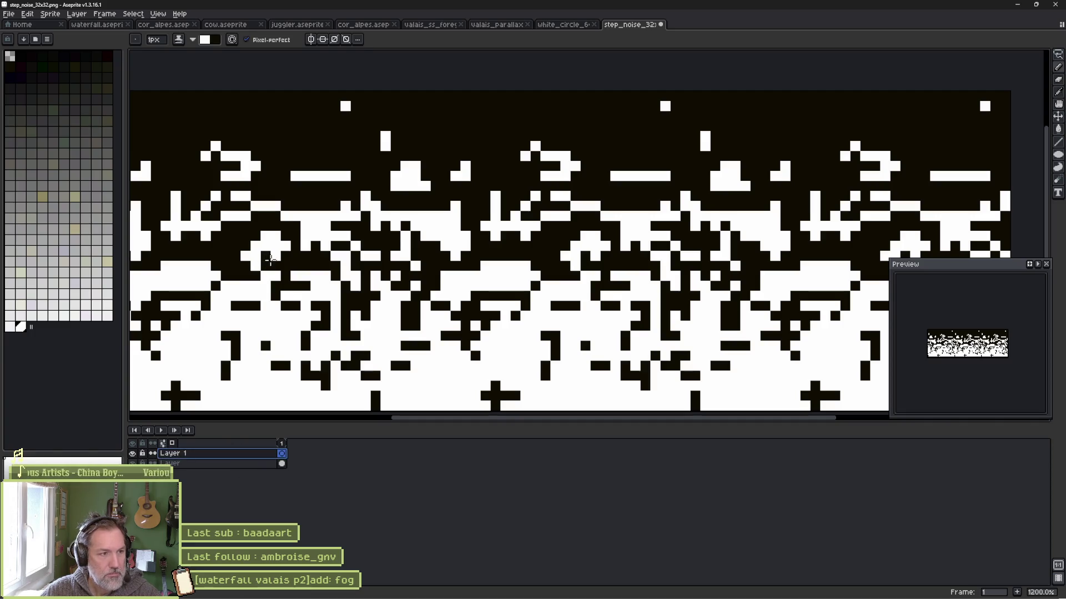
click(21, 327)
key(plus)
key(plus)
key(plus)
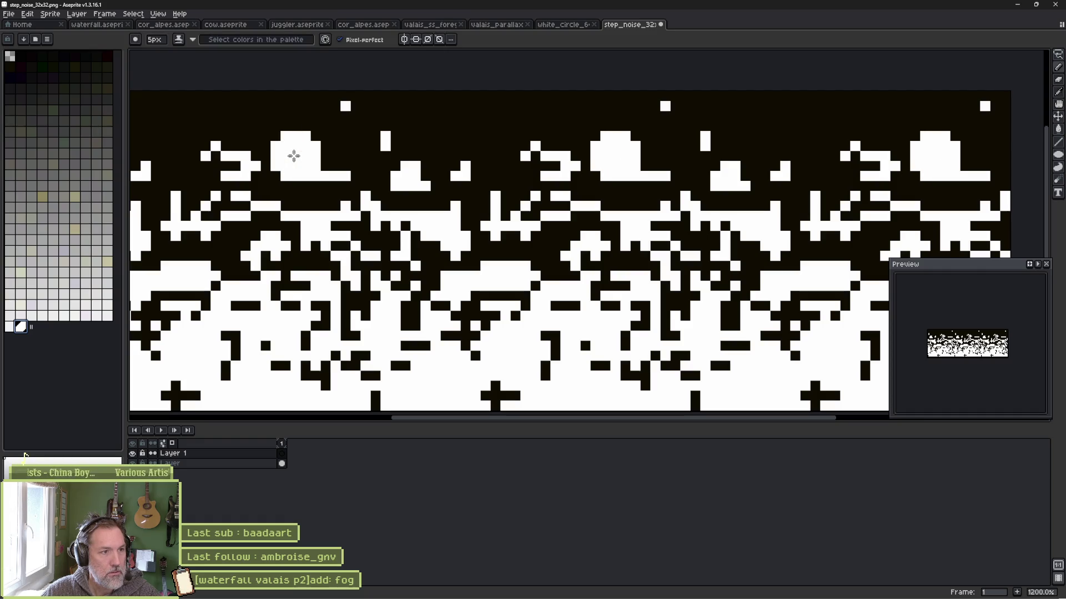
drag(297, 174, 361, 174)
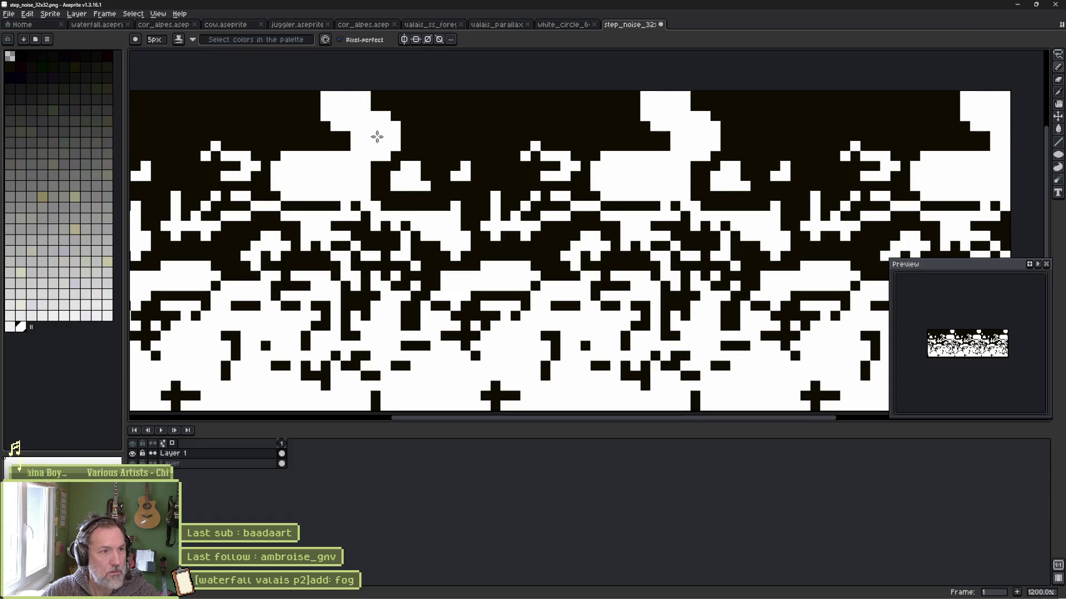
click(225, 457)
Lower Layer 1's opacity to about 41% and paint grey fog strokes across the upper tile.
double_click(225, 457)
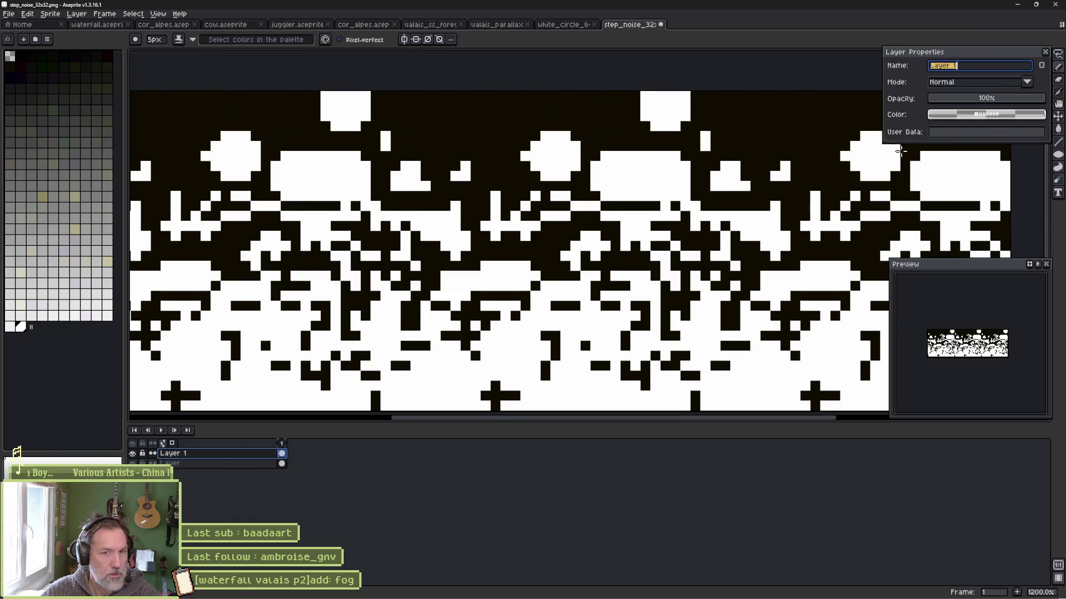
click(985, 98)
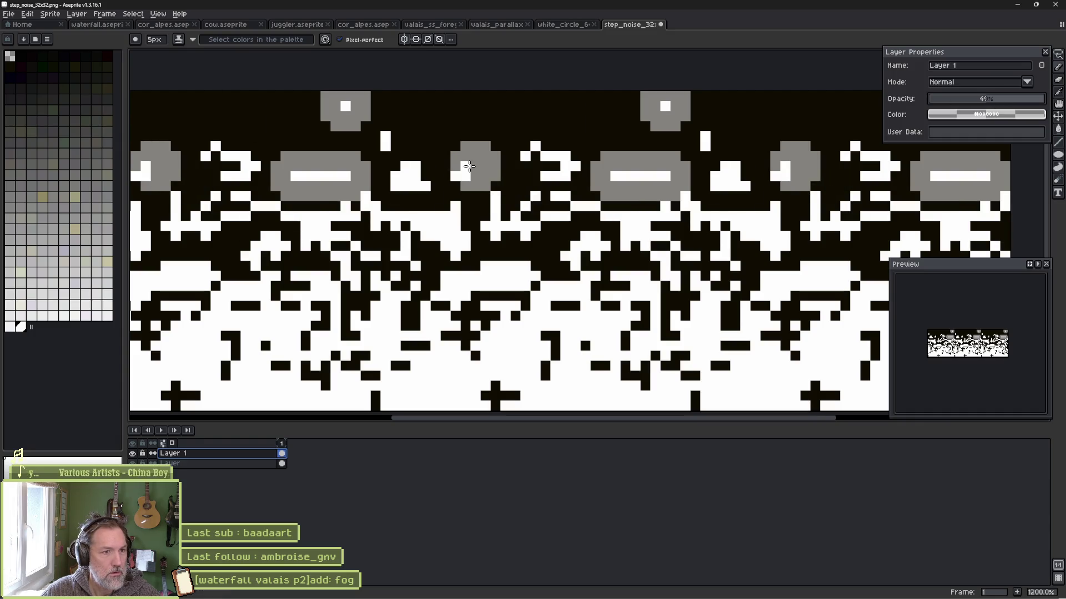
mouse_move(464, 176)
mouse_down()
mouse_move(408, 165)
mouse_move(389, 186)
mouse_move(395, 200)
mouse_move(405, 185)
mouse_move(387, 139)
mouse_up()
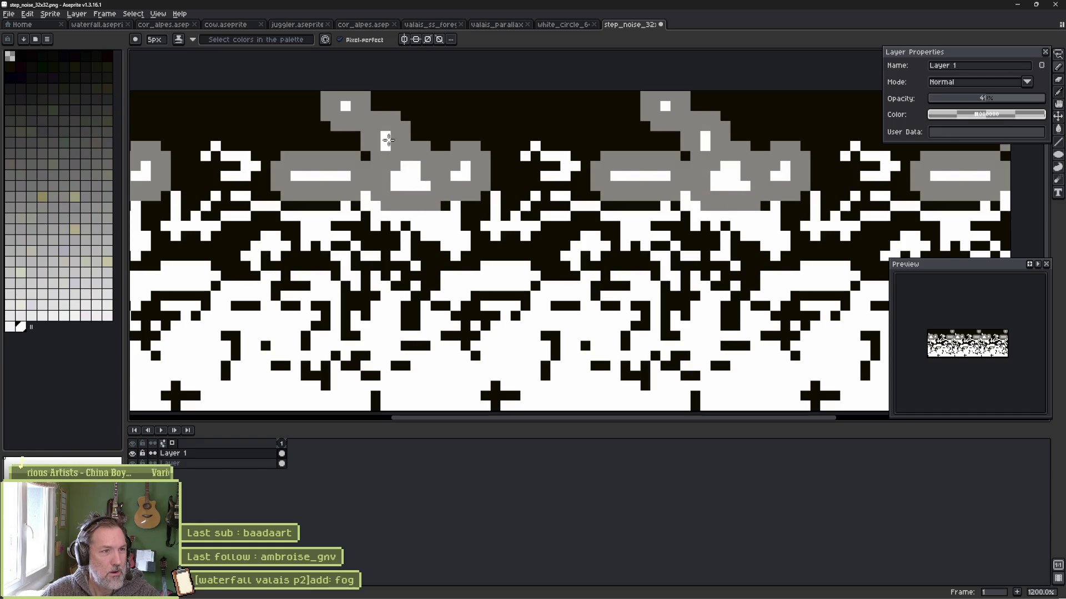
mouse_move(515, 156)
mouse_down()
mouse_move(574, 142)
mouse_move(555, 183)
mouse_move(572, 165)
mouse_move(537, 195)
mouse_move(577, 193)
mouse_move(580, 219)
mouse_move(594, 207)
mouse_move(505, 194)
mouse_move(480, 211)
mouse_move(480, 230)
mouse_move(493, 222)
mouse_move(493, 237)
mouse_move(538, 235)
mouse_move(525, 233)
mouse_move(597, 253)
mouse_move(569, 256)
mouse_move(605, 245)
mouse_move(594, 245)
mouse_move(611, 228)
mouse_move(577, 249)
mouse_move(603, 302)
mouse_move(533, 291)
mouse_up()
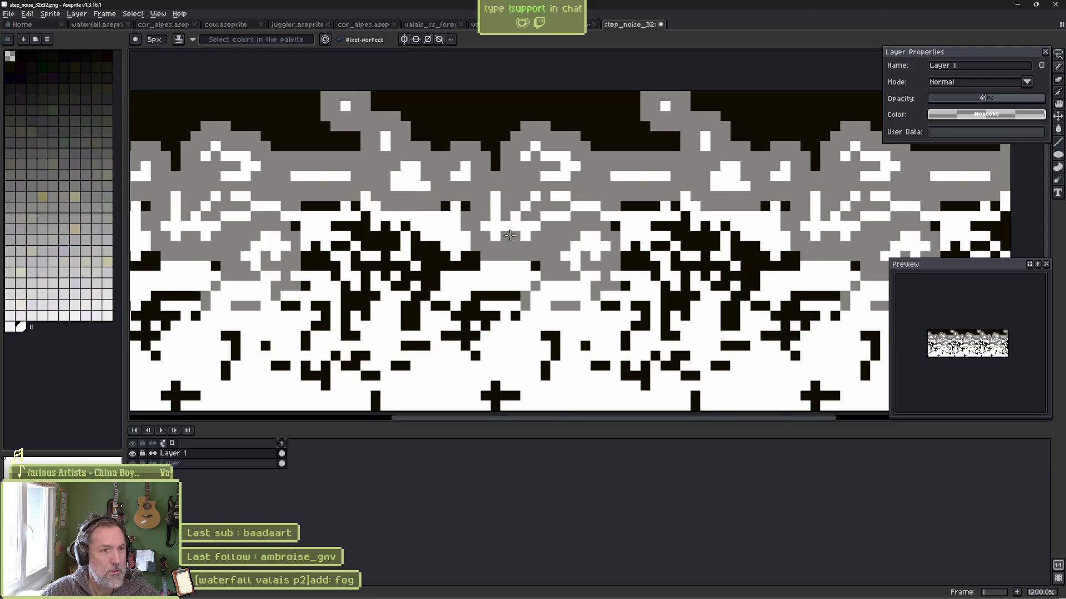
scroll(510, 236, down, 3)
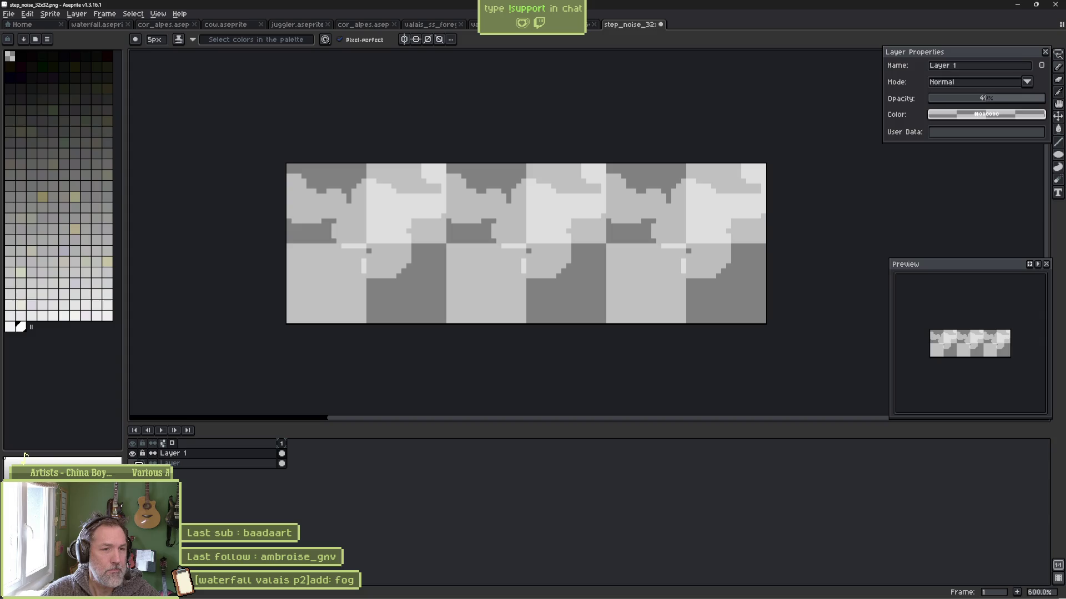
key(ctrl+z)
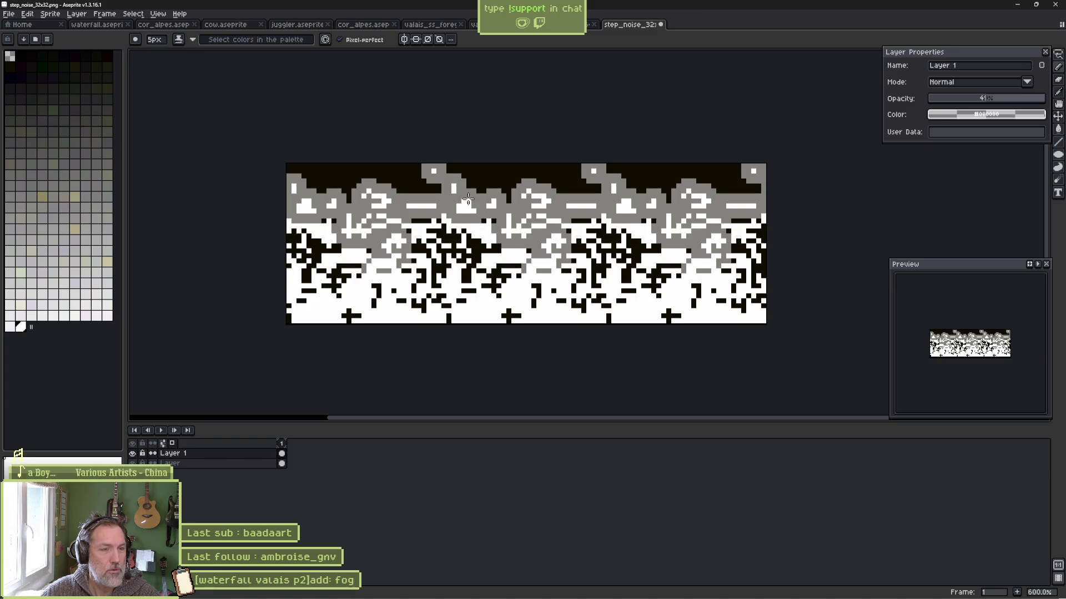
Add Layer 2 with a 3px brush and 58% opacity.
key(shift+n)
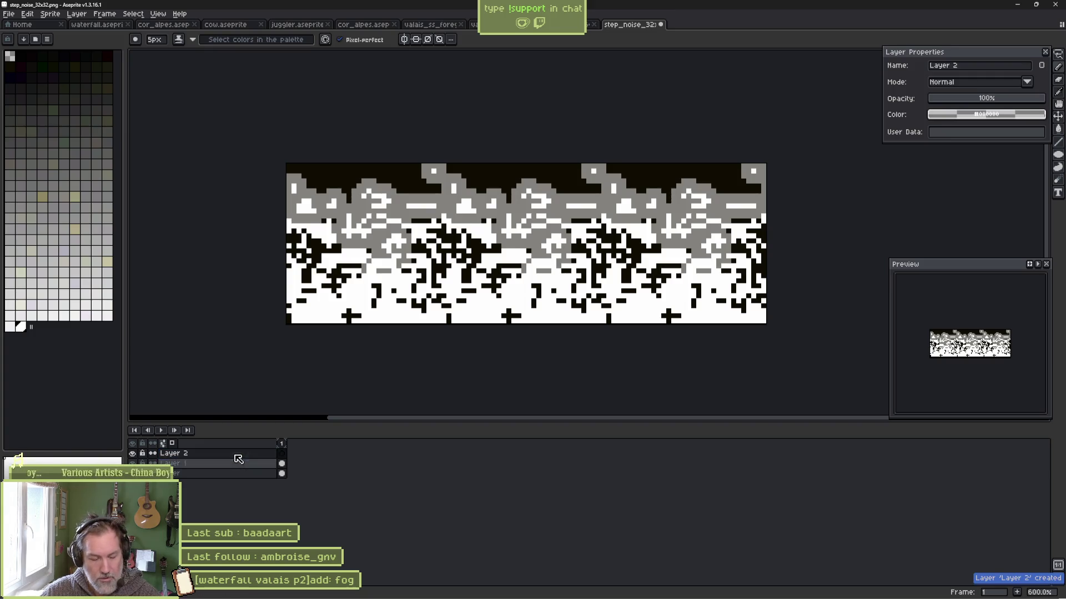
scroll(332, 221, up, 1)
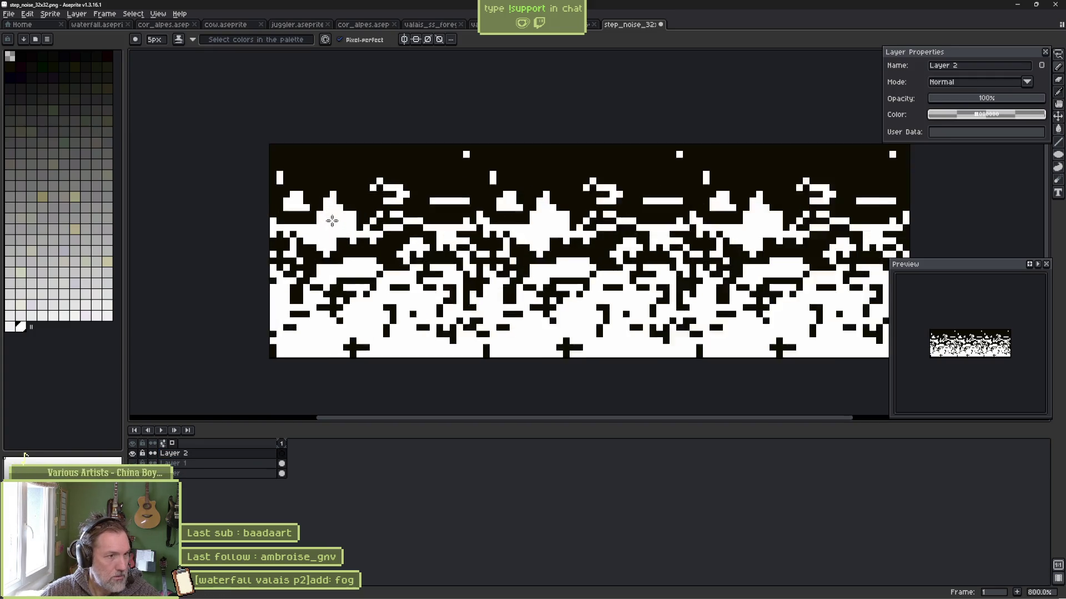
scroll(332, 221, up, 2)
key(minus)
key(minus)
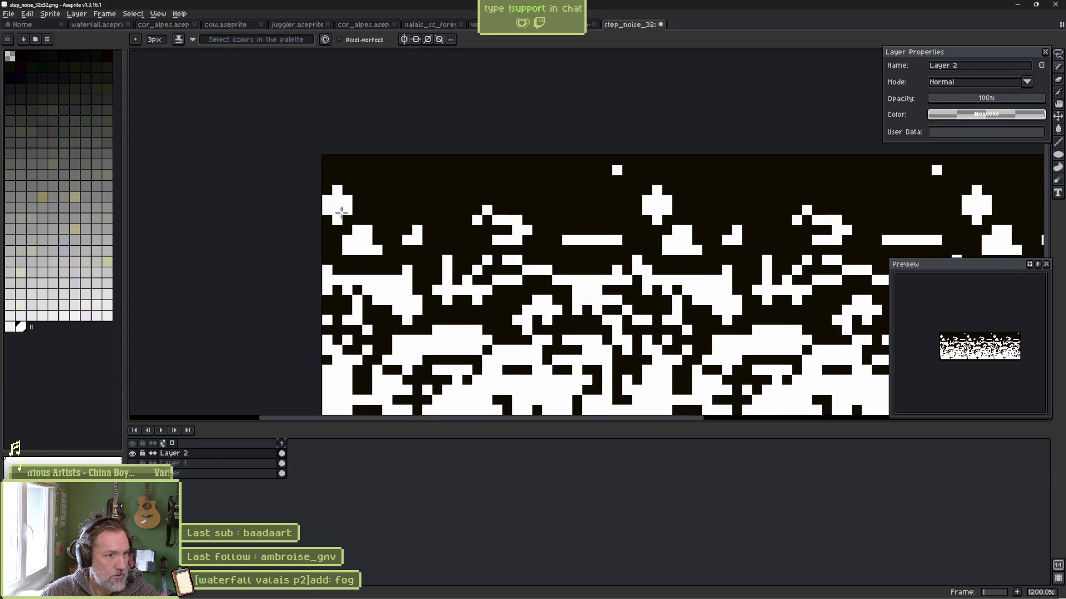
click(997, 100)
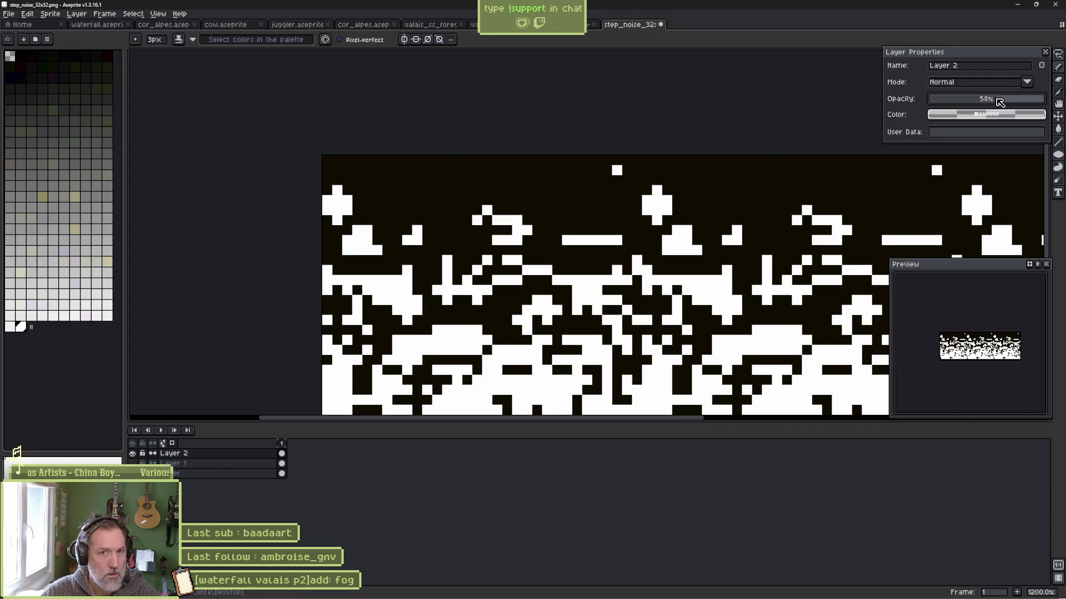
Paint grey pixels around the bar, the top dot and the middle of the tile.
mouse_move(335, 189)
mouse_down()
mouse_move(377, 243)
mouse_move(347, 258)
mouse_move(383, 256)
mouse_move(415, 229)
mouse_move(487, 206)
mouse_move(525, 230)
mouse_move(497, 247)
mouse_move(616, 240)
mouse_up()
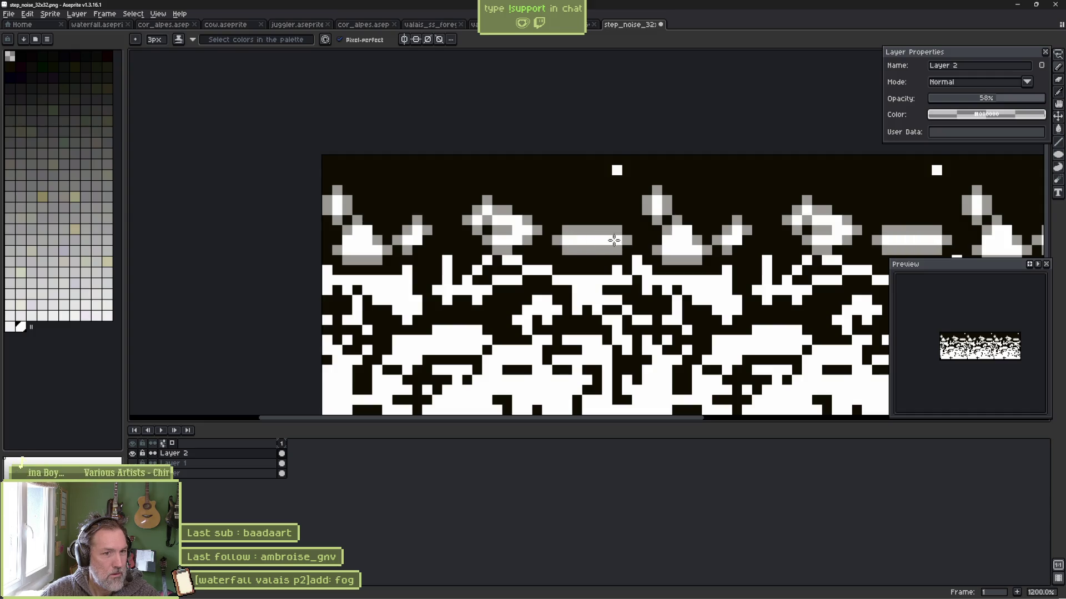
mouse_move(616, 186)
mouse_down()
mouse_move(615, 167)
mouse_move(624, 175)
mouse_up()
mouse_move(452, 250)
mouse_down()
mouse_move(447, 311)
mouse_move(438, 280)
mouse_up()
key(v)
key(b)
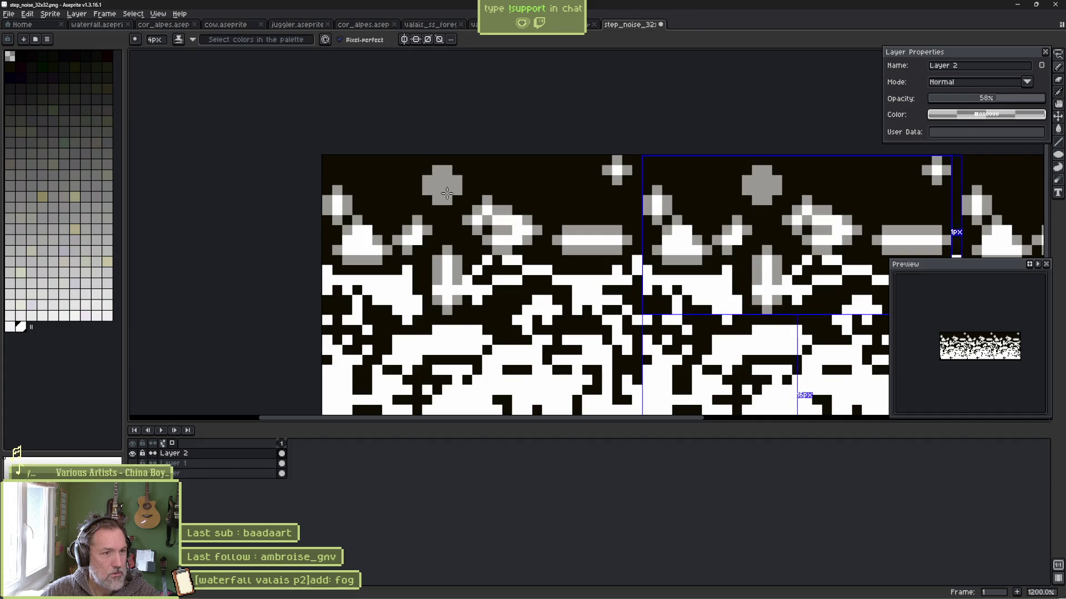
mouse_move(391, 252)
mouse_down()
mouse_move(409, 272)
mouse_move(352, 281)
mouse_move(328, 267)
mouse_move(333, 286)
mouse_move(362, 278)
mouse_move(407, 319)
mouse_move(328, 318)
mouse_move(342, 369)
mouse_move(355, 338)
mouse_up()
Turn four black pixel blocks grey, restore Layer 2 to 100% opacity, and return to Godot.
click(393, 340)
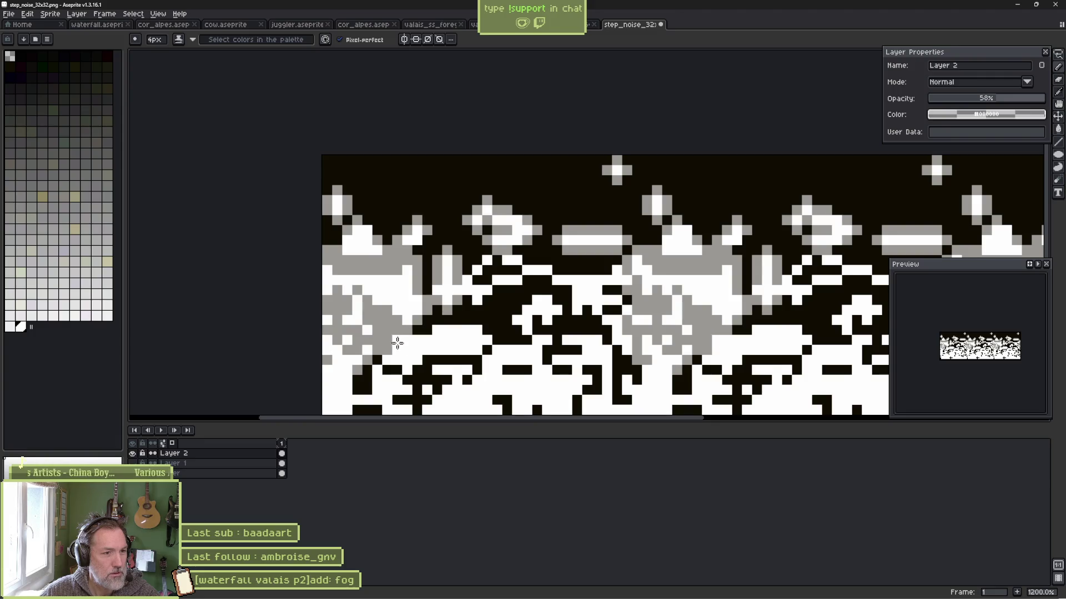
click(436, 361)
click(466, 315)
click(522, 370)
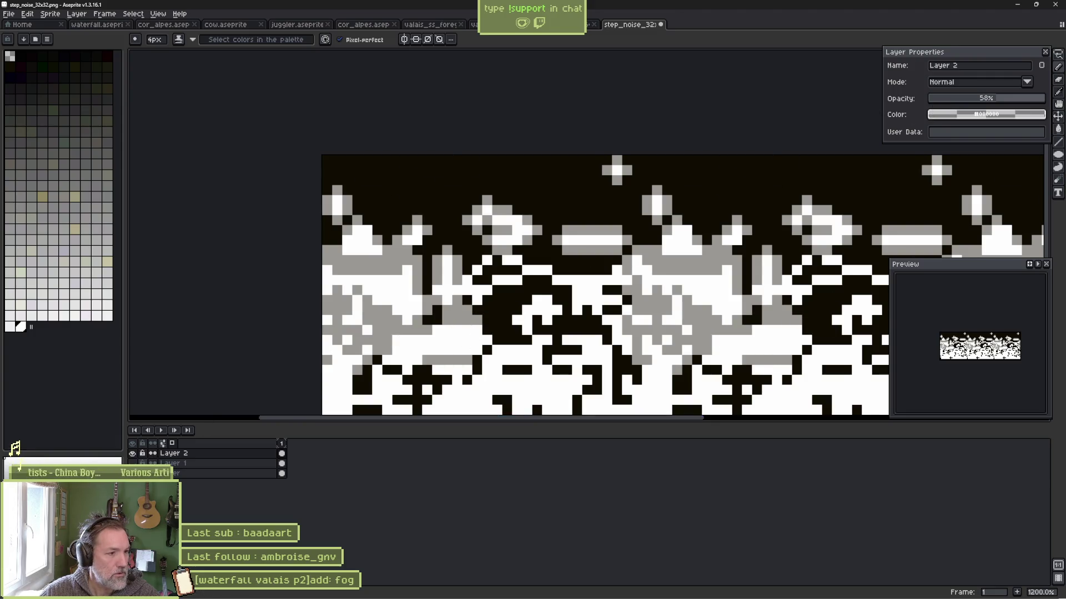
mouse_move(509, 218)
mouse_down()
mouse_move(622, 265)
mouse_move(583, 255)
mouse_up()
scroll(622, 265, down, 2)
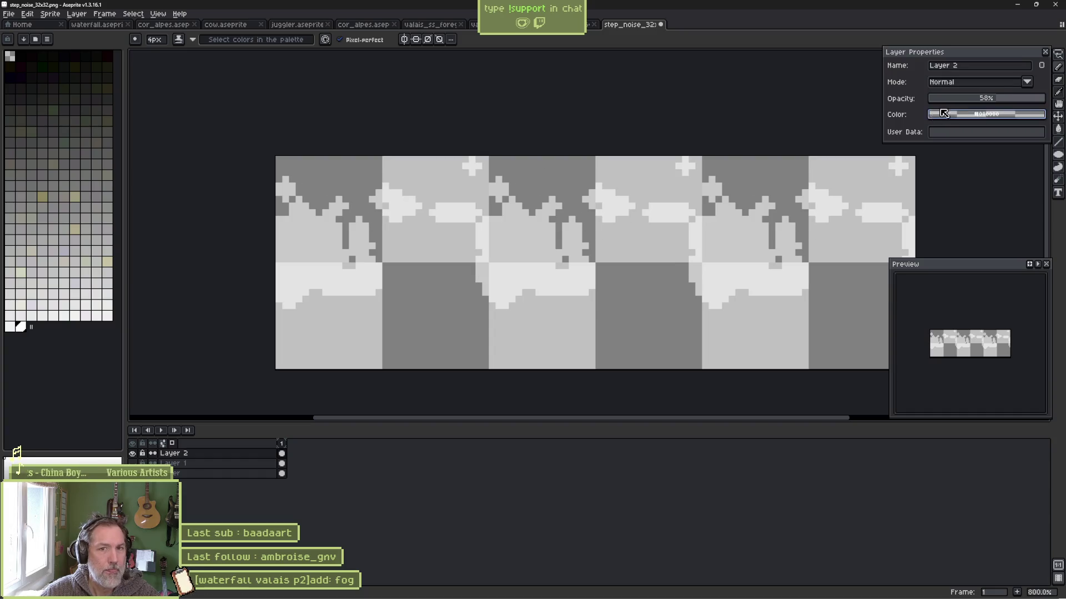
drag(996, 99, 1045, 98)
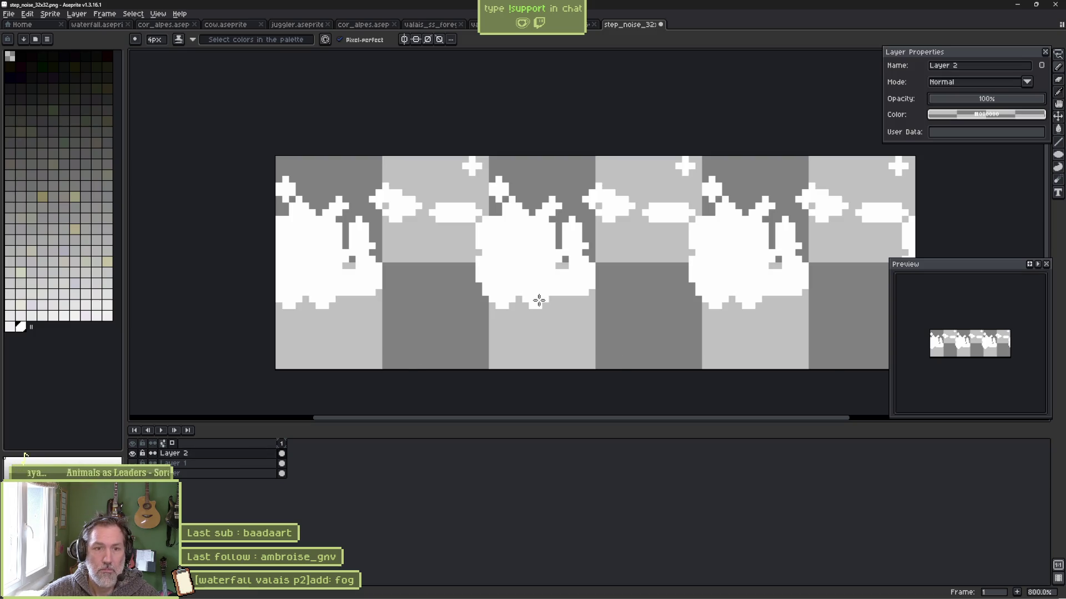
click(1018, 4)
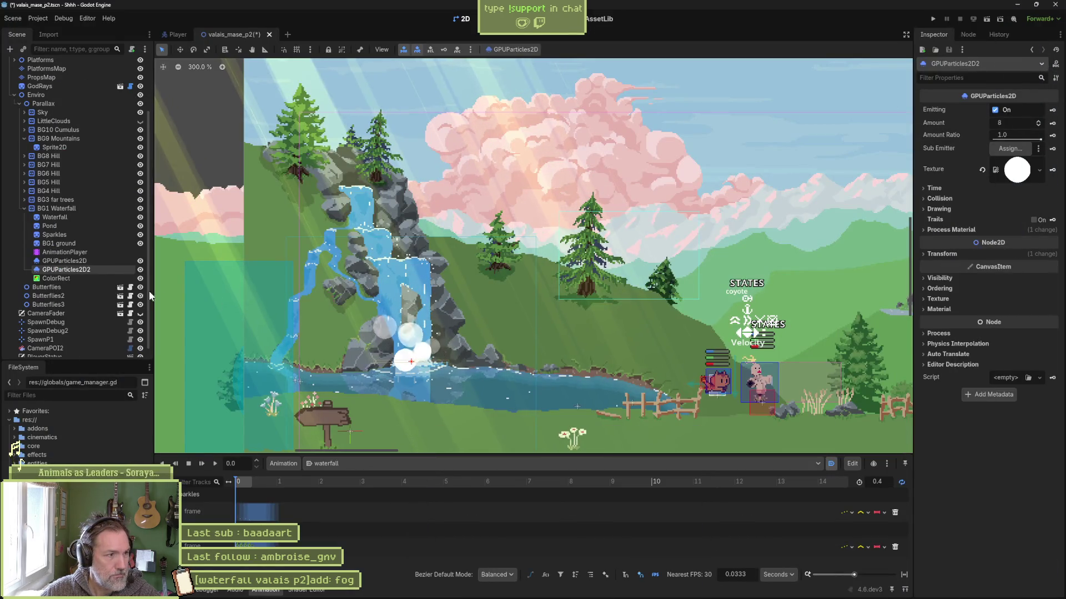
Hide both splash particle emitters and select the Pond sprite to inspect it.
ctrl+click(72, 261)
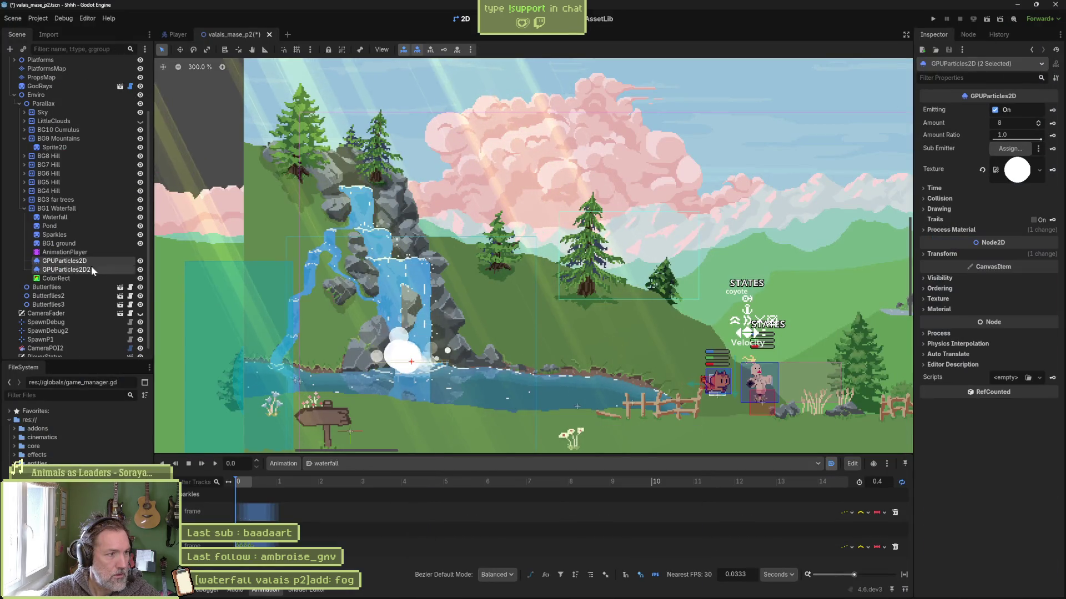
click(140, 270)
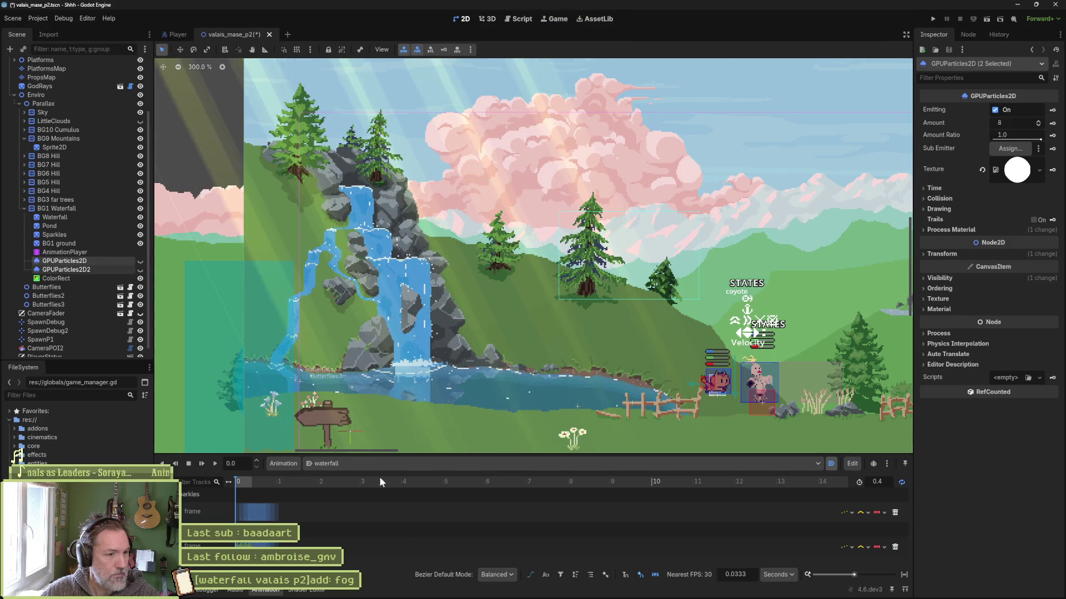
click(138, 265)
click(142, 261)
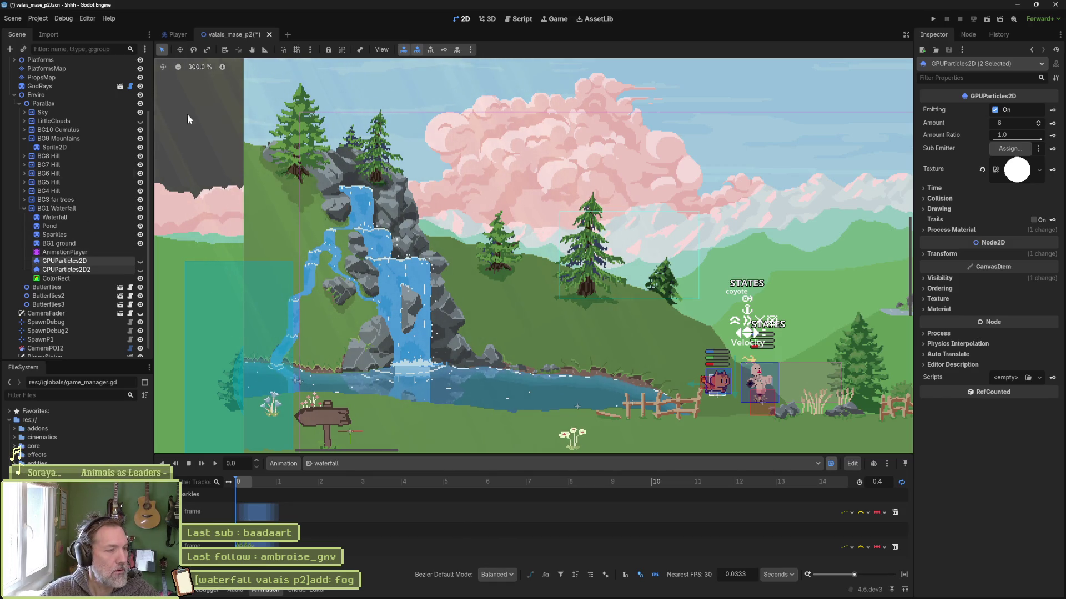
click(67, 225)
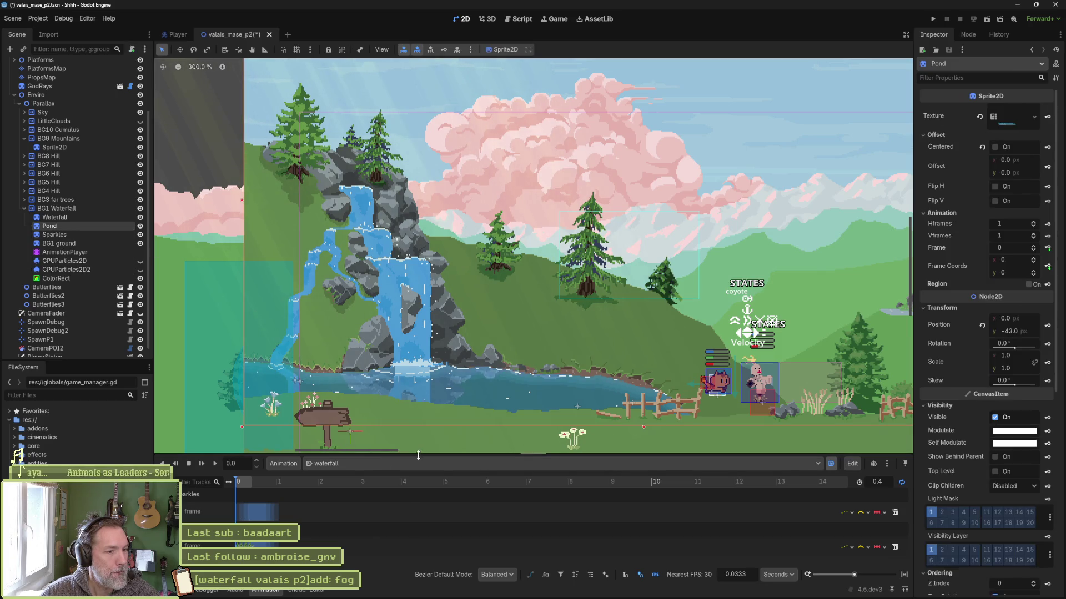
Show the fog shader code in an enlarged Shader Editor and select the fog ColorRect.
click(307, 590)
drag(451, 454, 471, 294)
scroll(476, 83, down, 2)
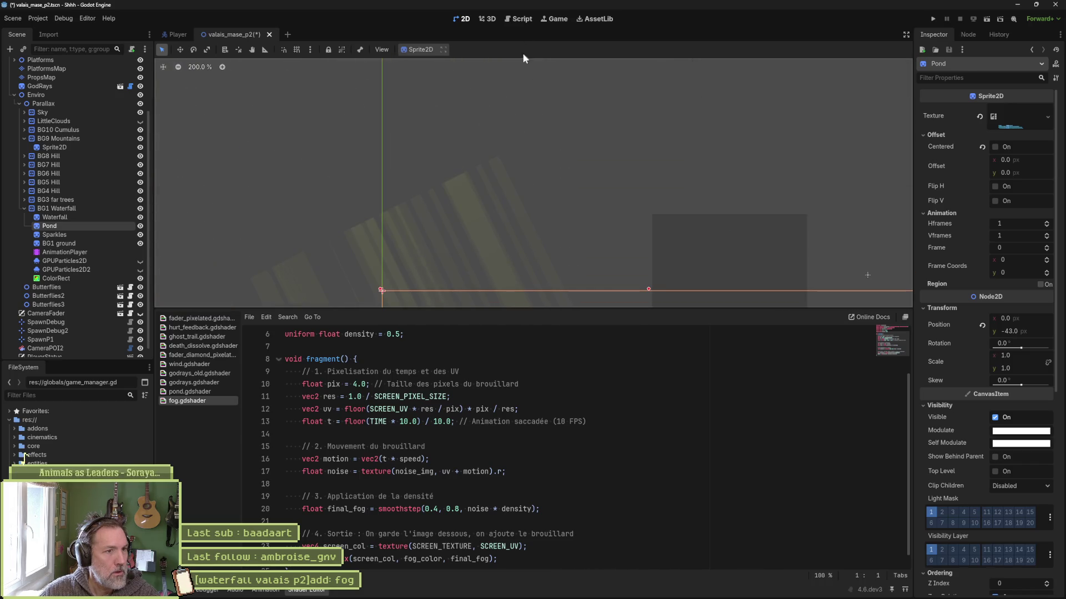
scroll(578, 135, up, 2)
drag(662, 197, 549, 189)
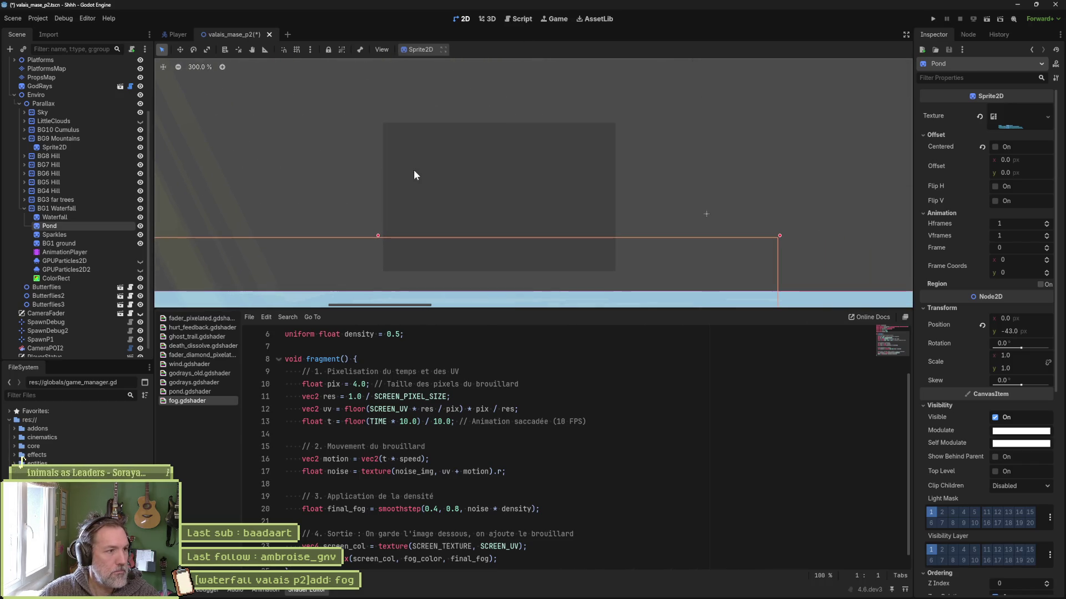
click(433, 176)
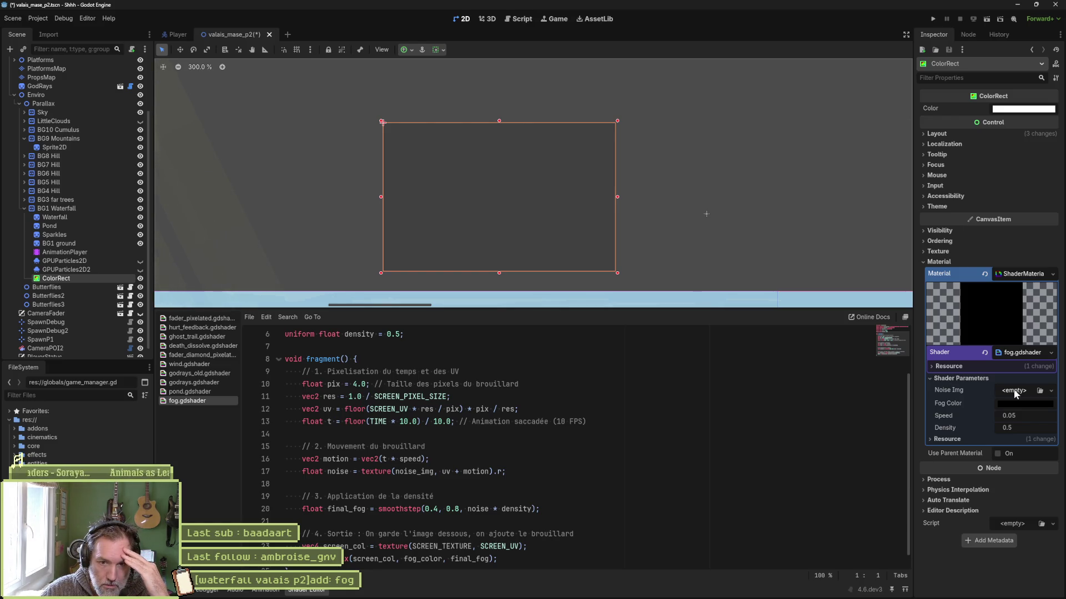
Give Noise Img a new NoiseTexture2D with mipmaps off and a new FastNoiseLite source.
click(1050, 392)
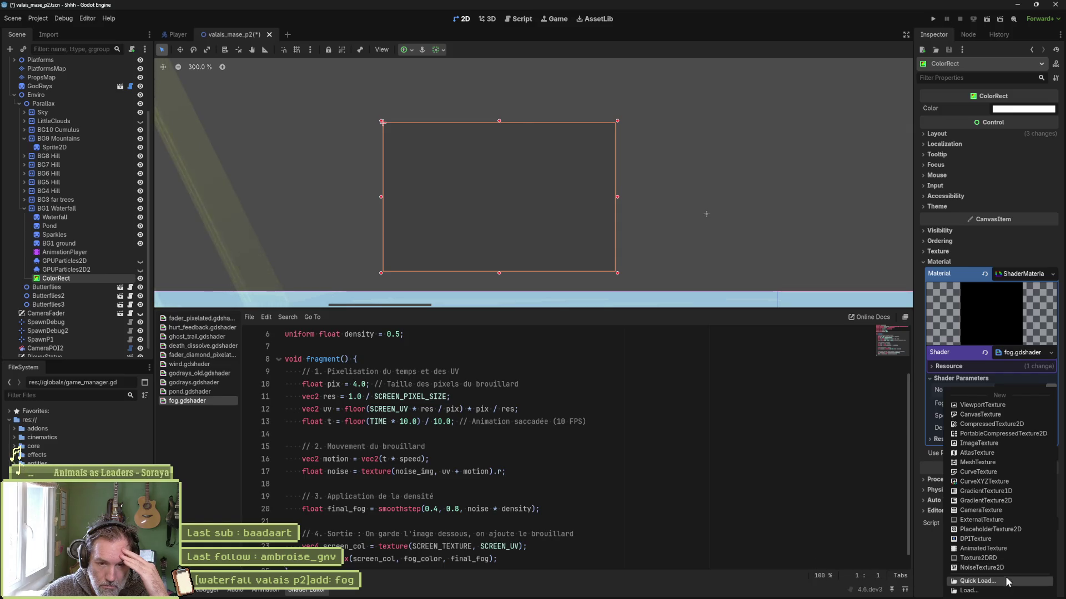
click(1001, 567)
click(1023, 392)
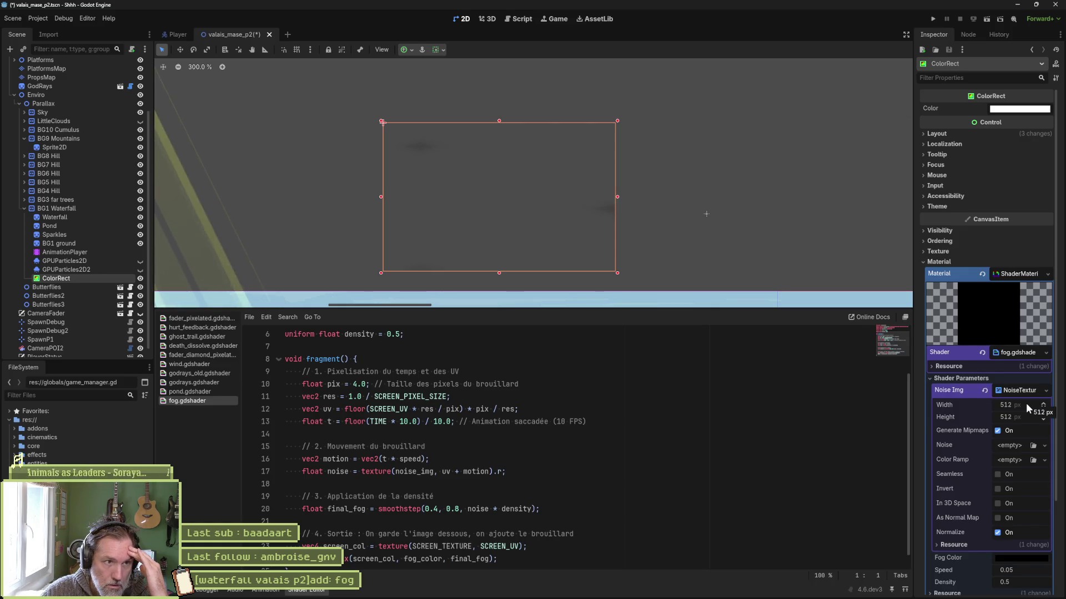
click(997, 432)
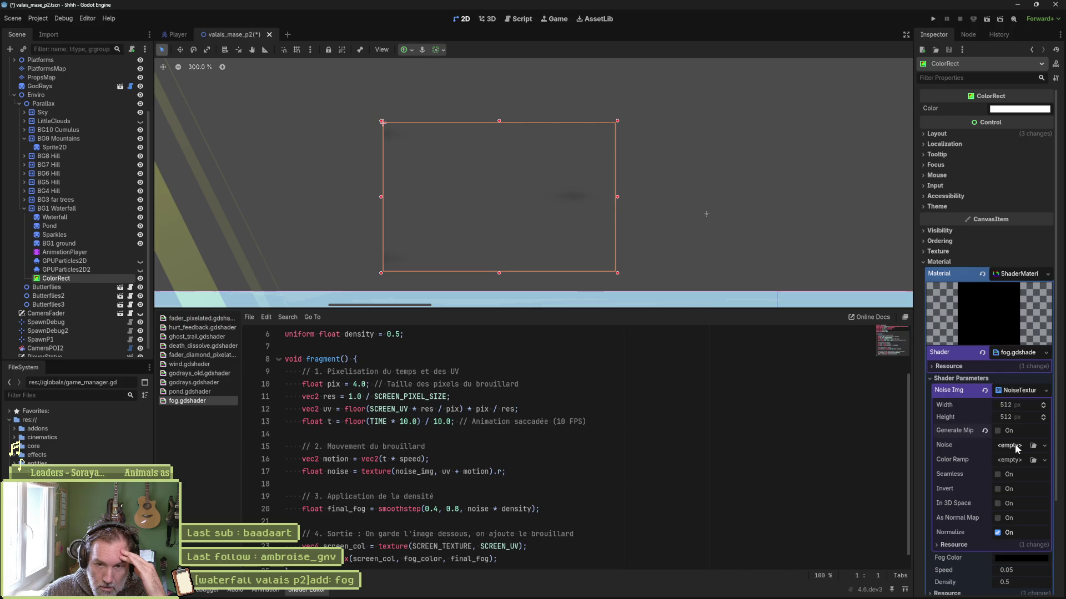
click(1015, 444)
click(1024, 470)
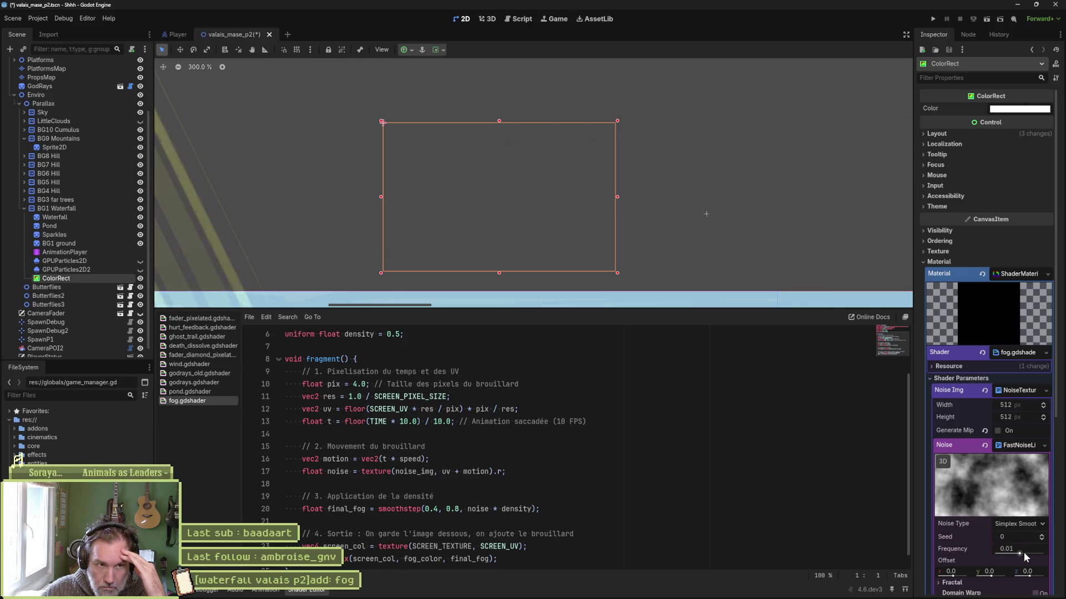
mouse_move(1024, 552)
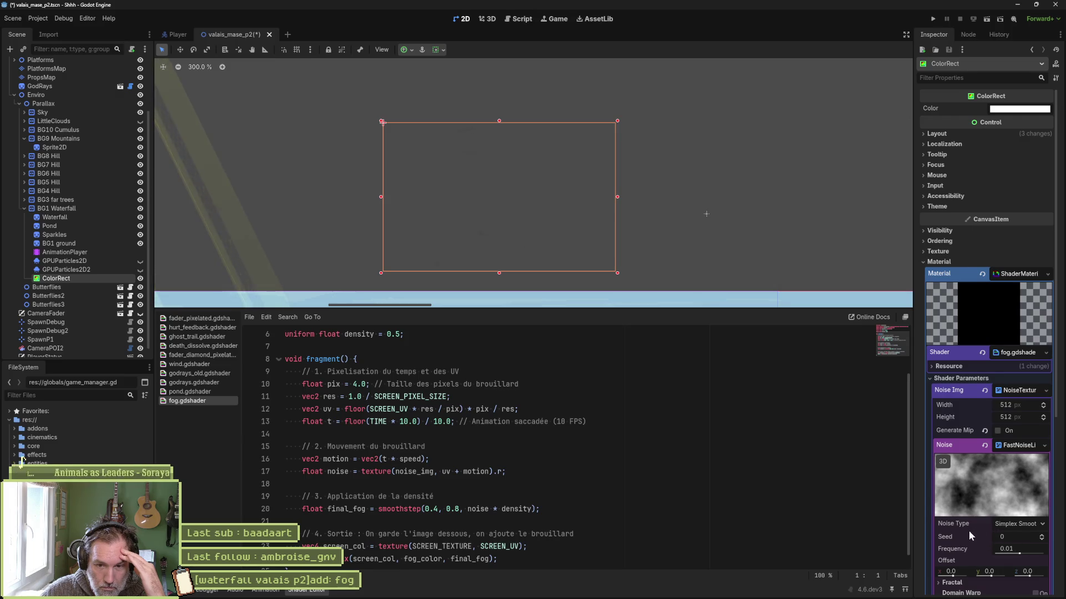
scroll(968, 527, down, 2)
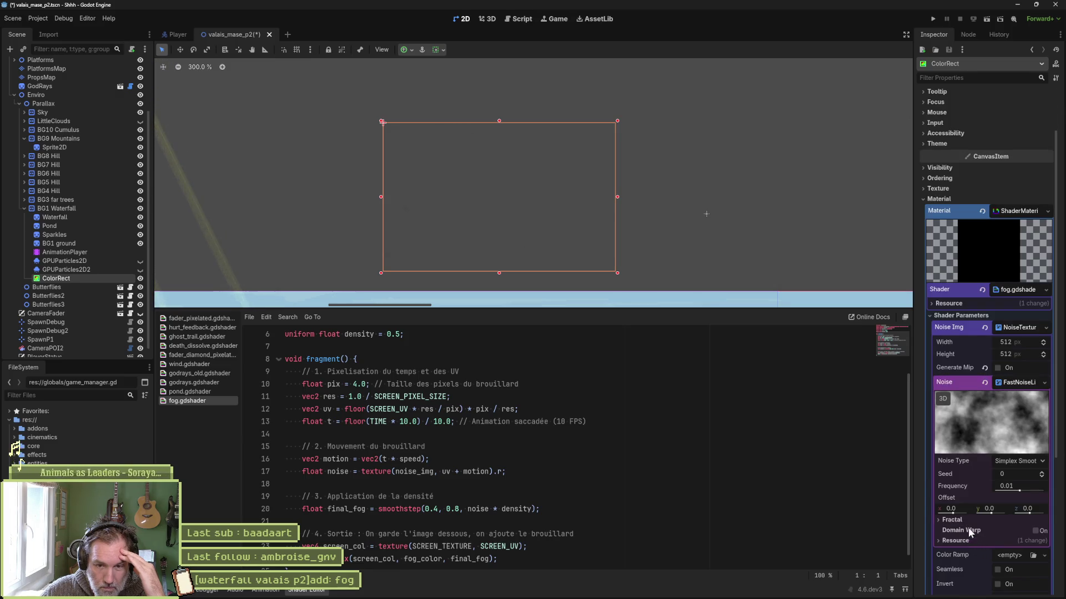
Bring the step_noise_32x32.png image in Aseprite back to the front.
mouse_move(1001, 487)
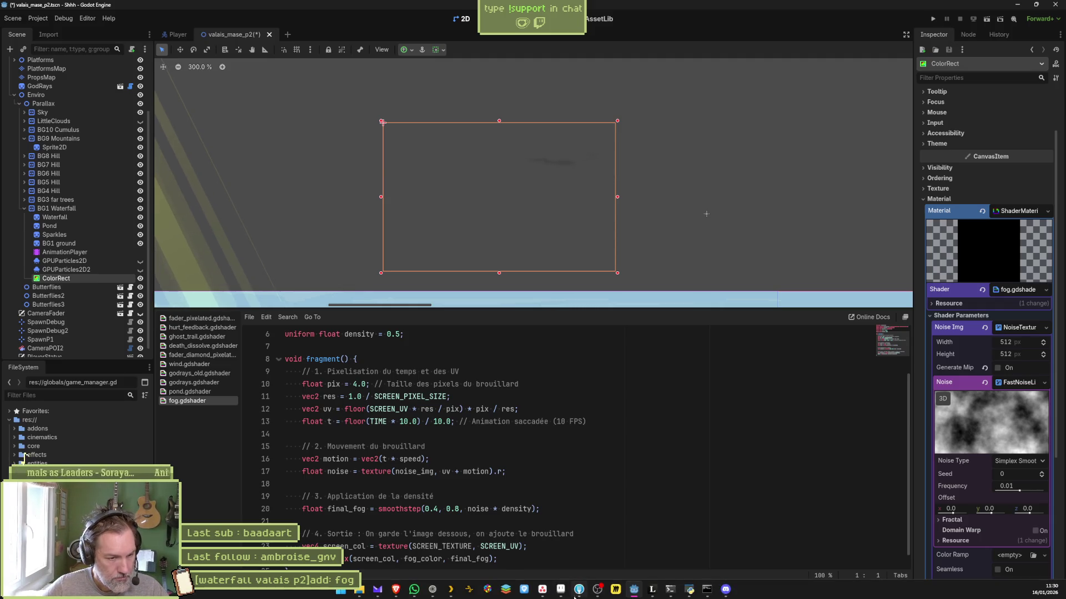
click(561, 594)
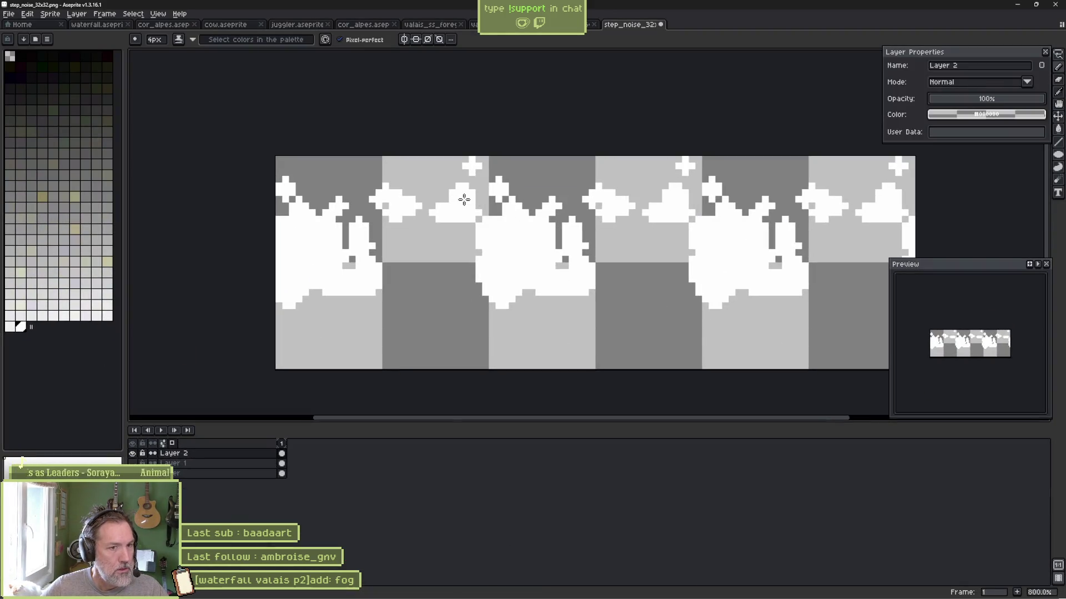
Hide Layer 2, then save as step_noise_32x32.png in the project's effects\sprites folder.
click(133, 454)
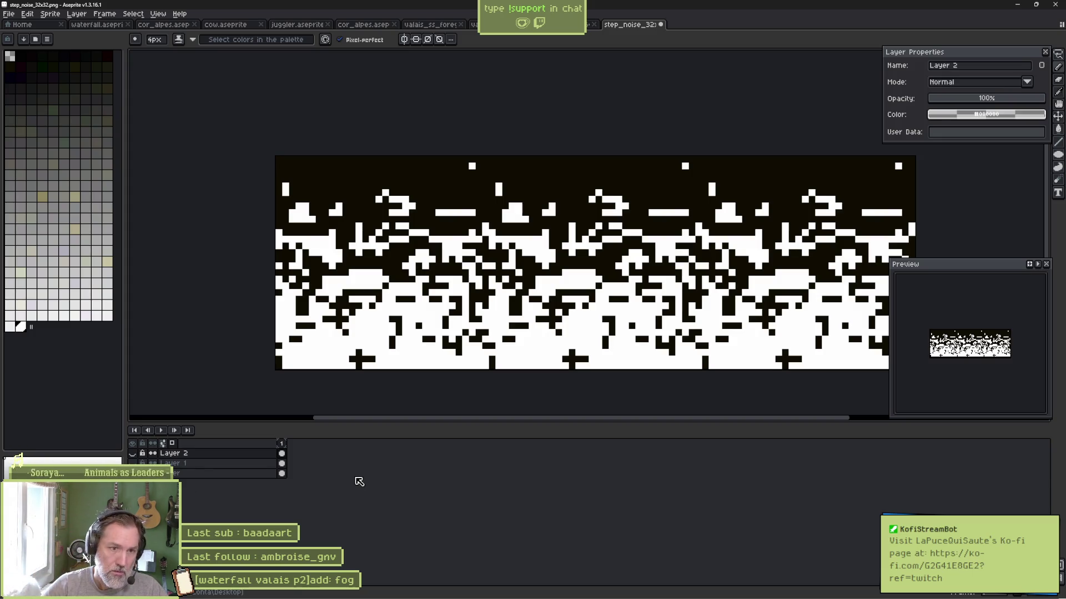
key(ctrl+shift+s)
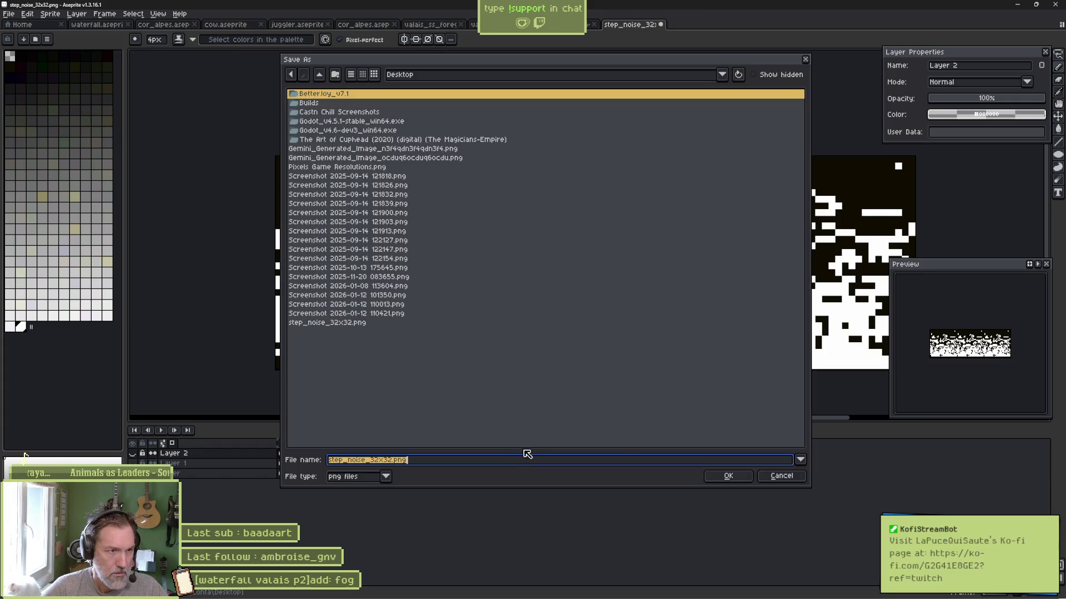
drag(765, 472, 689, 484)
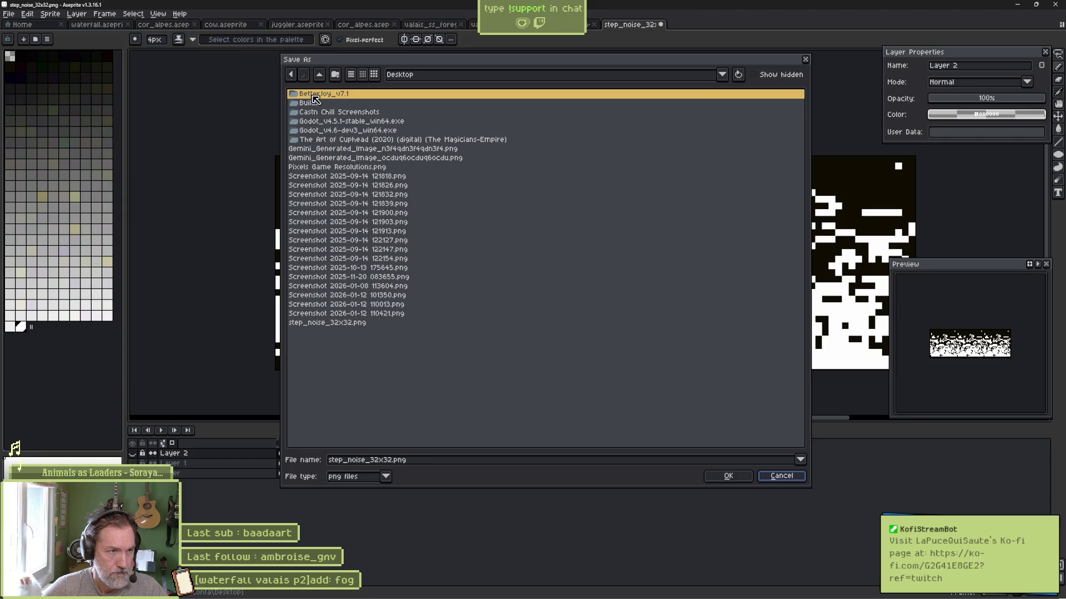
click(398, 79)
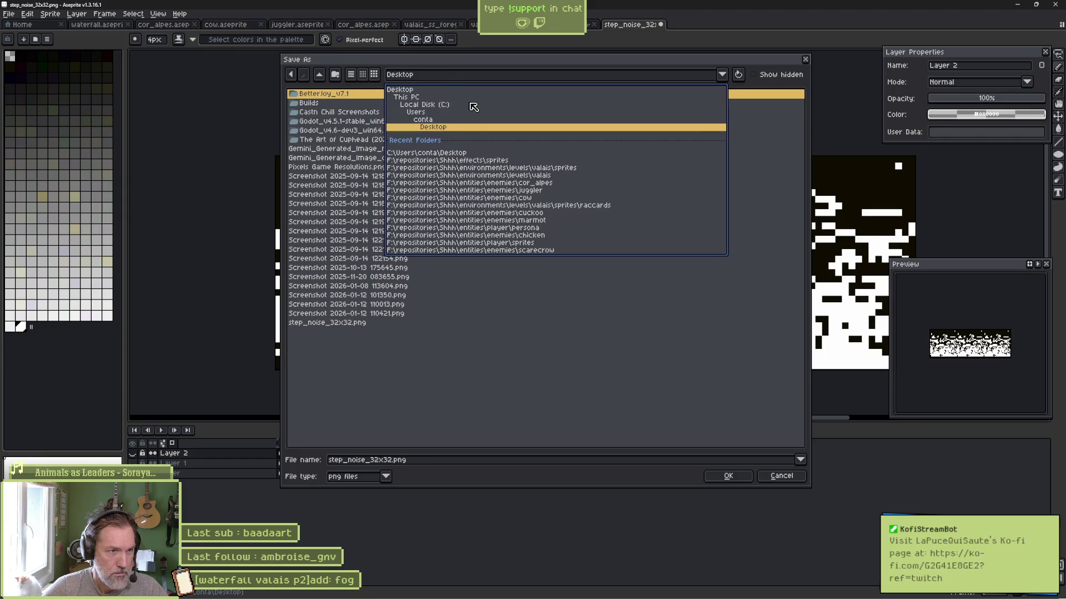
click(498, 161)
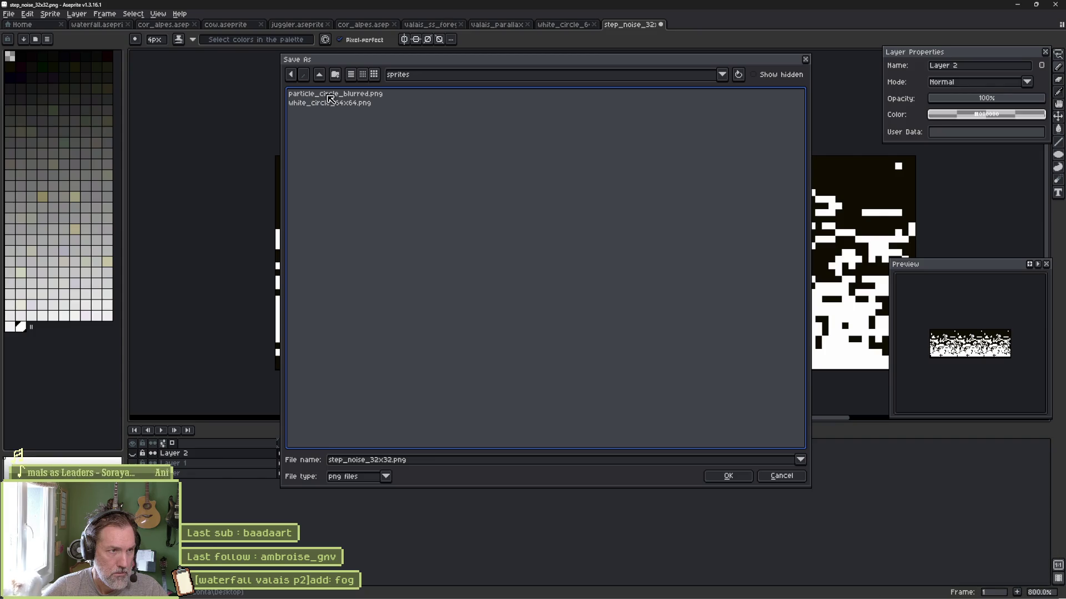
click(408, 457)
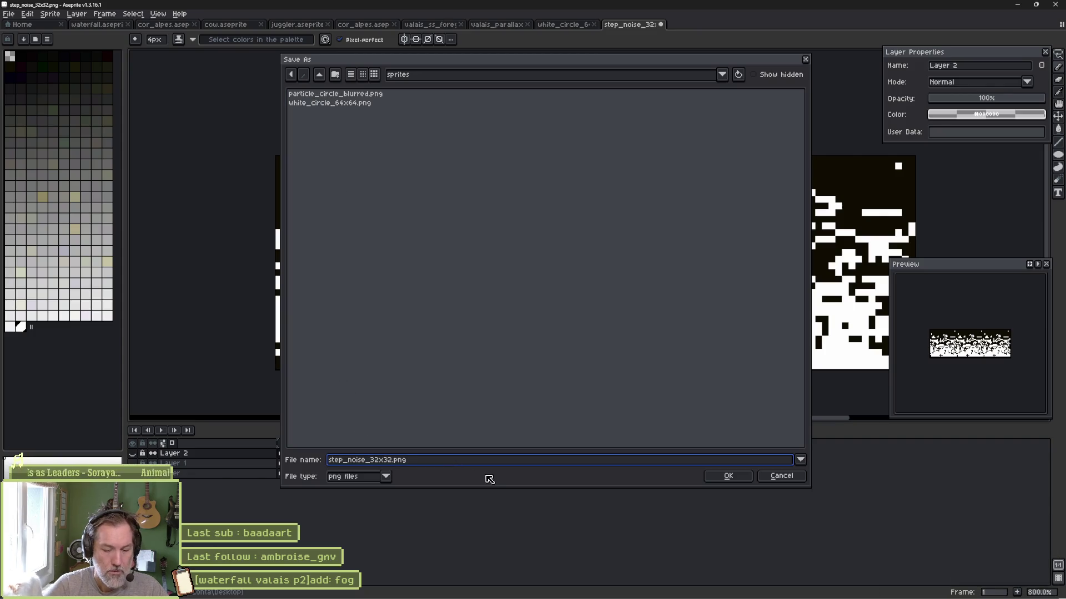
key(ctrl+a)
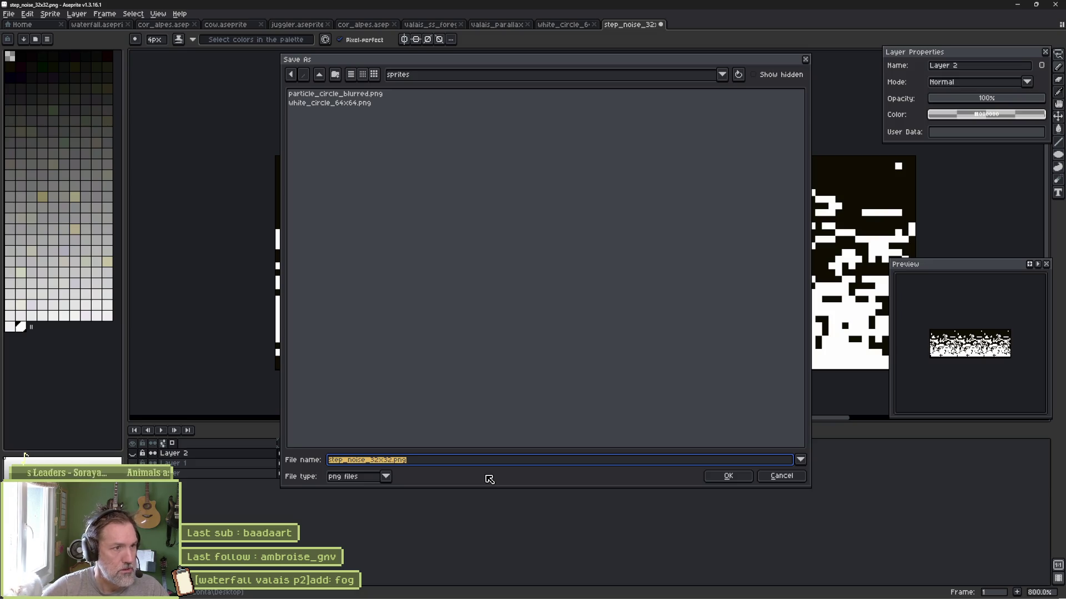
click(726, 475)
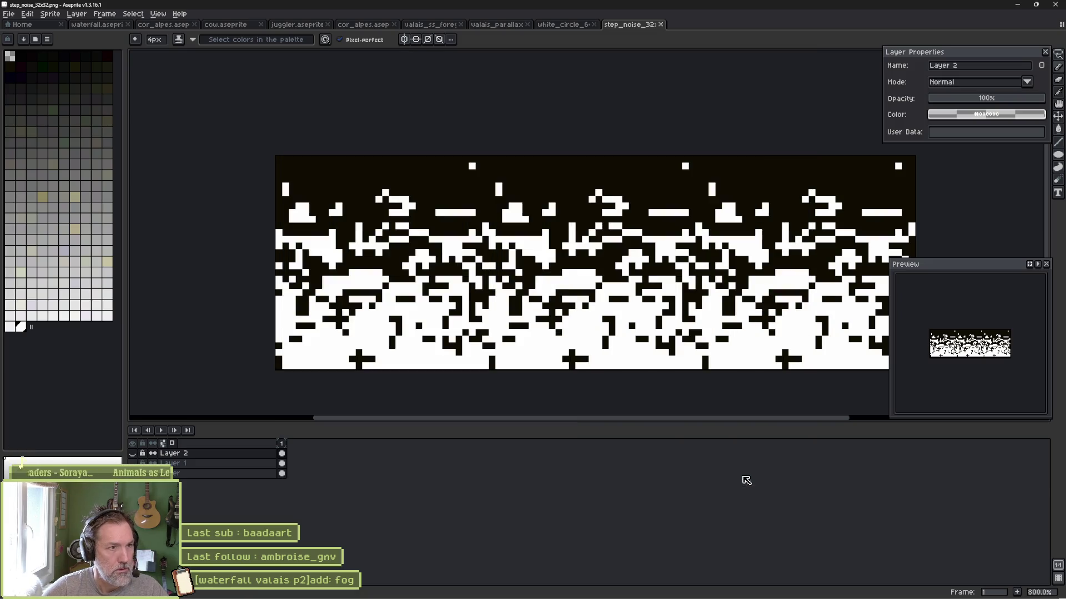
Open effects > sprites in the FileSystem dock and drag step_noise_32x32.png onto Noise Img.
click(1016, 4)
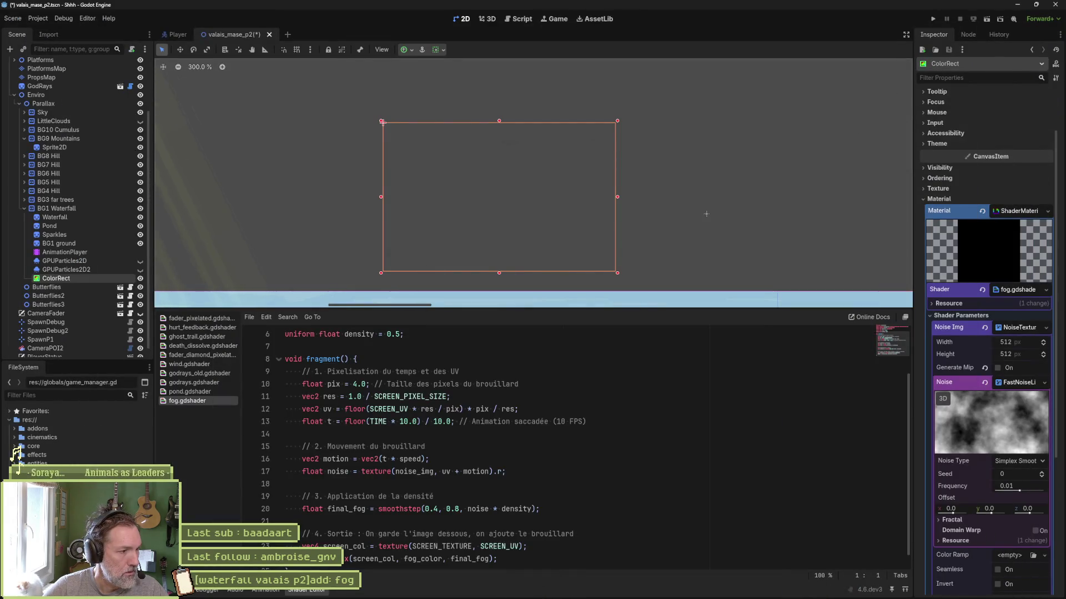
scroll(21, 460, down, 1)
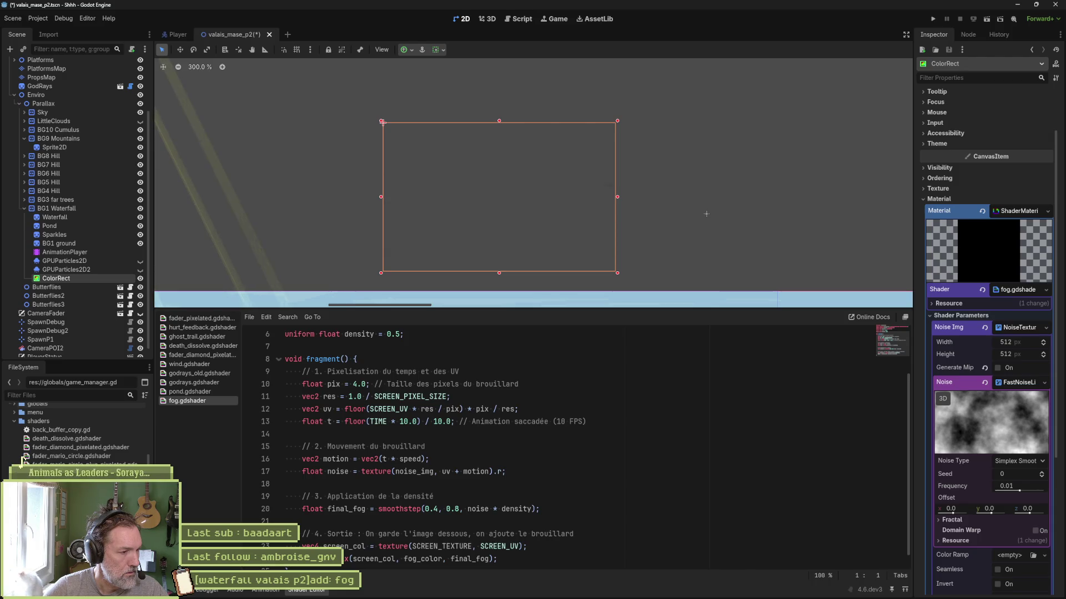
scroll(21, 462, up, 2)
scroll(17, 454, up, 3)
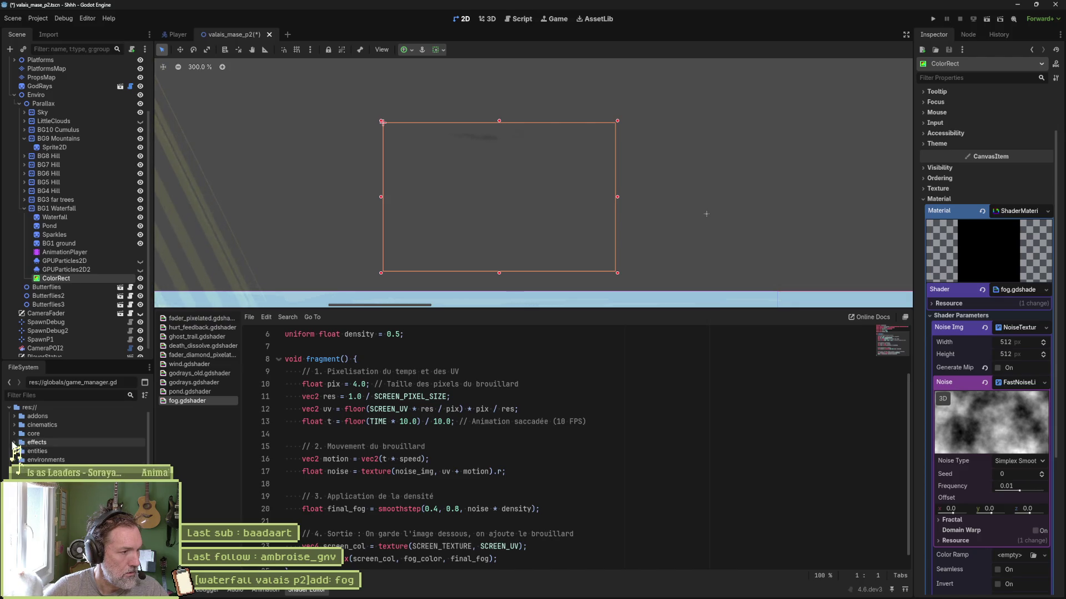
click(21, 442)
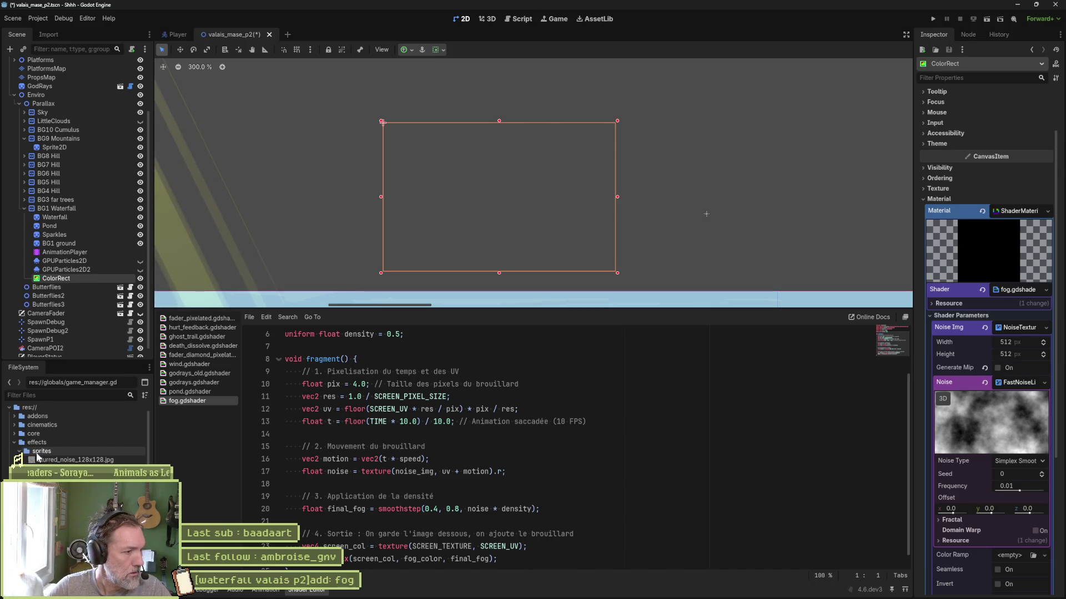
click(37, 452)
click(61, 469)
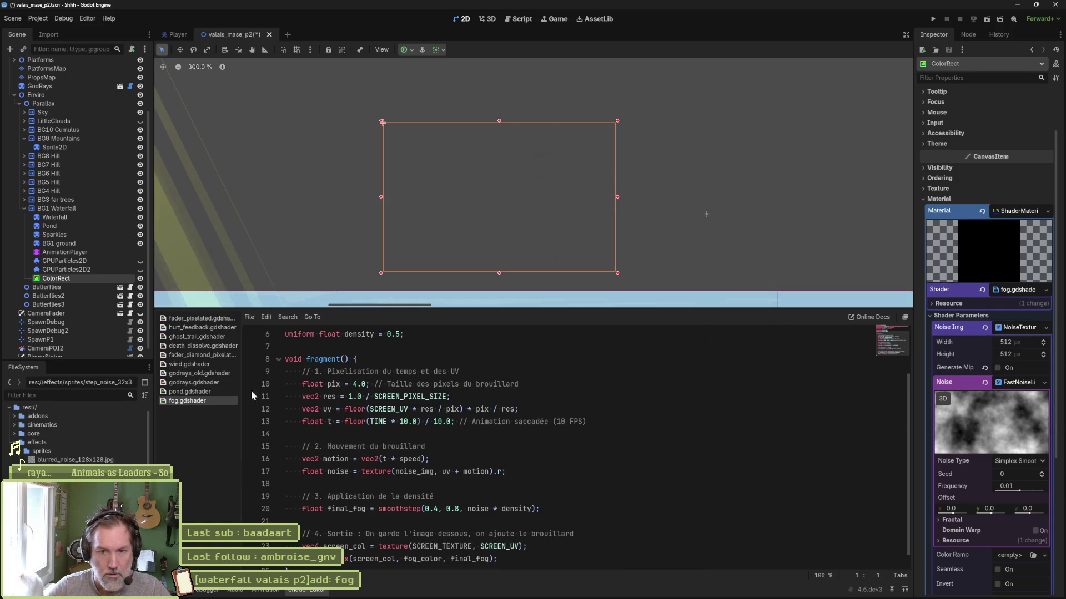
mouse_move(61, 469)
mouse_down()
mouse_move(727, 346)
mouse_move(996, 332)
mouse_up()
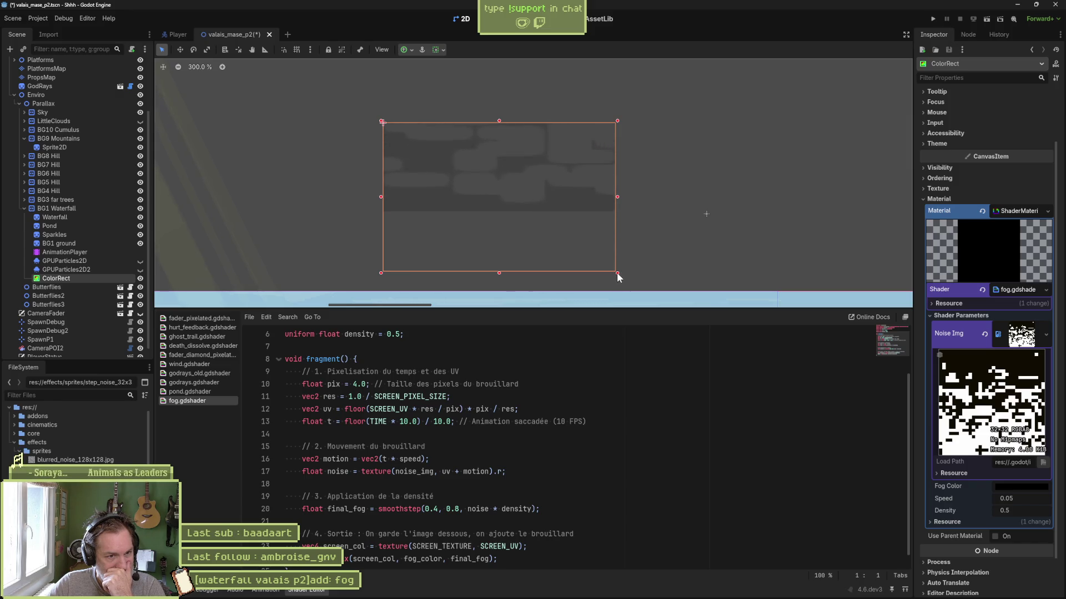
Stretch the fog rectangle down toward the water and set its Speed to 0 to freeze the fog.
drag(617, 272, 619, 297)
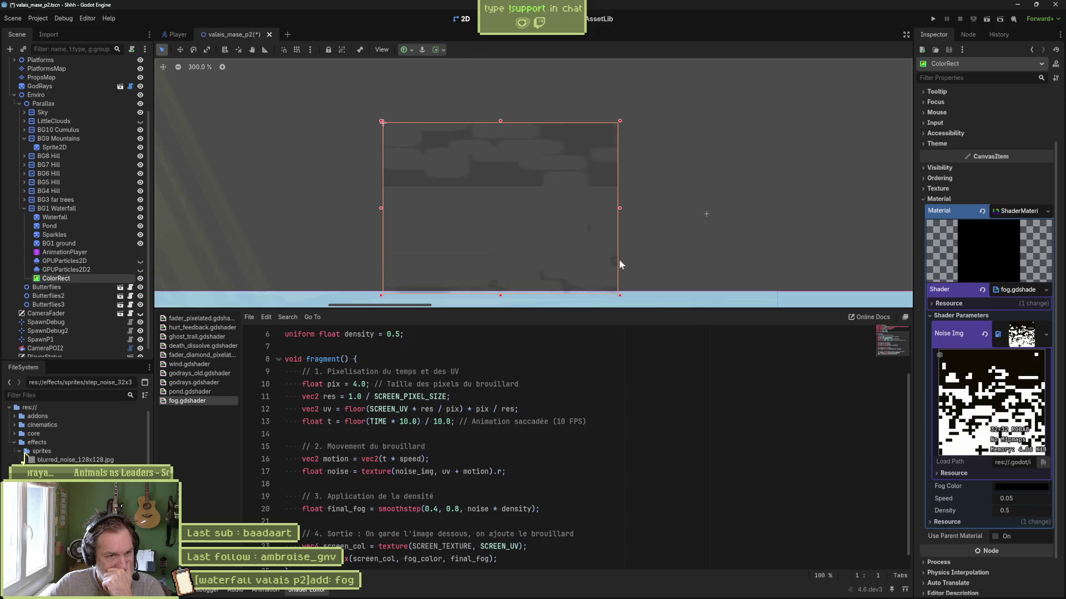
scroll(617, 253, down, 1)
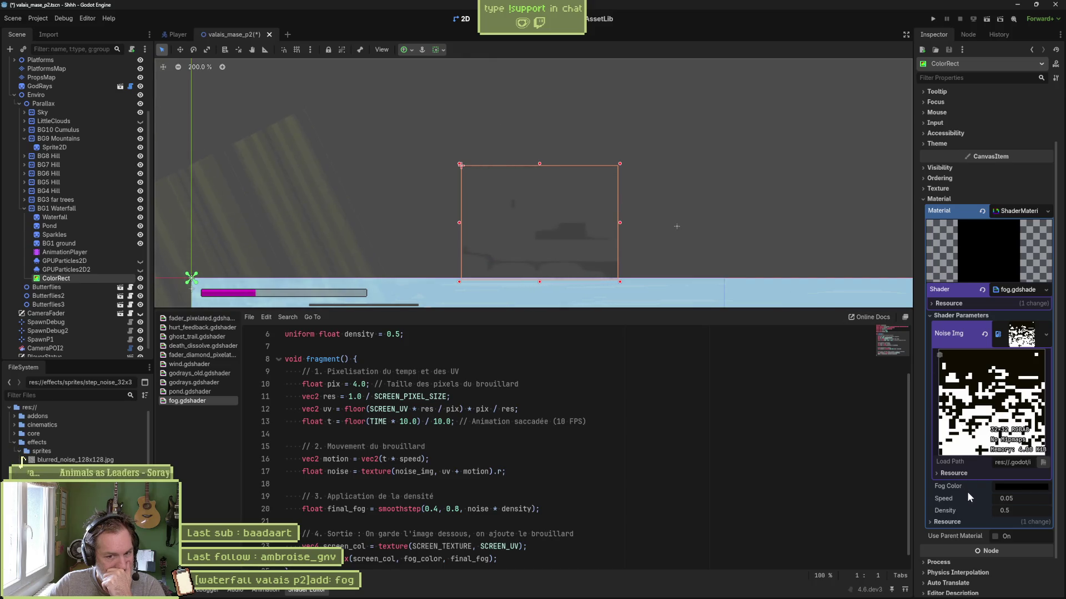
click(1042, 499)
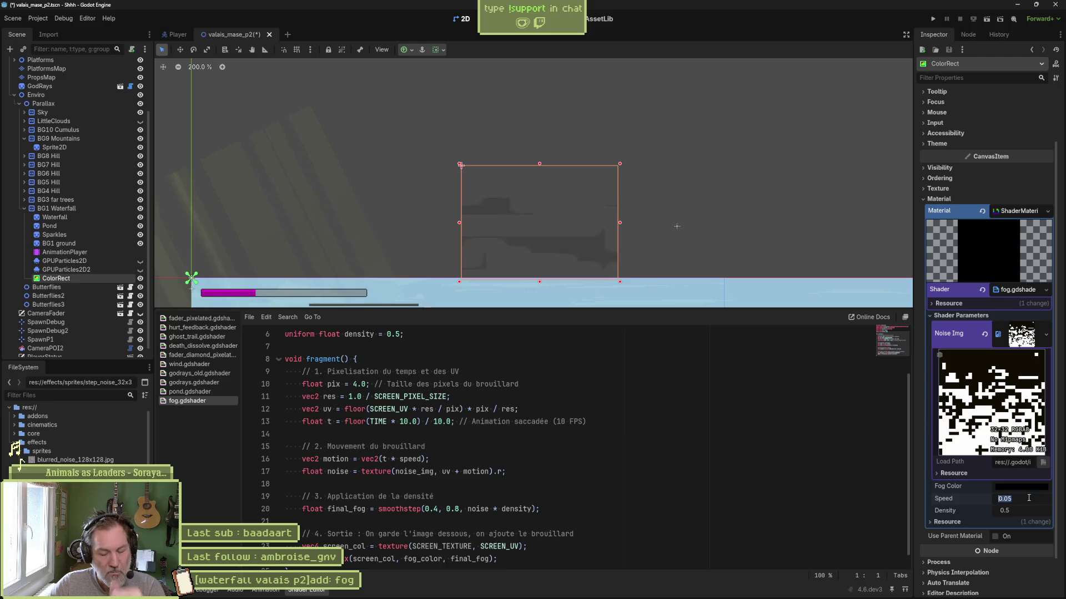
text(0)
key(Return)
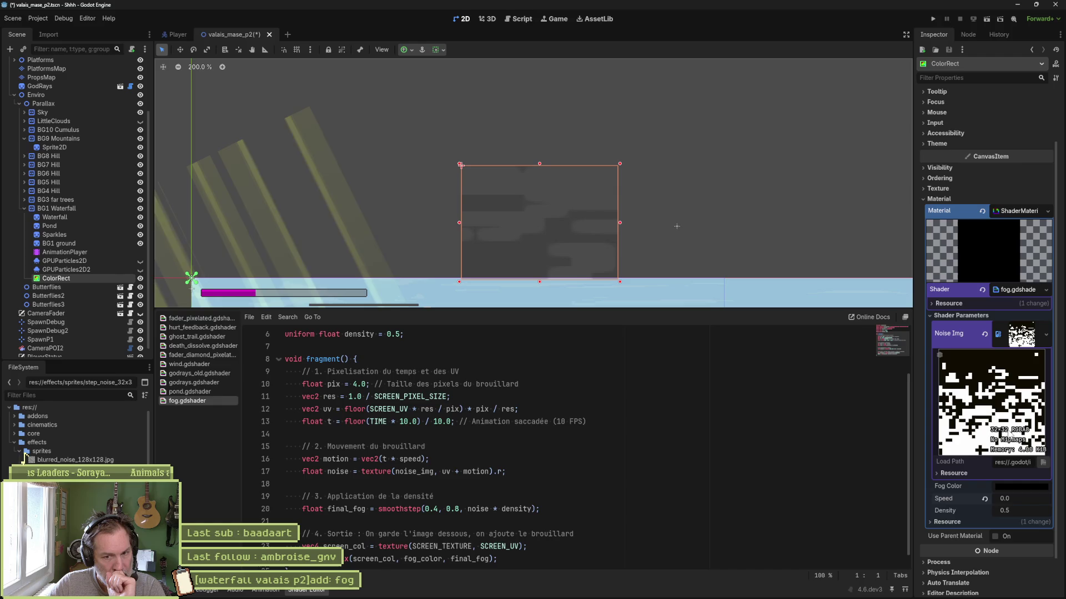
Move the fog rectangle up and left, enlarge it, and zoom the view out to 50%.
mouse_move(550, 197)
mouse_down()
mouse_move(542, 171)
mouse_move(485, 166)
mouse_move(526, 122)
mouse_move(685, 214)
mouse_move(768, 197)
mouse_move(530, 167)
mouse_move(510, 117)
mouse_up()
mouse_move(579, 203)
mouse_down()
mouse_move(735, 285)
mouse_move(728, 263)
mouse_up()
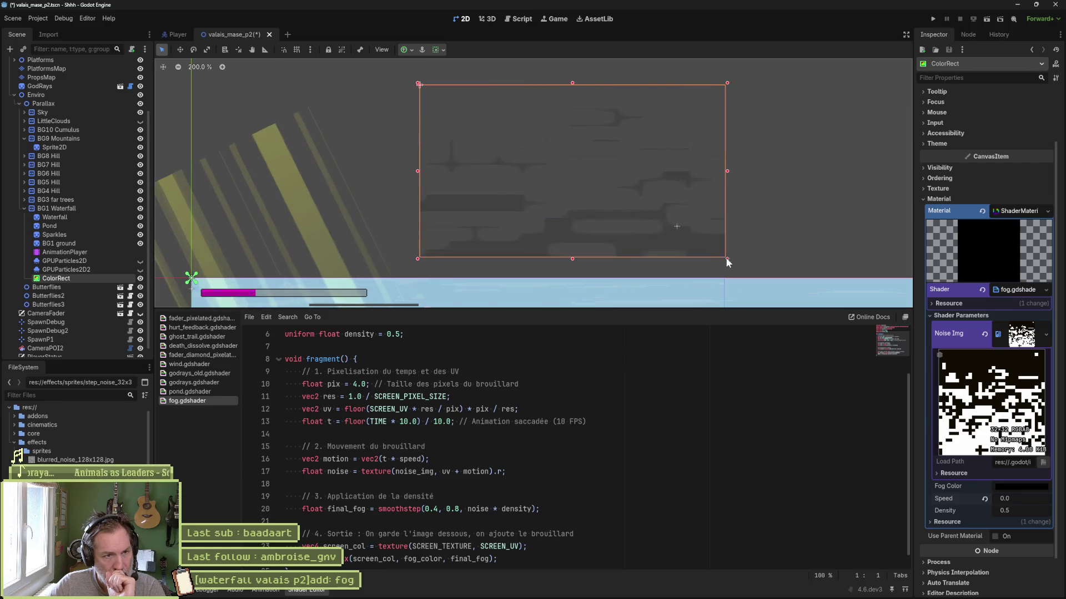
scroll(654, 172, down, 4)
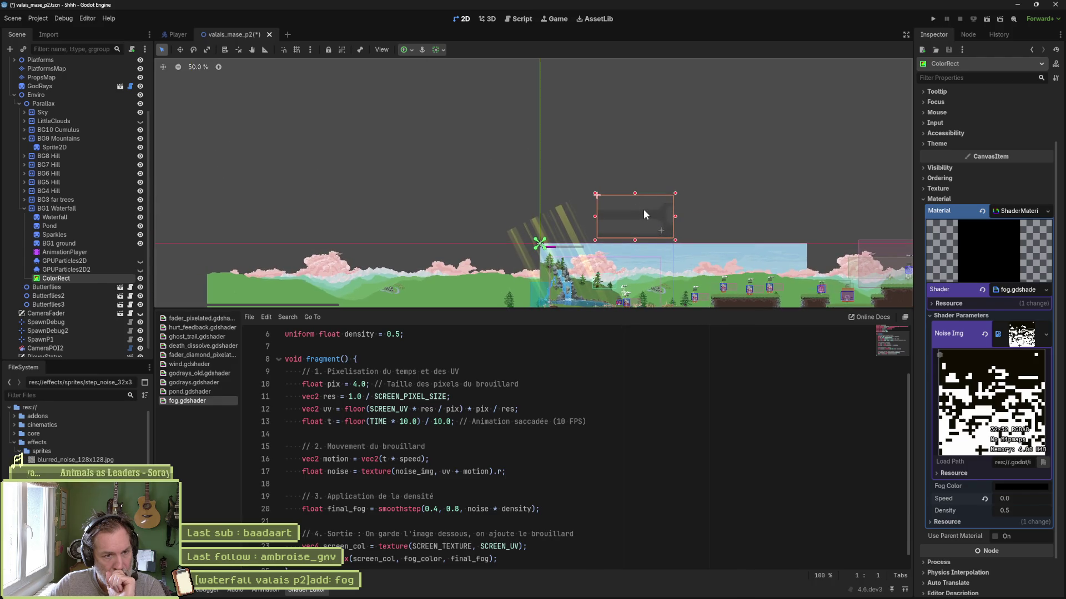
drag(643, 214, 649, 173)
Delete the SCREEN_TEXTURE uniform on line 2 and the 'uniform float density = 0.5;' line.
scroll(506, 383, up, 2)
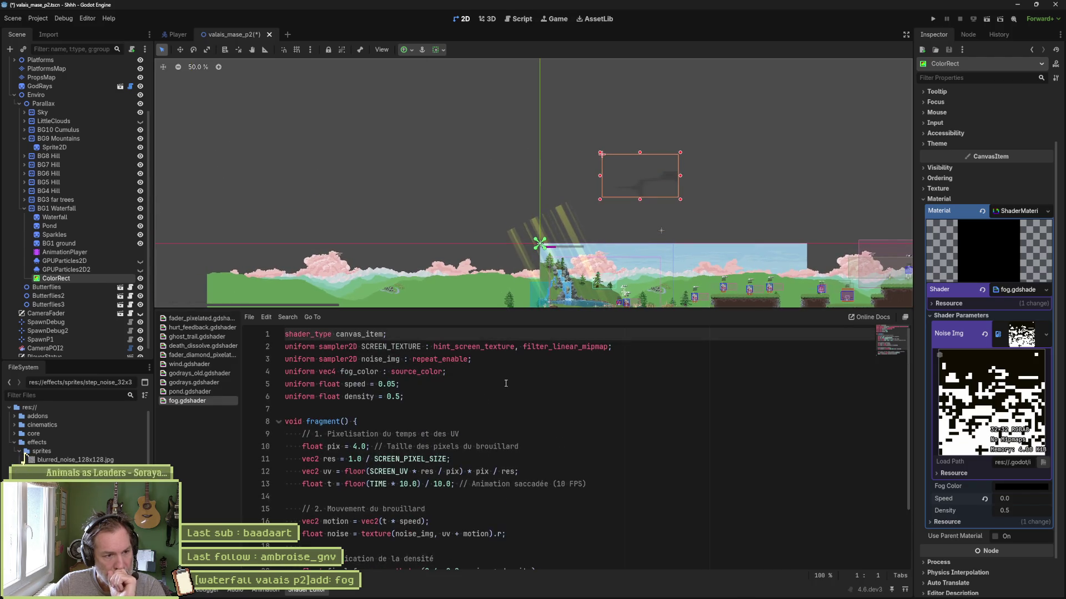
key(Down)
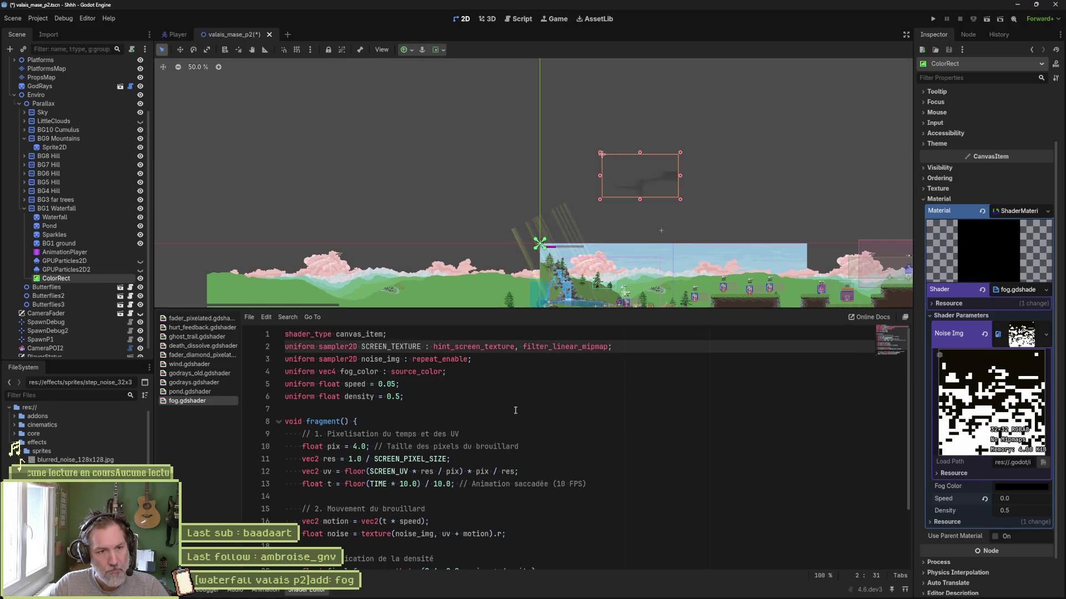
key(ctrl+shift+k)
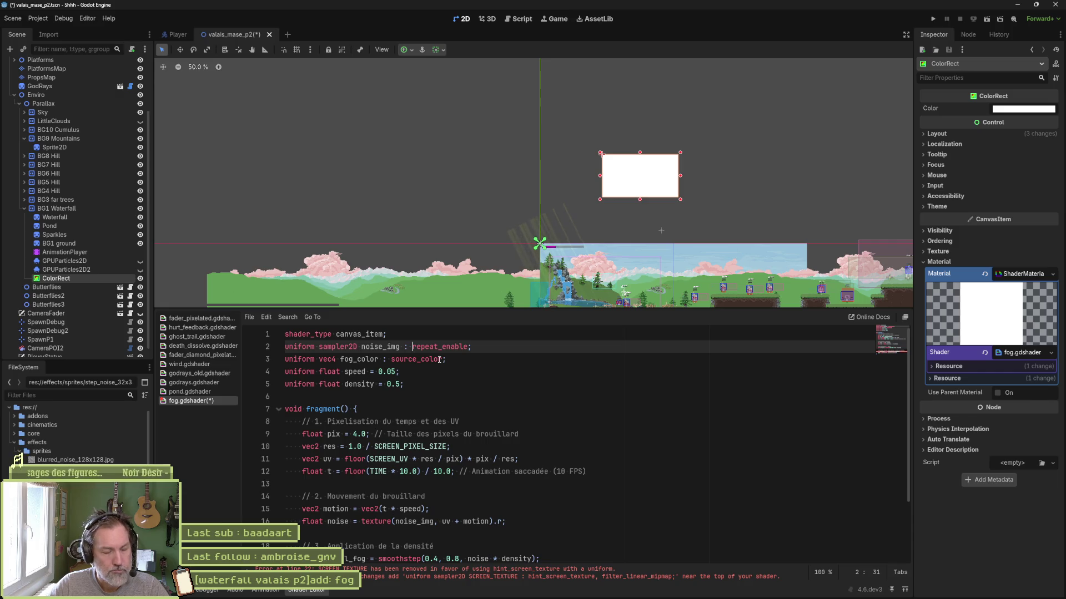
click(421, 384)
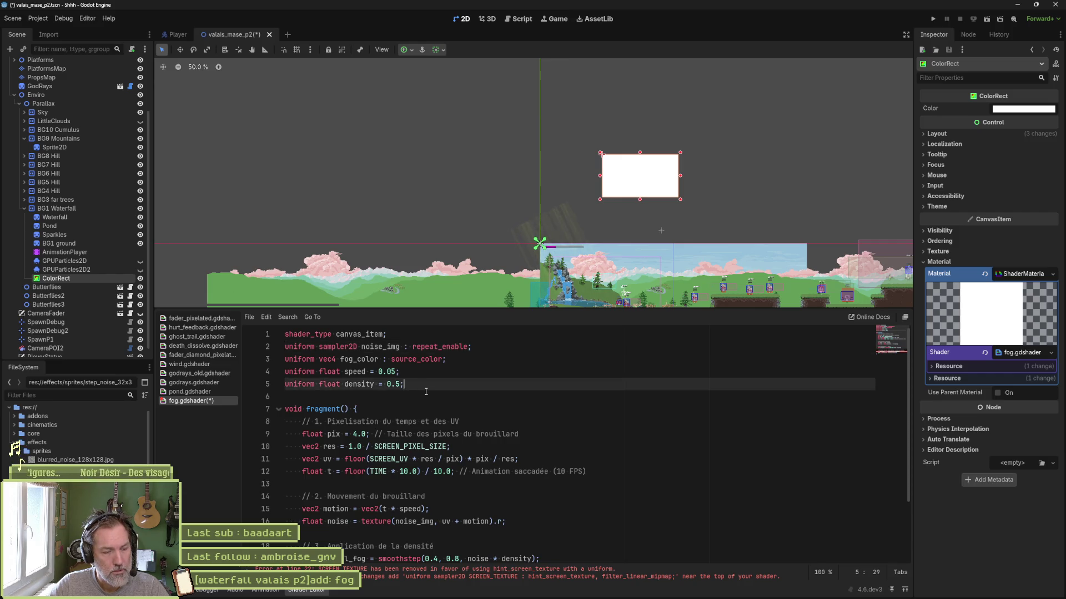
key(ctrl+shift+k)
scroll(428, 396, down, 1)
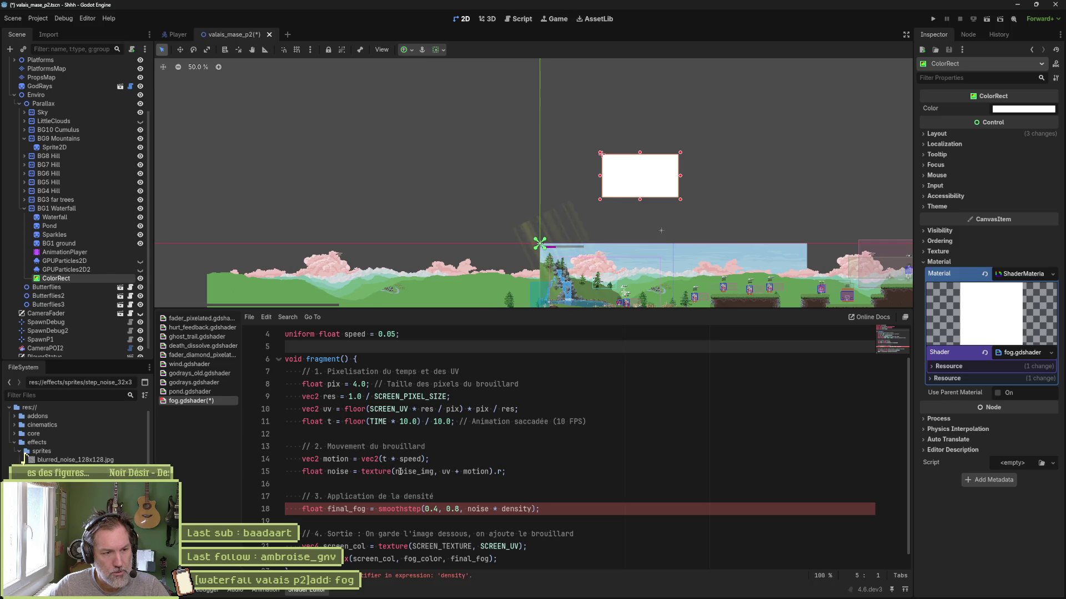
Inspect the motion variable, noise_img and the uv + motion expression on lines 14–15.
double_click(337, 460)
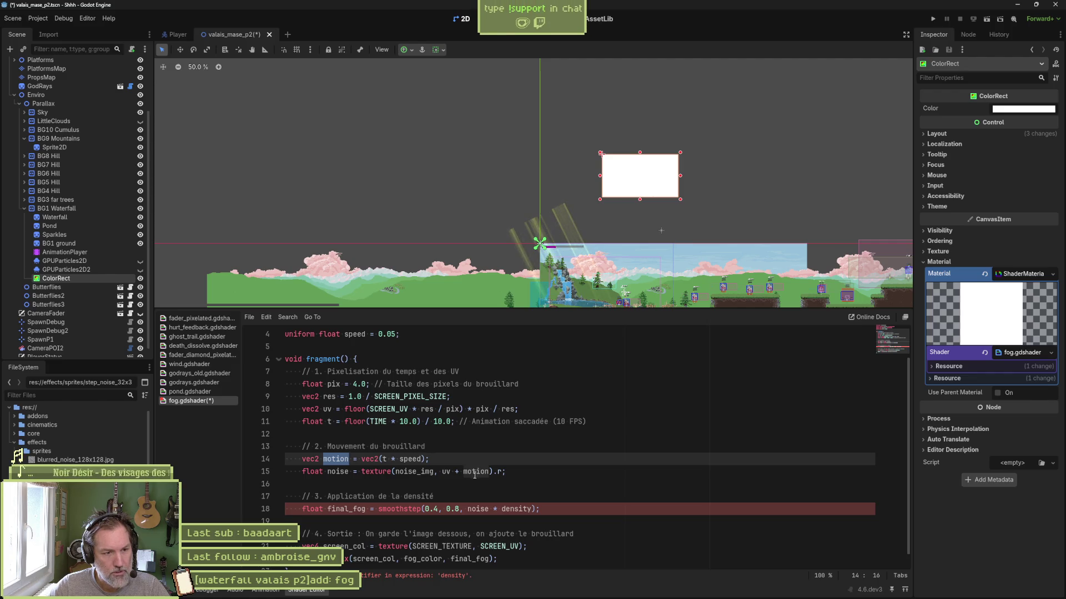
double_click(422, 472)
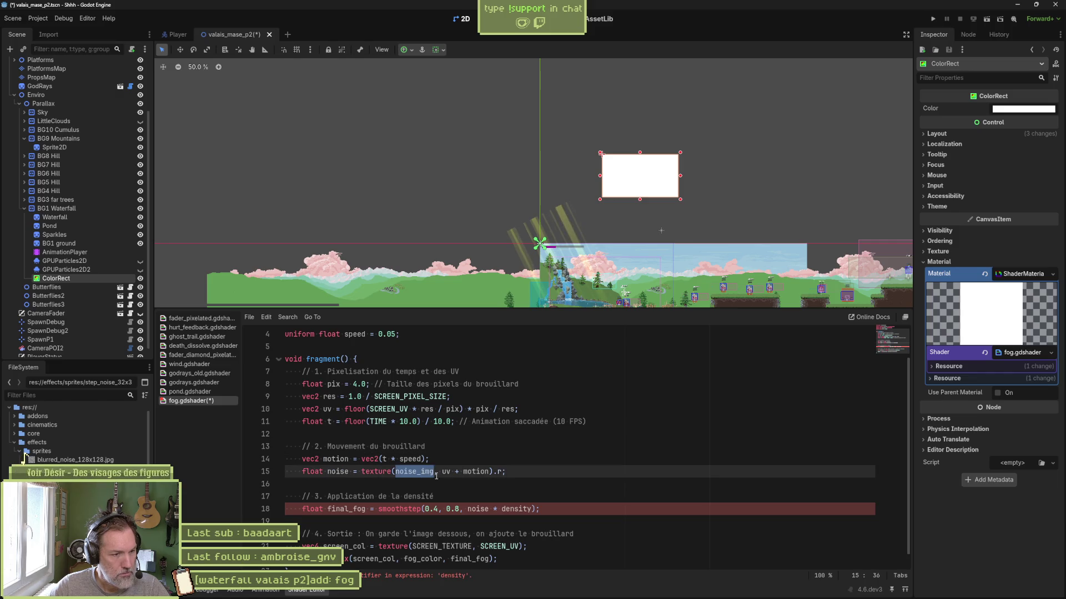
drag(445, 471, 489, 471)
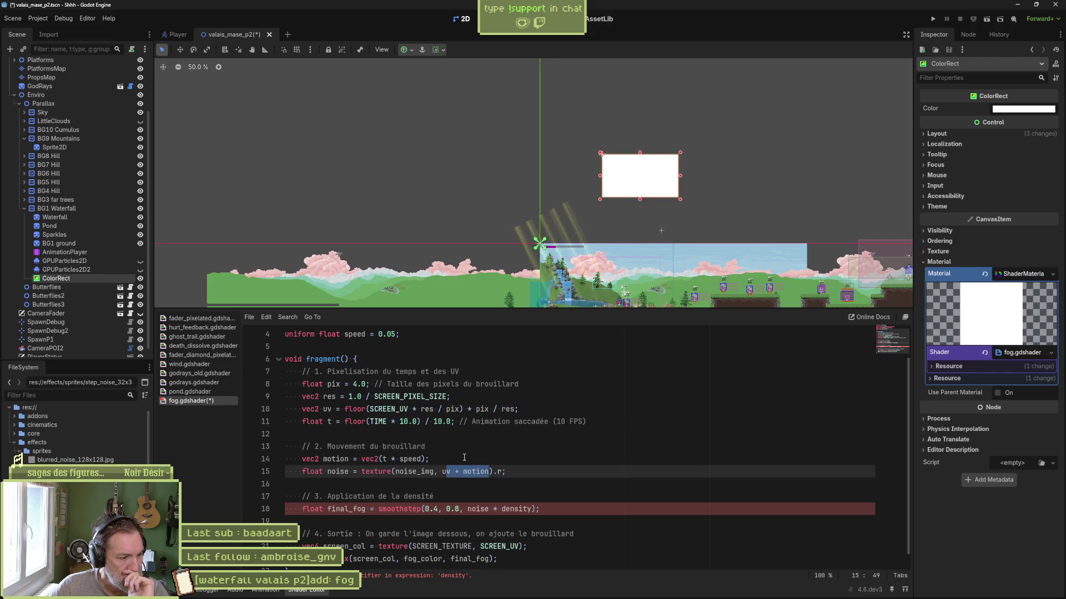
key(Left)
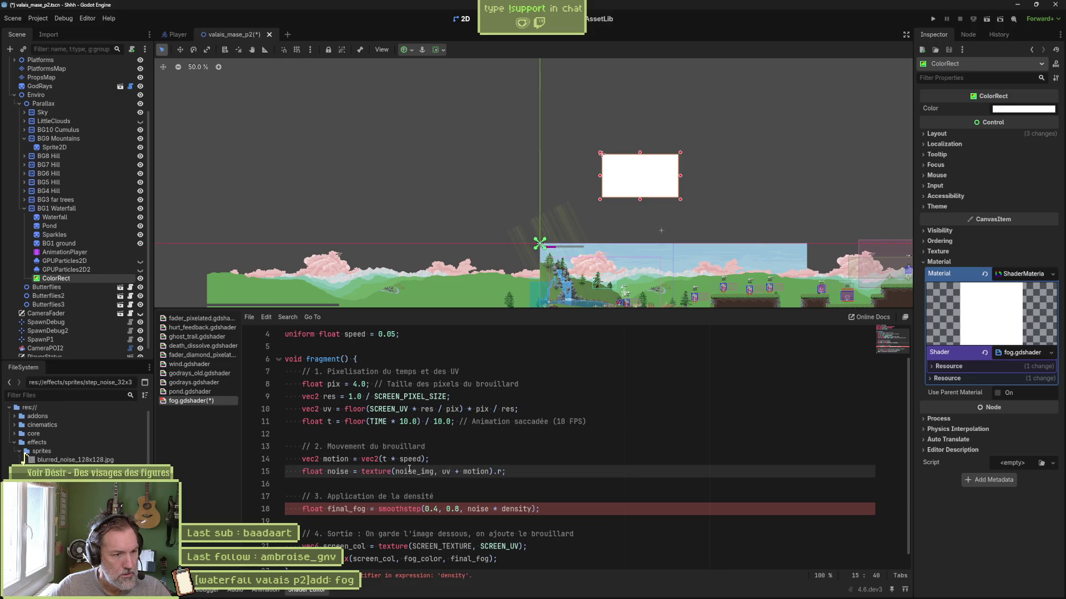
Make motion vec2(0.0, t * speed), save, and stretch the fog rectangle taller upward.
click(381, 459)
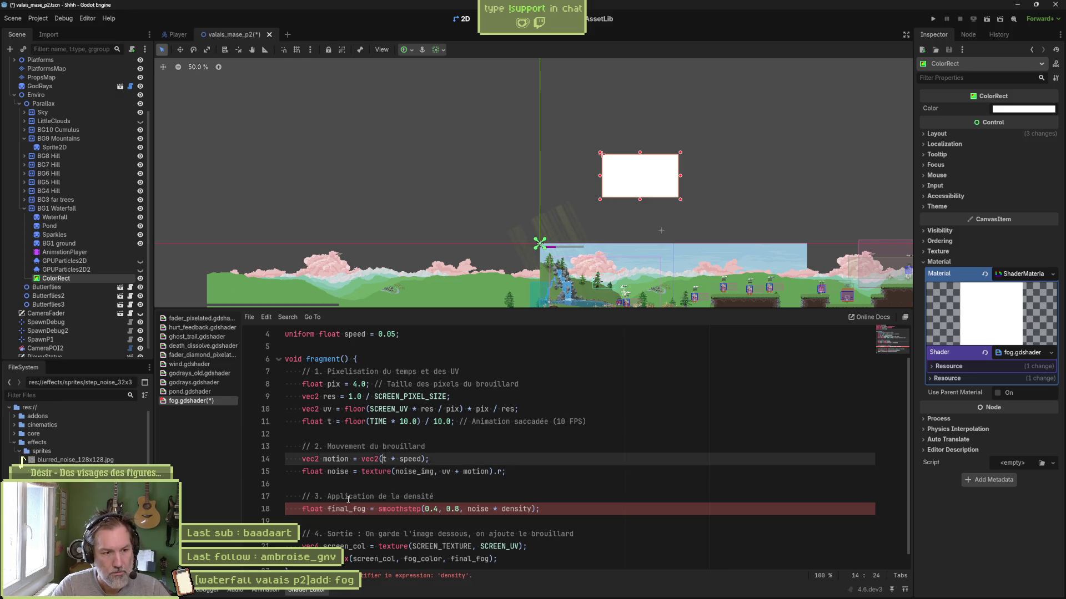
text(0)
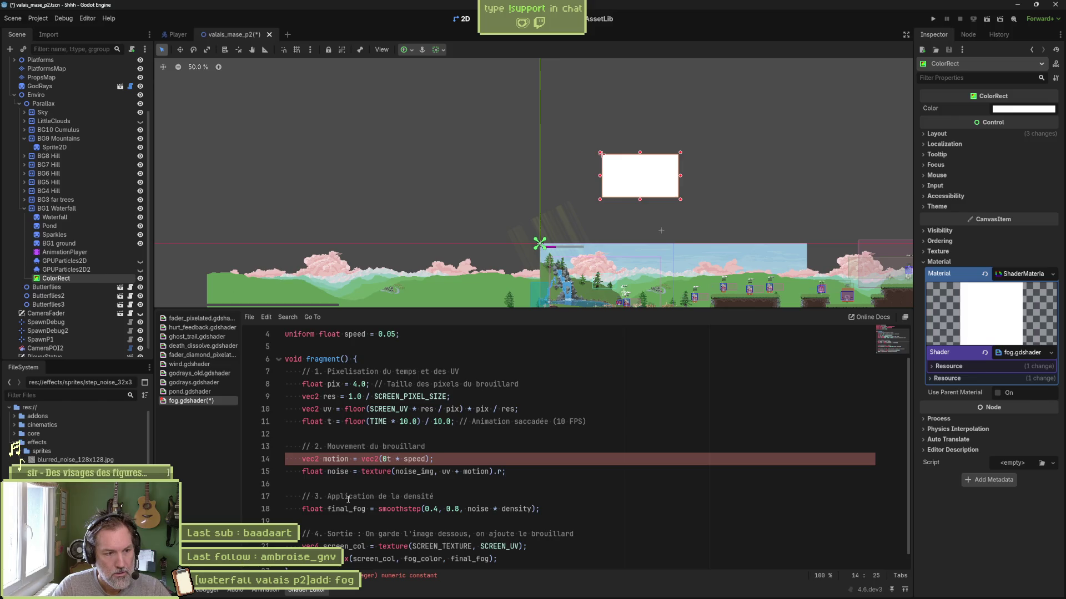
text(.0,)
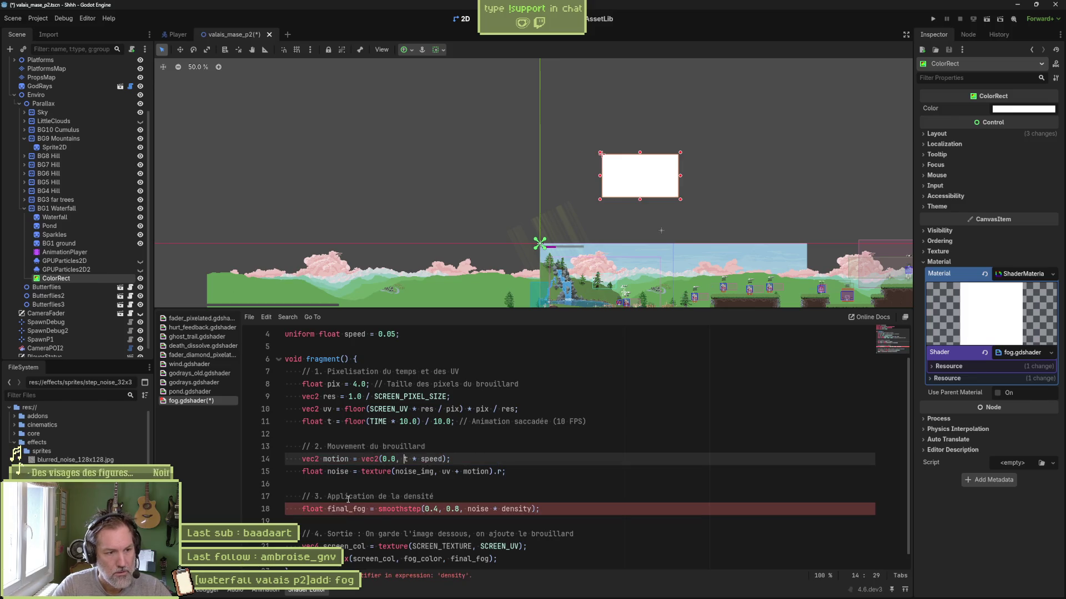
click(592, 472)
key(ctrl+s)
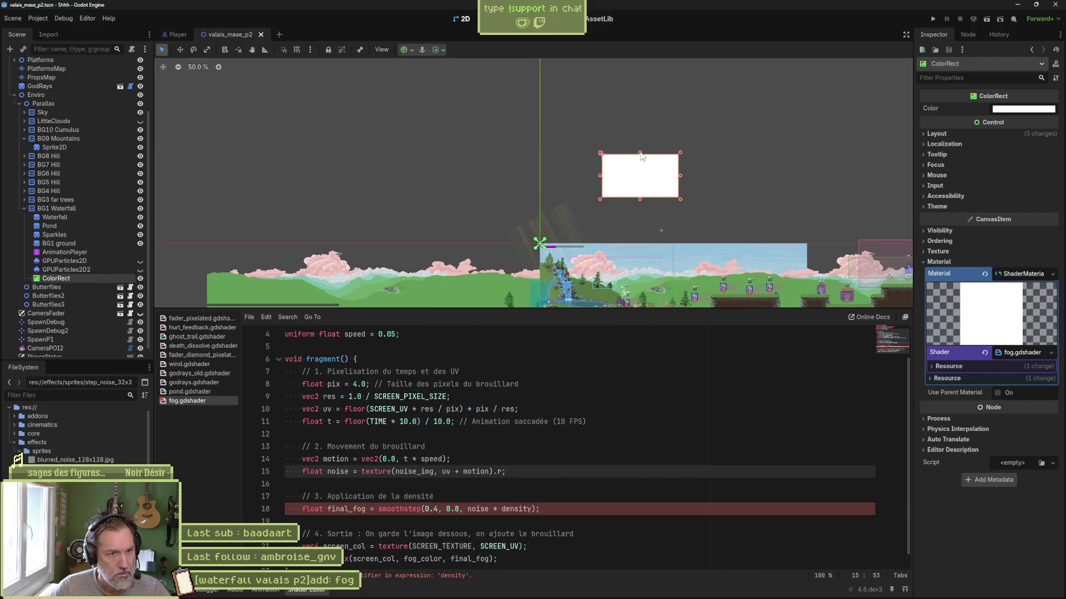
drag(641, 154, 641, 128)
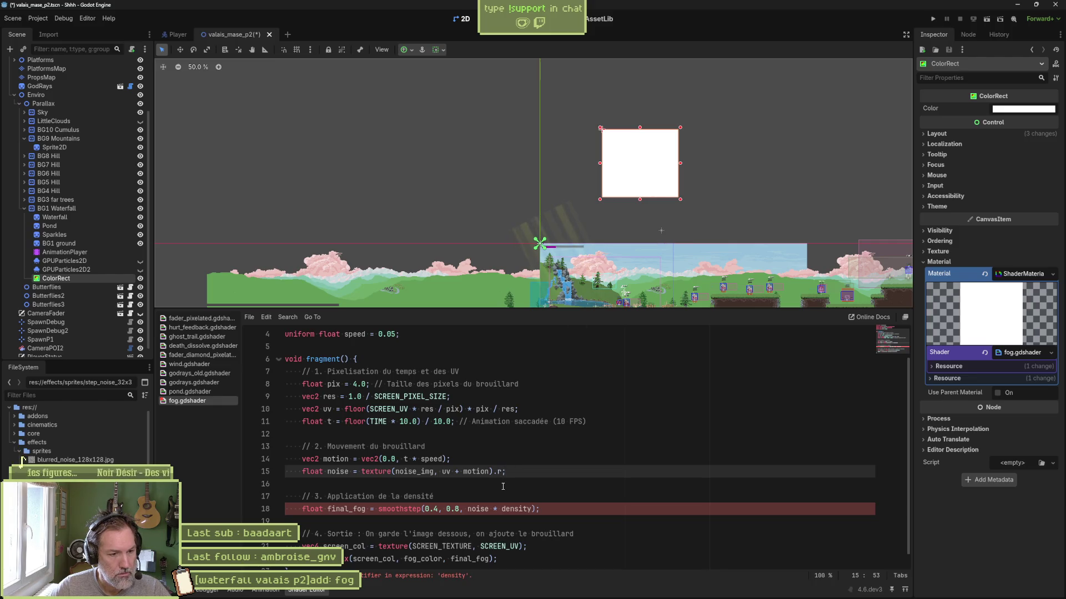
scroll(457, 490, down, 1)
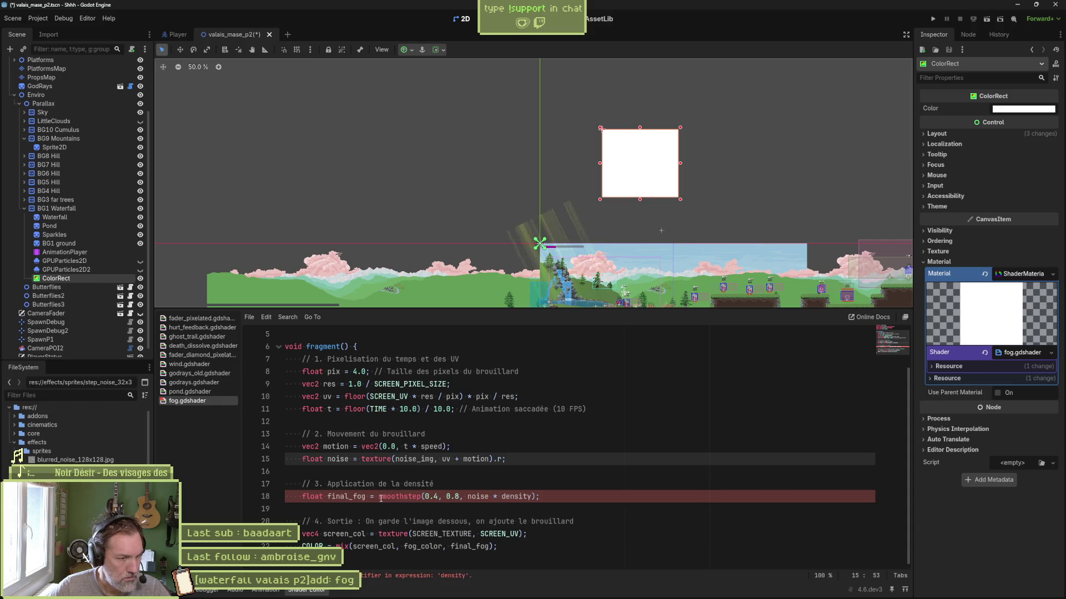
Delete the density final_fog line and make line 18 sample texture(noise, uv) instead of the screen.
click(377, 497)
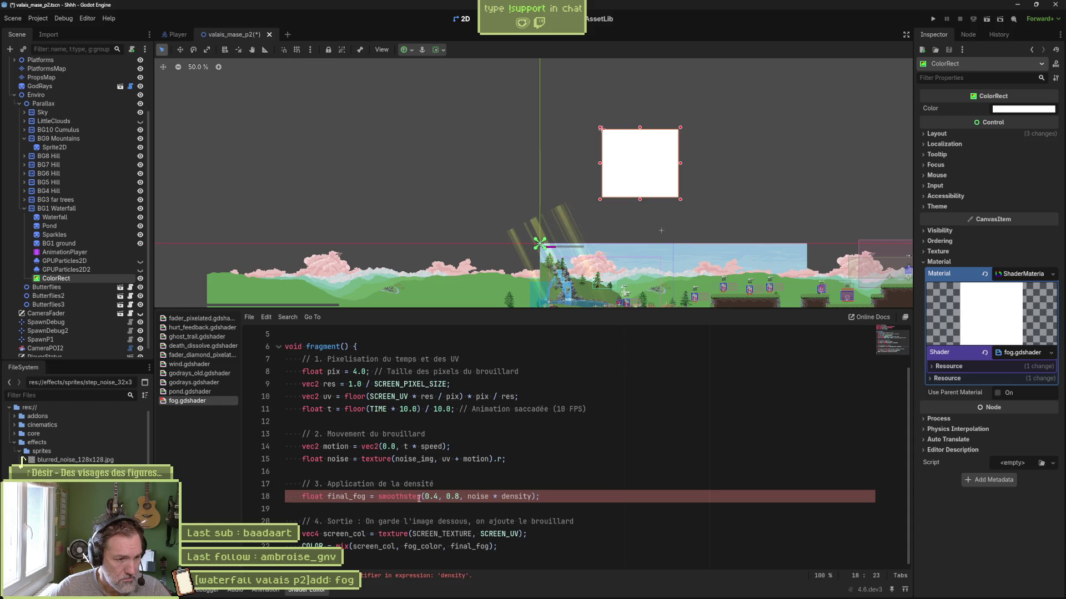
key(ctrl+shift+k)
key(ctrl+shift+k)
key(ctrl+shift+k)
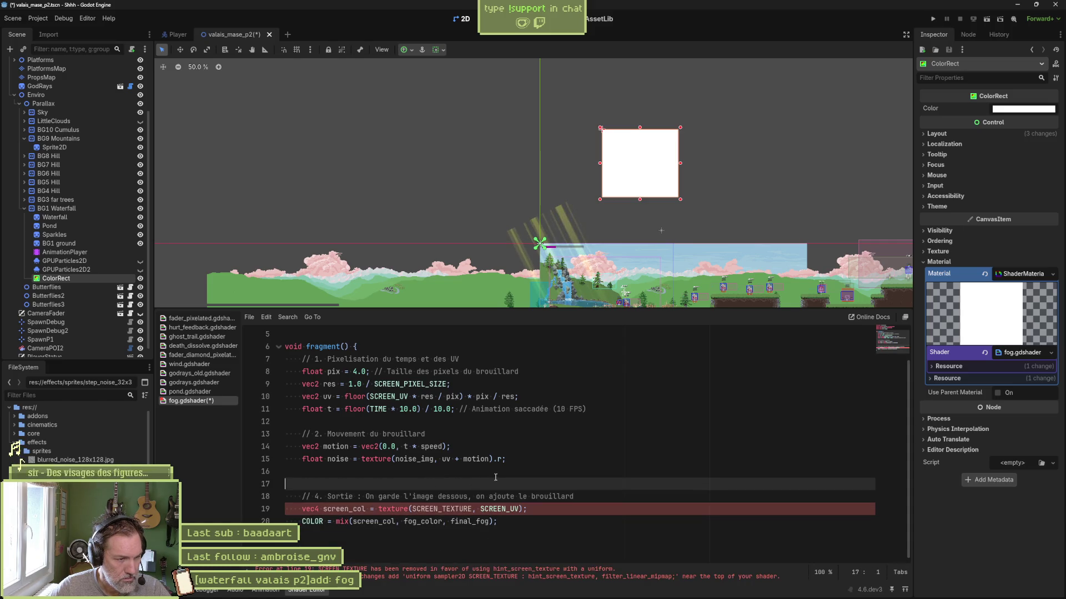
double_click(453, 500)
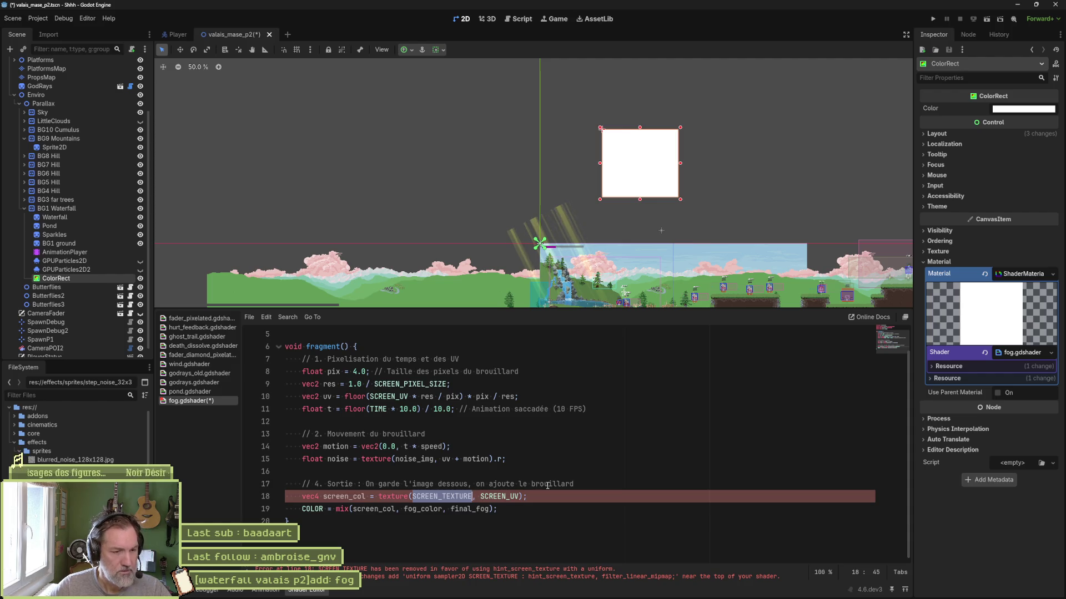
text(noise)
scroll(541, 488, up, 1)
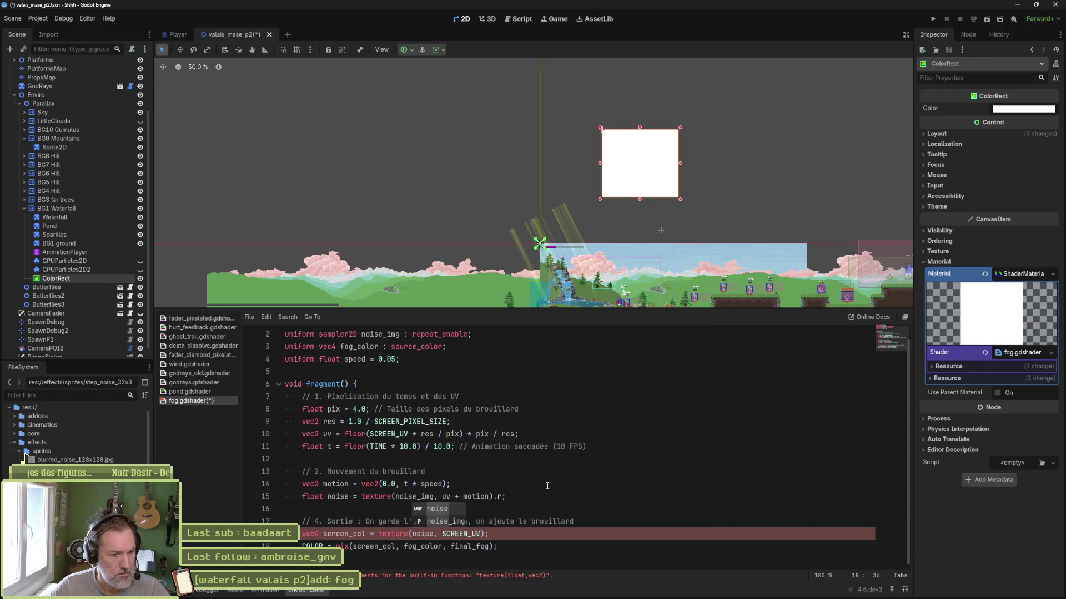
double_click(461, 534)
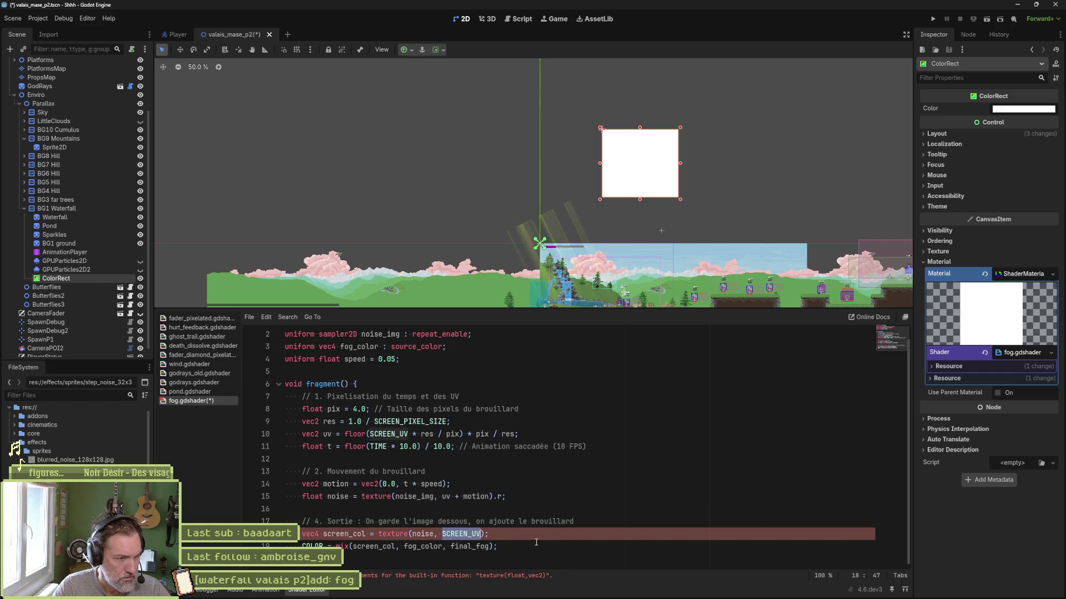
text(uv)
click(556, 540)
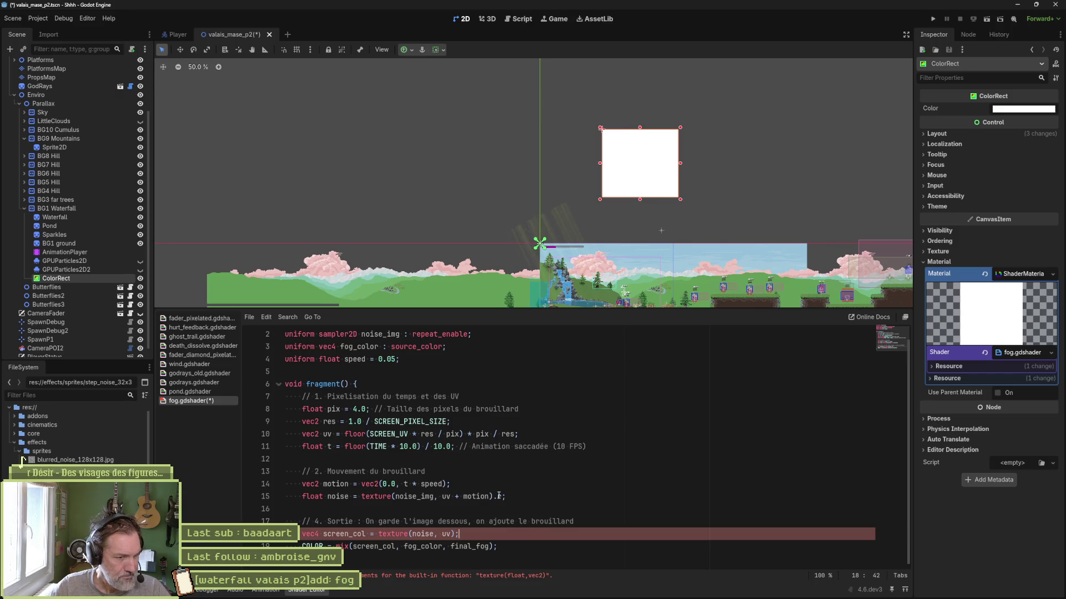
Paste the noise texture lookup over line 18's sample and the mix expression on line 19.
drag(362, 497, 494, 496)
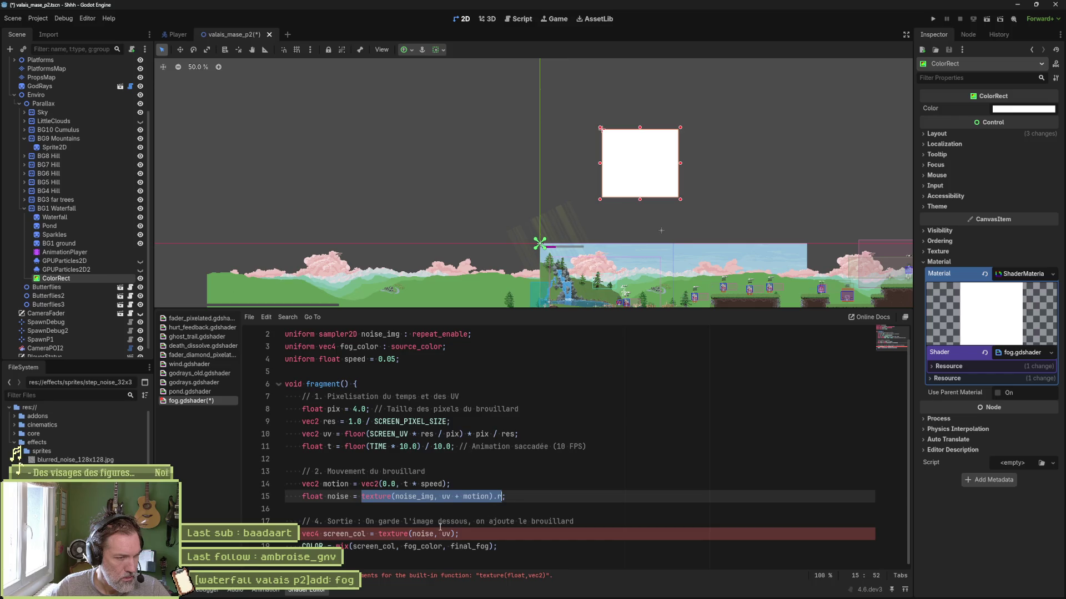
drag(378, 534, 457, 534)
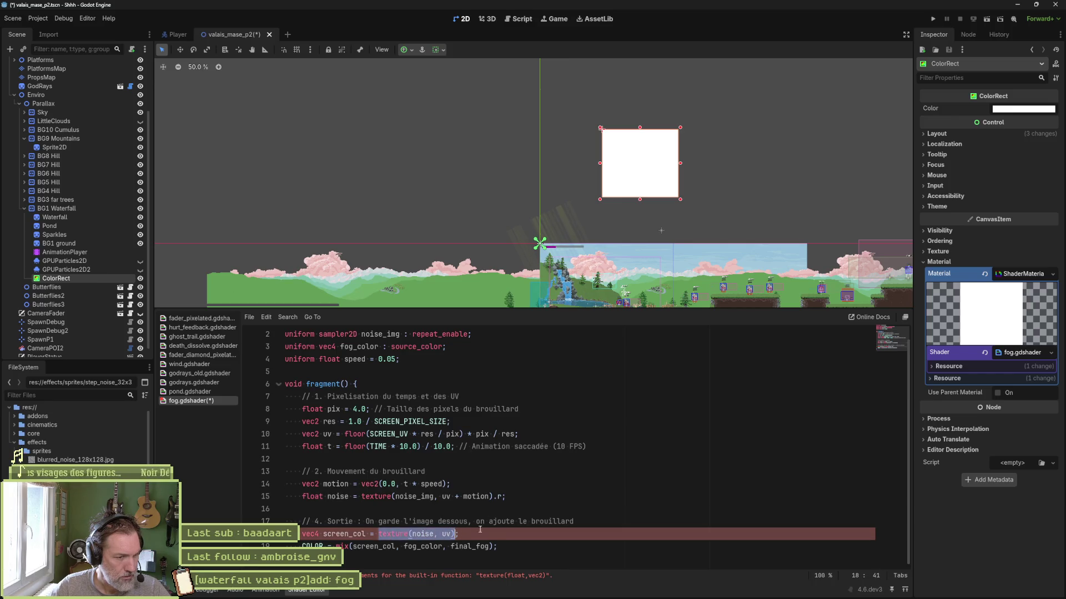
text(texture(noise_img, uv + motion).r)
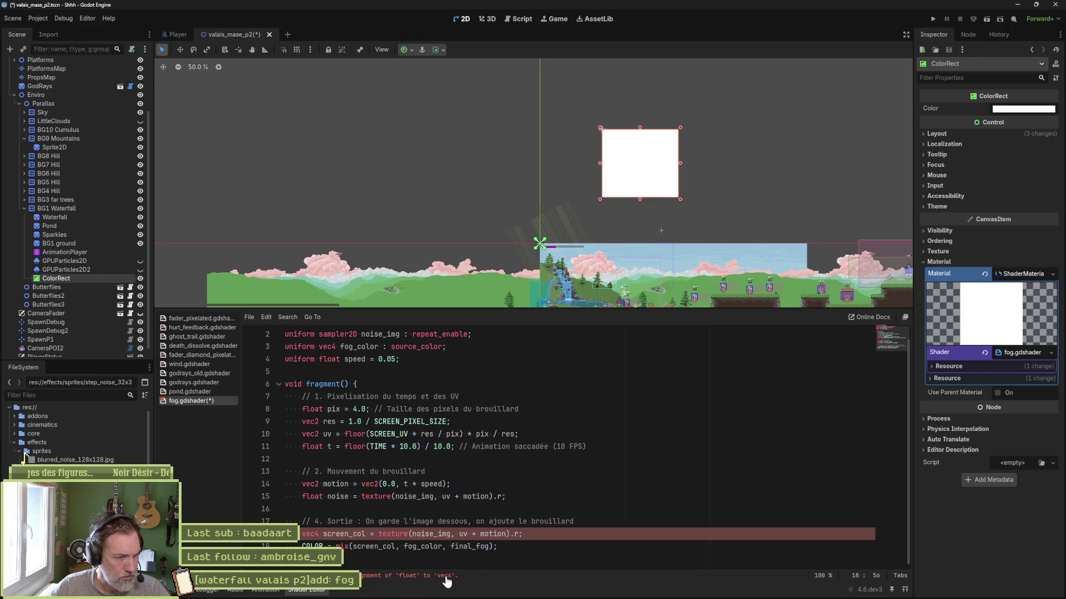
double_click(354, 534)
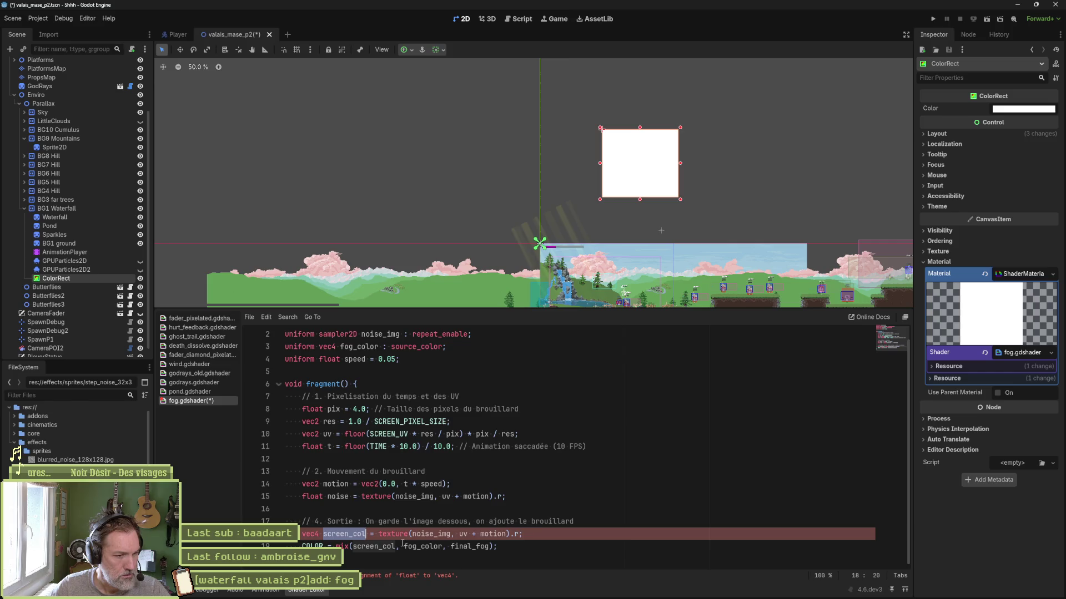
drag(379, 534, 523, 534)
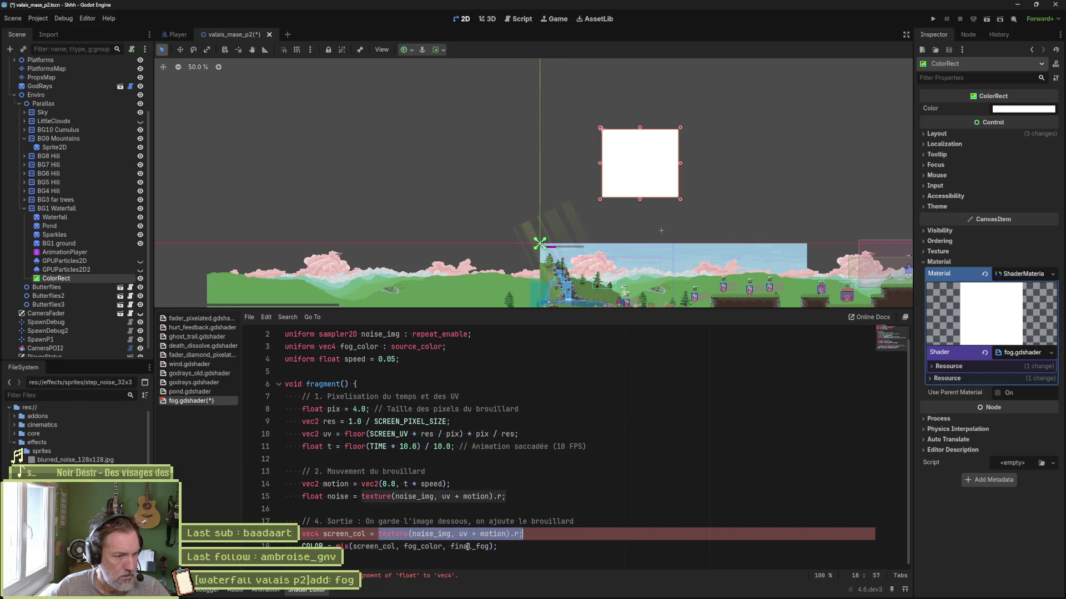
key(ctrl+c)
drag(335, 547, 498, 547)
key(ctrl+v)
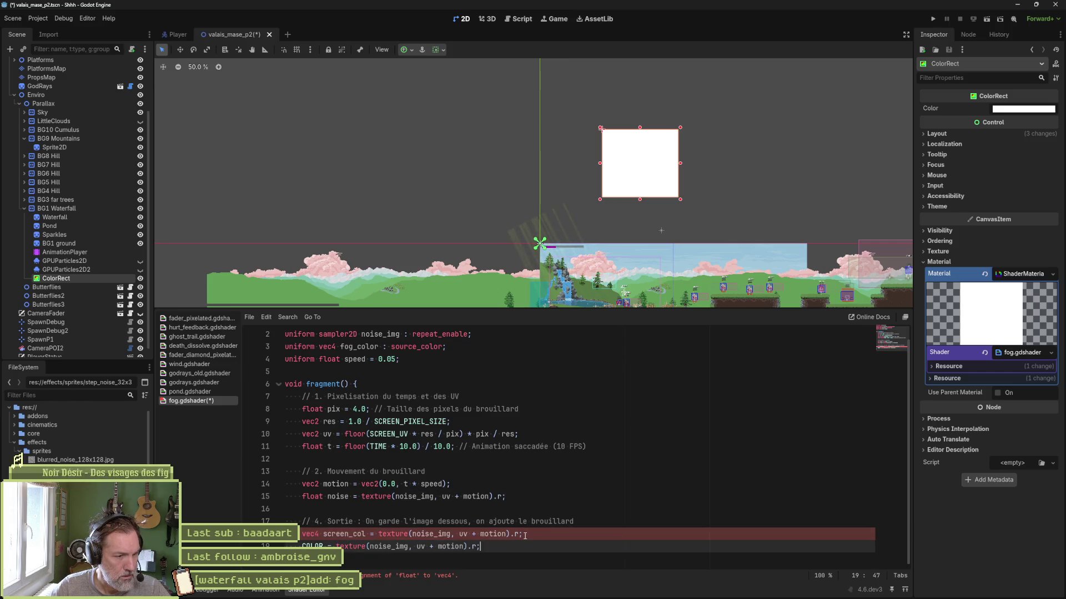
Remove the unused screen_col line and drop the .r swizzle from the COLOR output.
click(527, 535)
key(ctrl+shift+k)
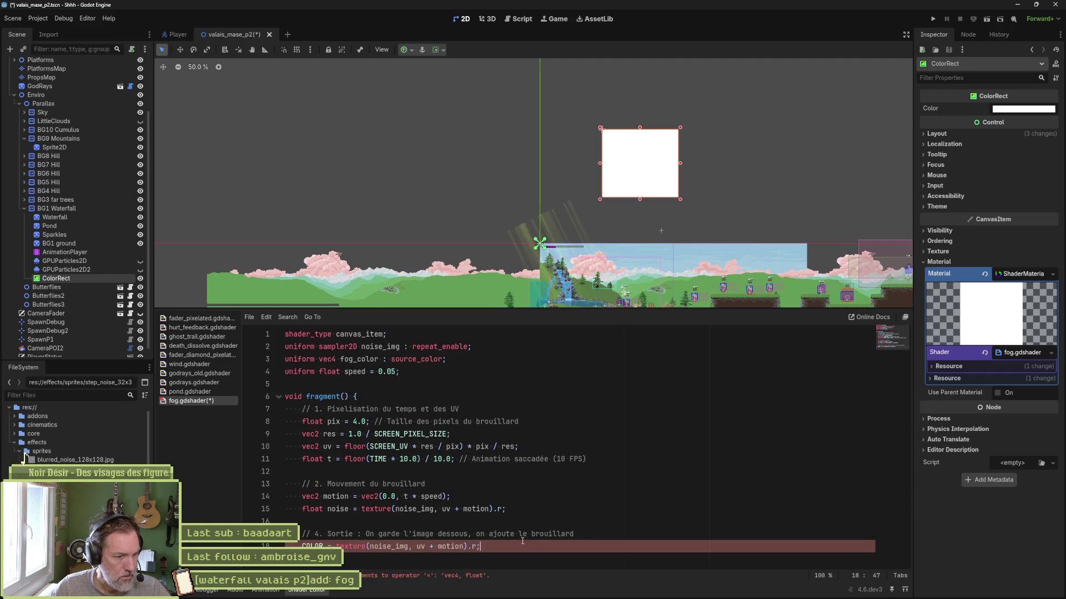
key(Left)
key(BackSpace)
key(BackSpace)
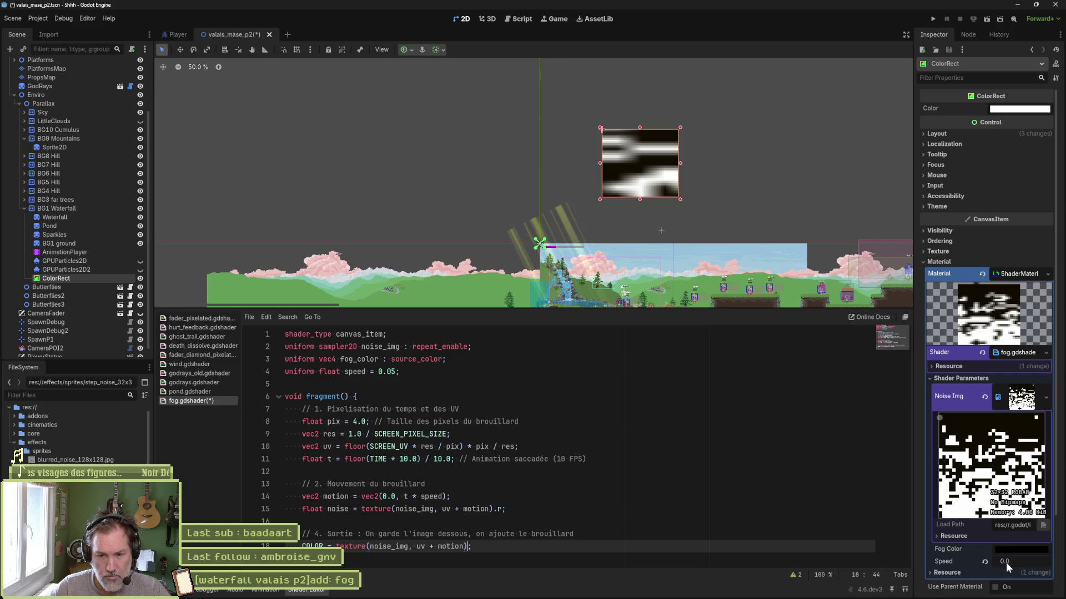
Reset the fog Speed to its default 0.05 and bring the fog rectangle into view.
click(985, 561)
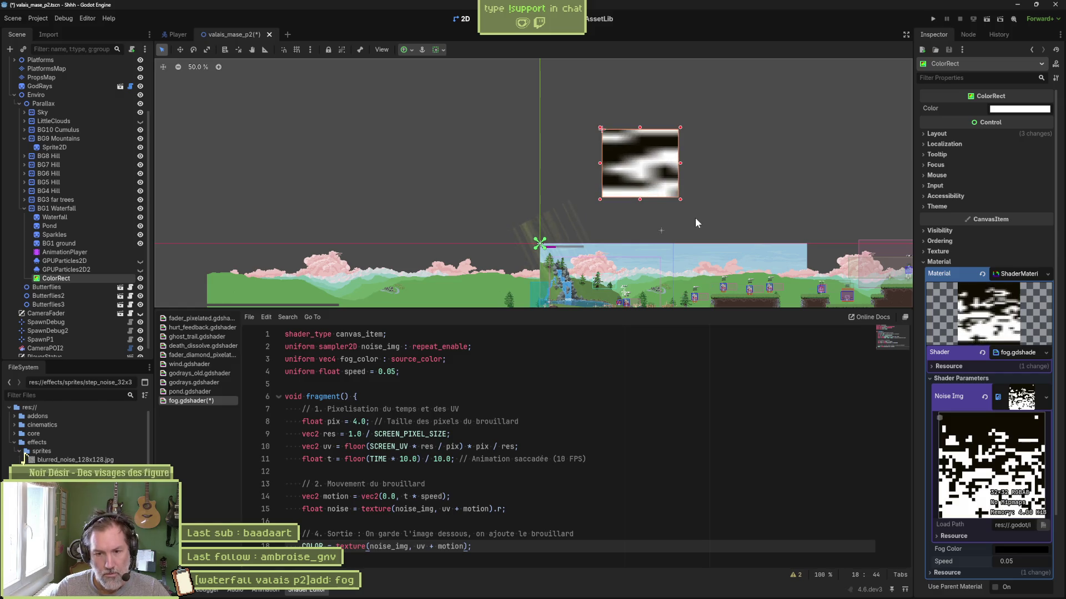
scroll(676, 225, up, 2)
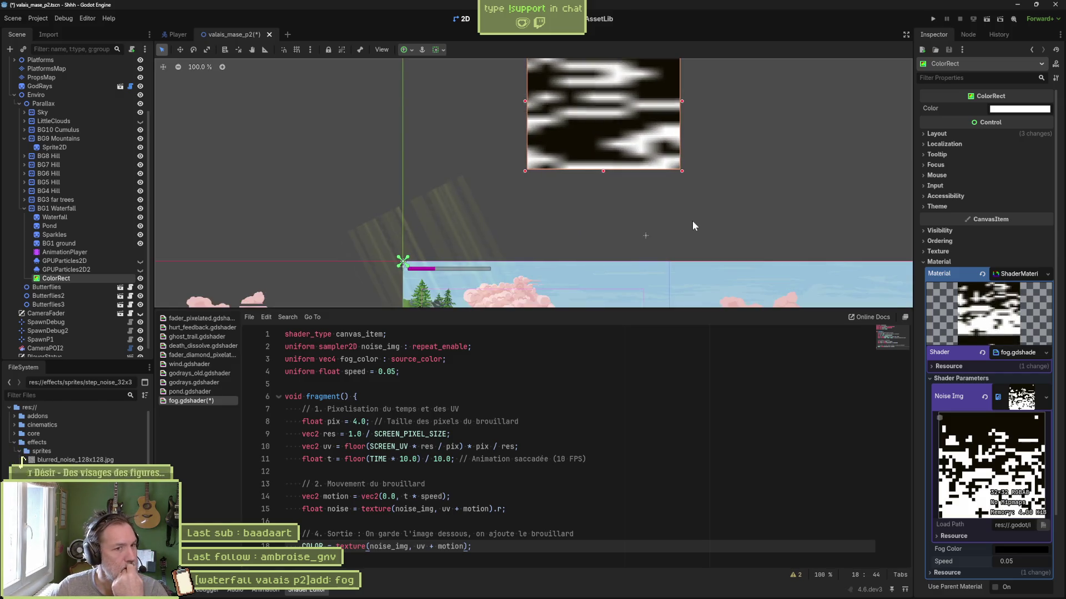
mouse_move(697, 152)
mouse_down()
mouse_move(683, 249)
mouse_move(602, 233)
mouse_move(599, 144)
mouse_up()
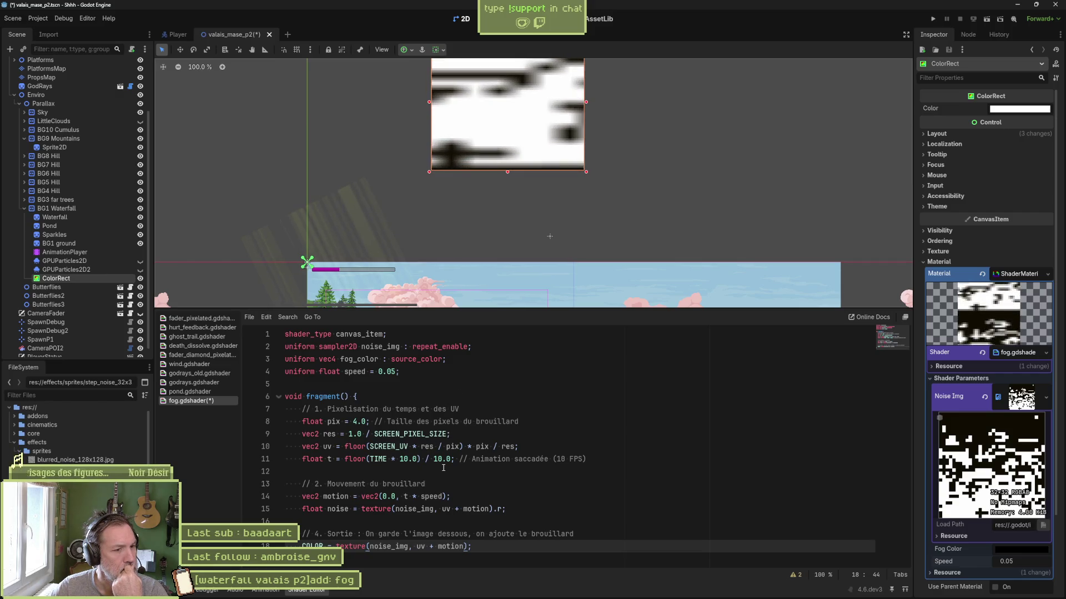
Replace SCREEN_UV with UV on line 10 so pixelation uses the rectangle's UV, and save.
double_click(388, 447)
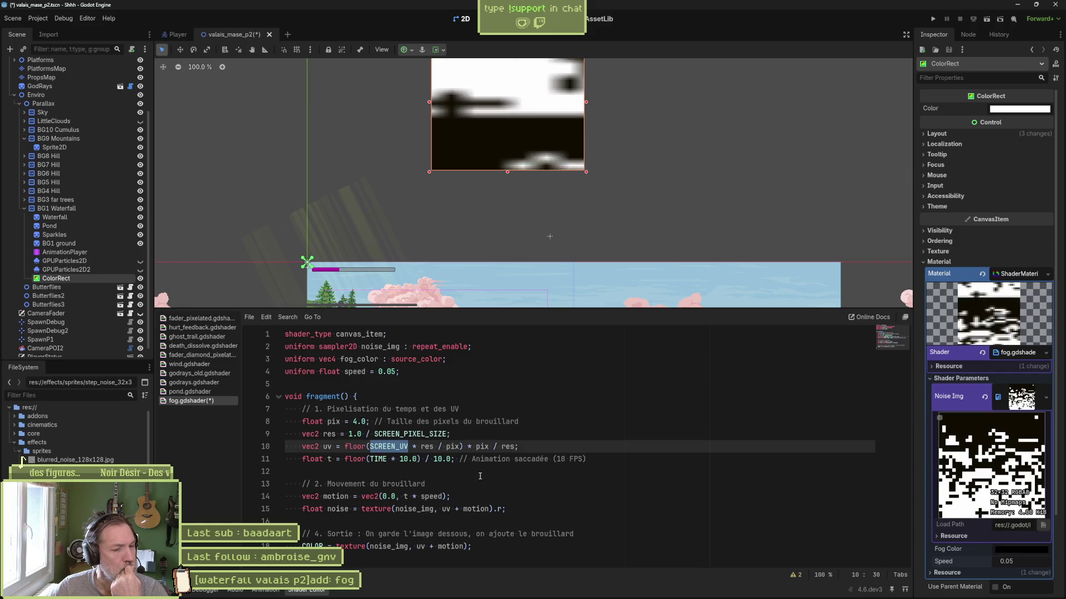
text(UV)
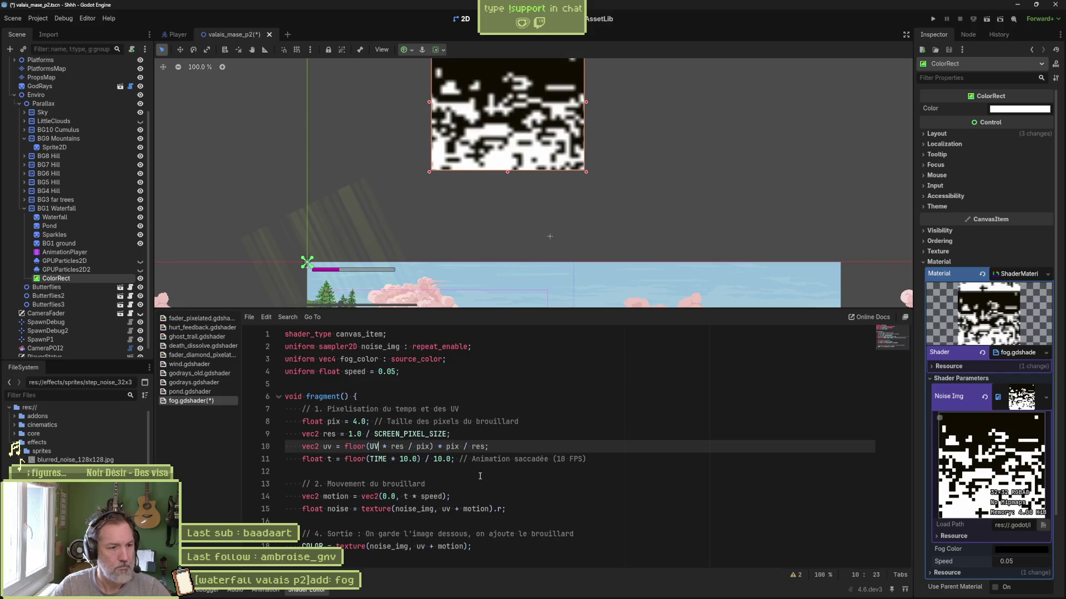
key(ctrl+s)
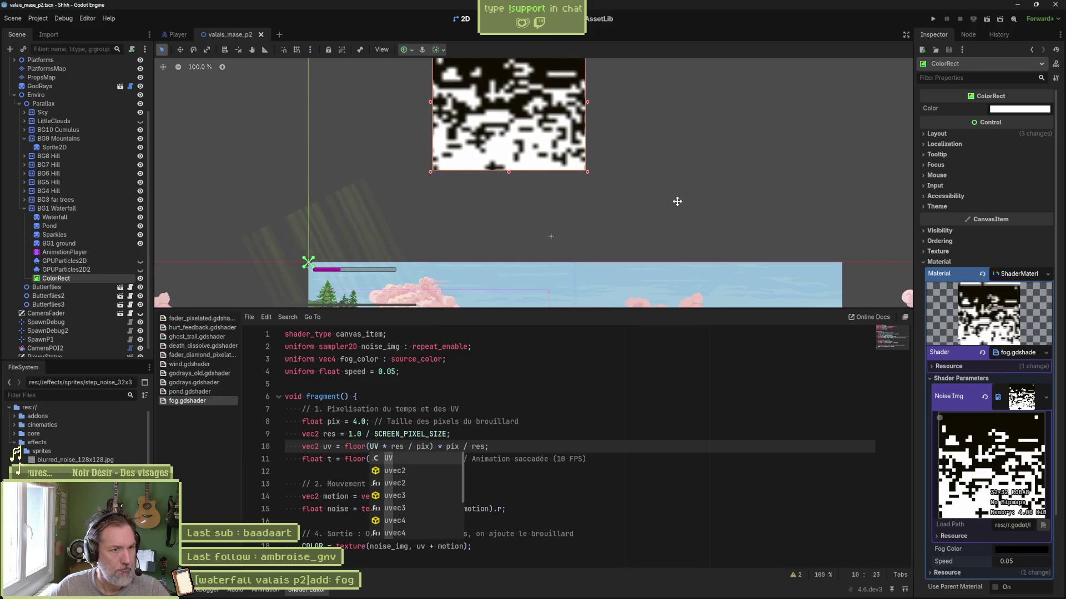
drag(675, 200, 669, 267)
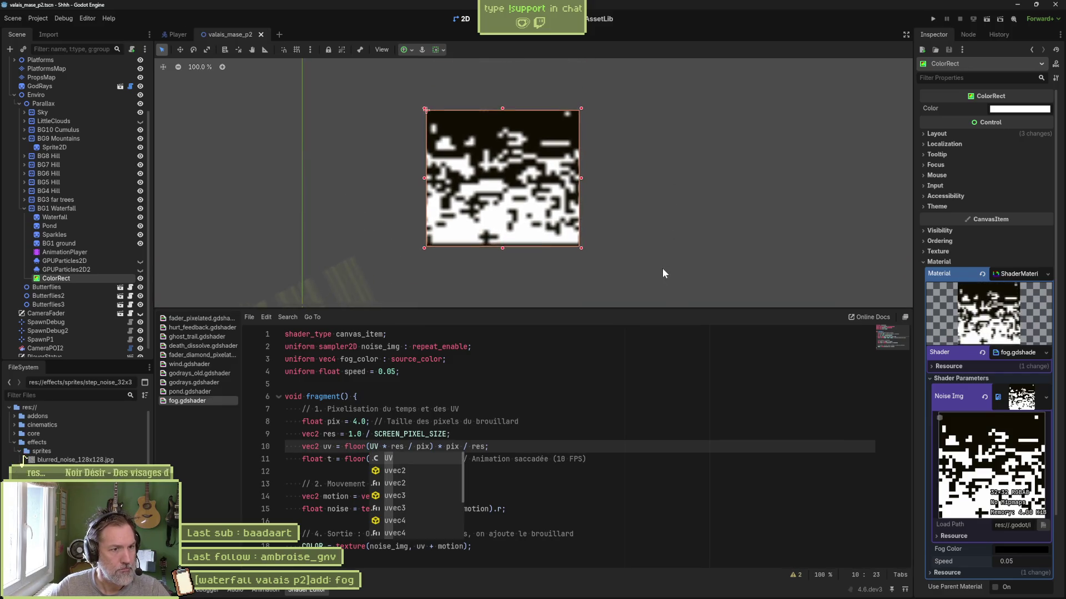
click(511, 451)
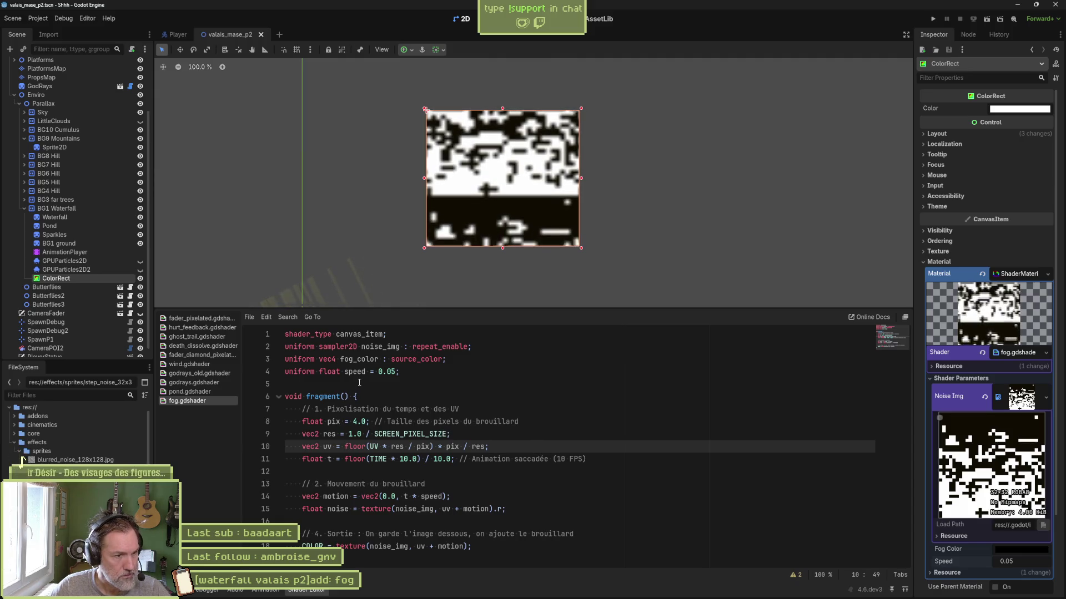
Try pix values 3, 30 and 10 on line 8, then settle on pix = 1.0 and save.
click(357, 422)
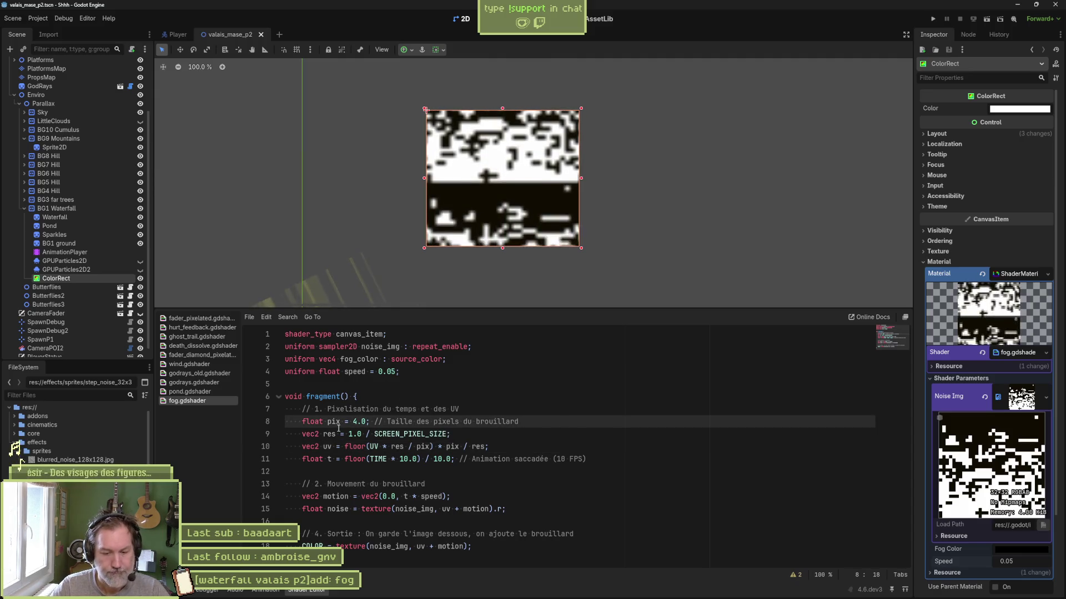
text(5)
key(BackSpace)
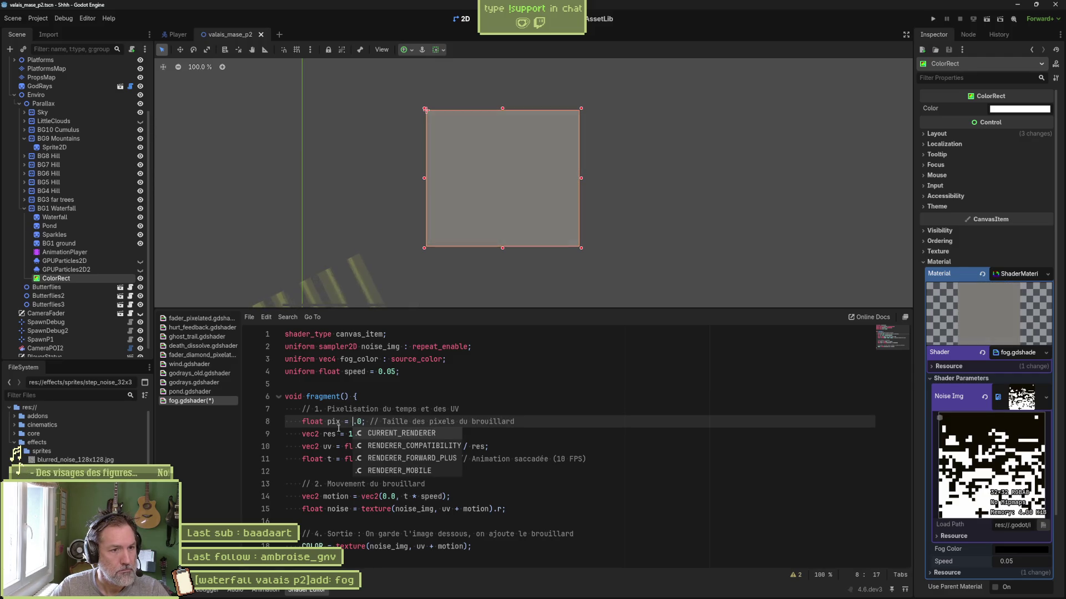
text(1)
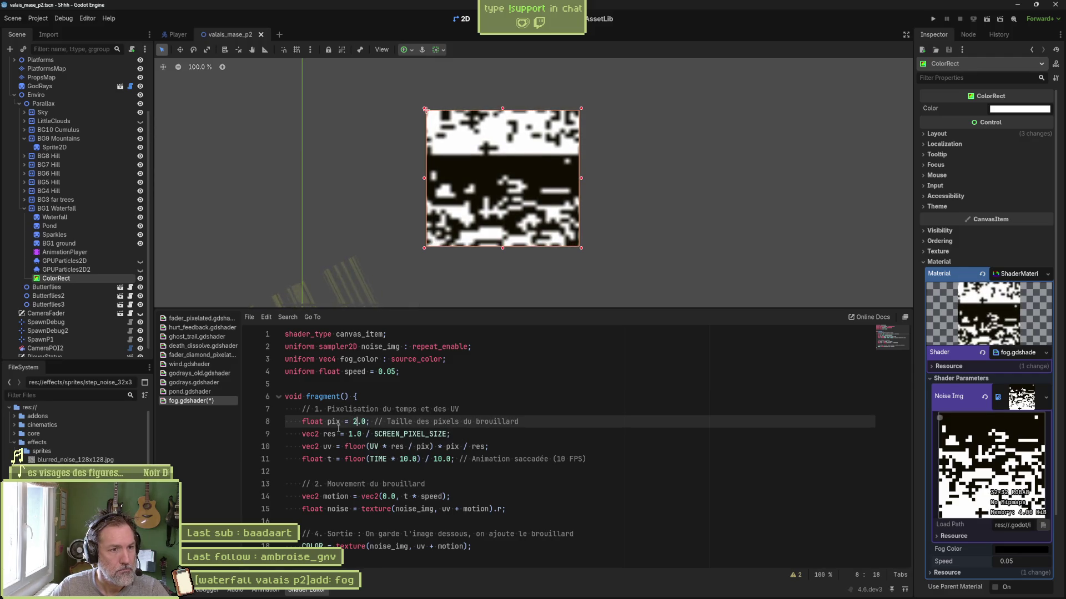
key(BackSpace)
text(3)
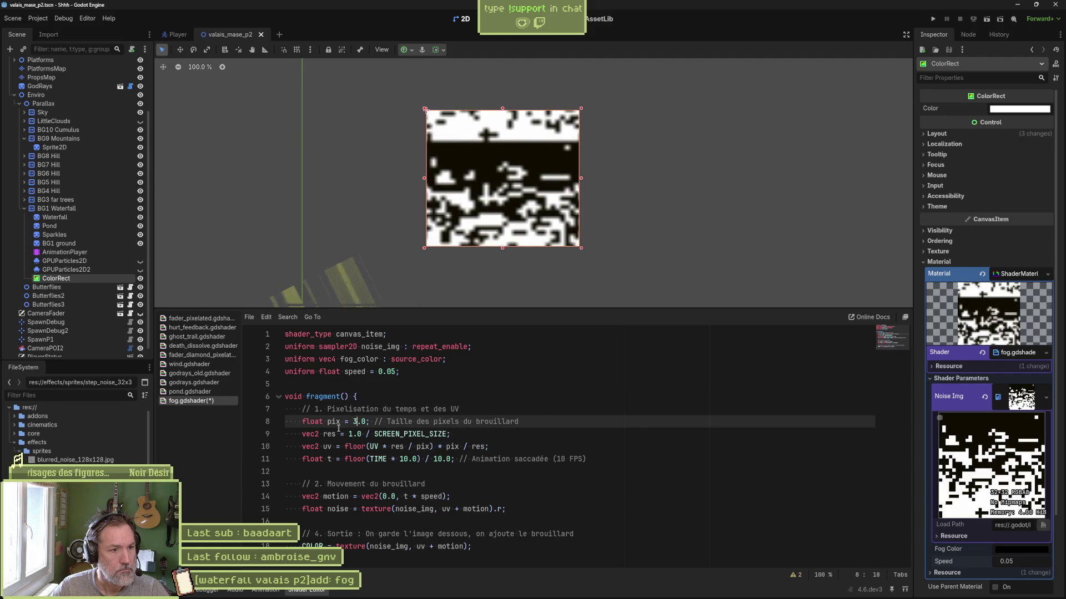
key(ctrl+s)
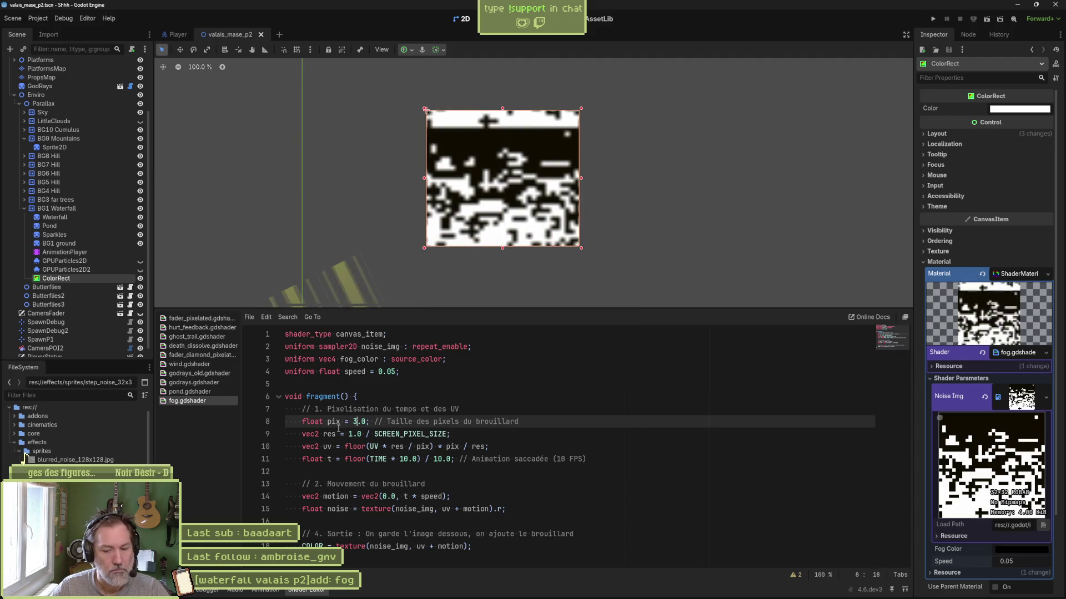
text(0)
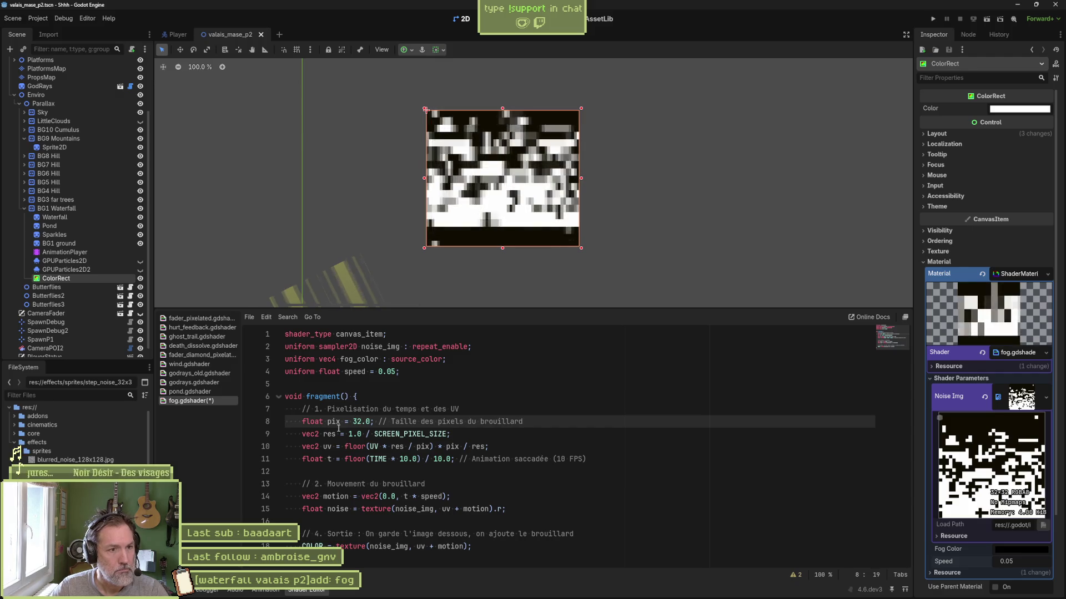
key(BackSpace)
key(BackSpace)
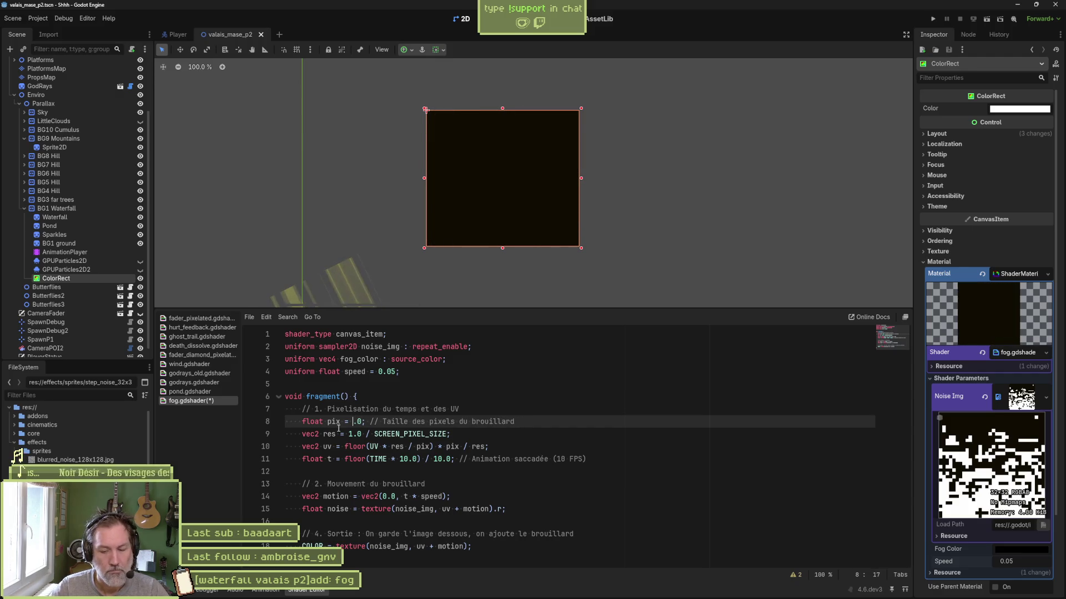
text(10)
key(BackSpace)
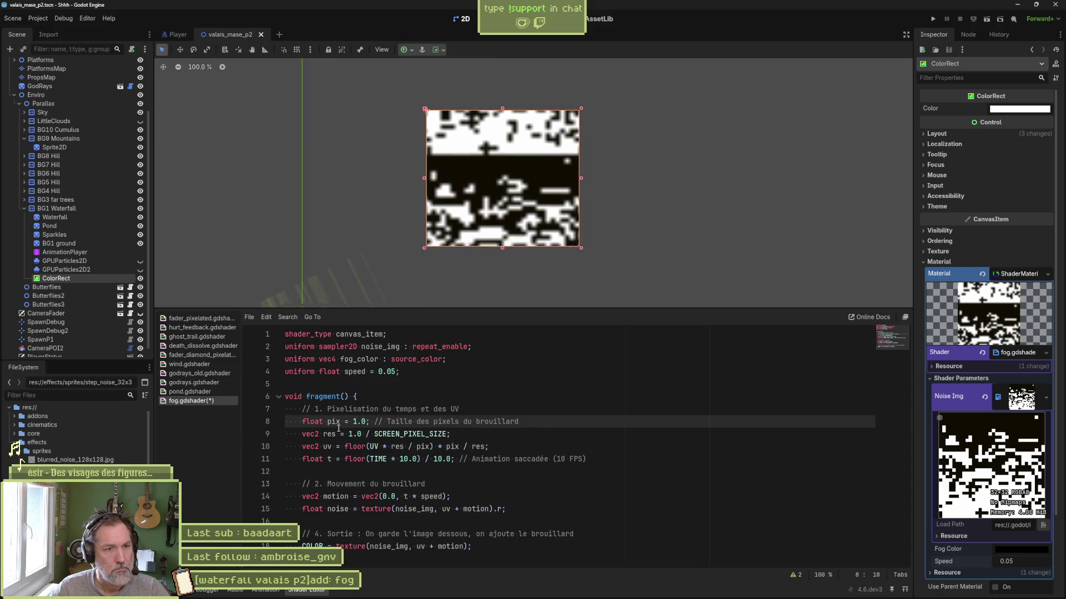
key(ctrl+s)
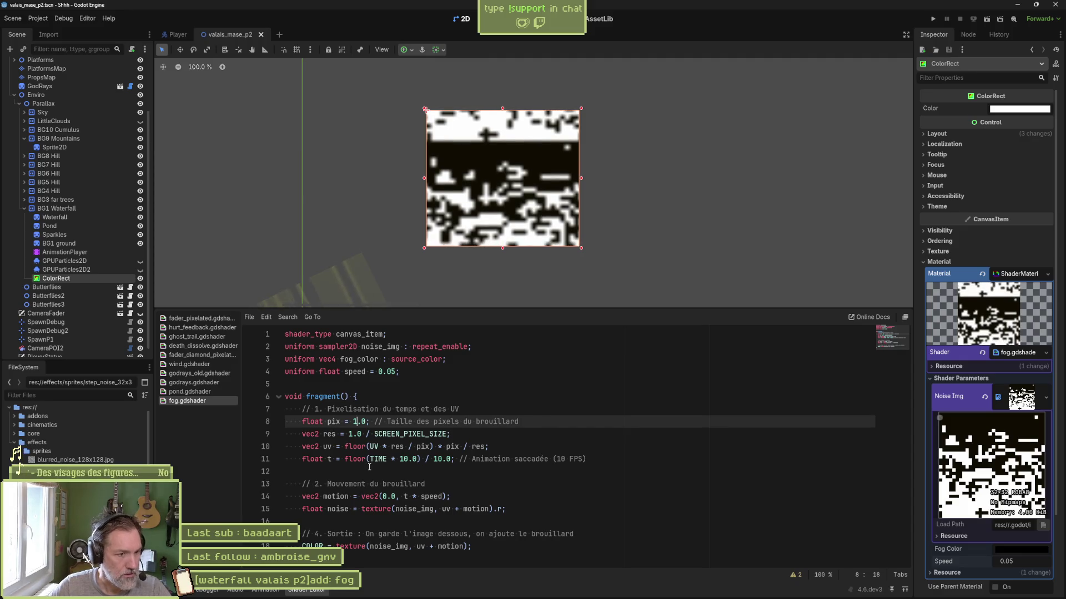
Replace the SCREEN_PIXEL_SIZE term on line 9 with TEXTURE_PIXEL_SIZE via autocomplete.
click(327, 446)
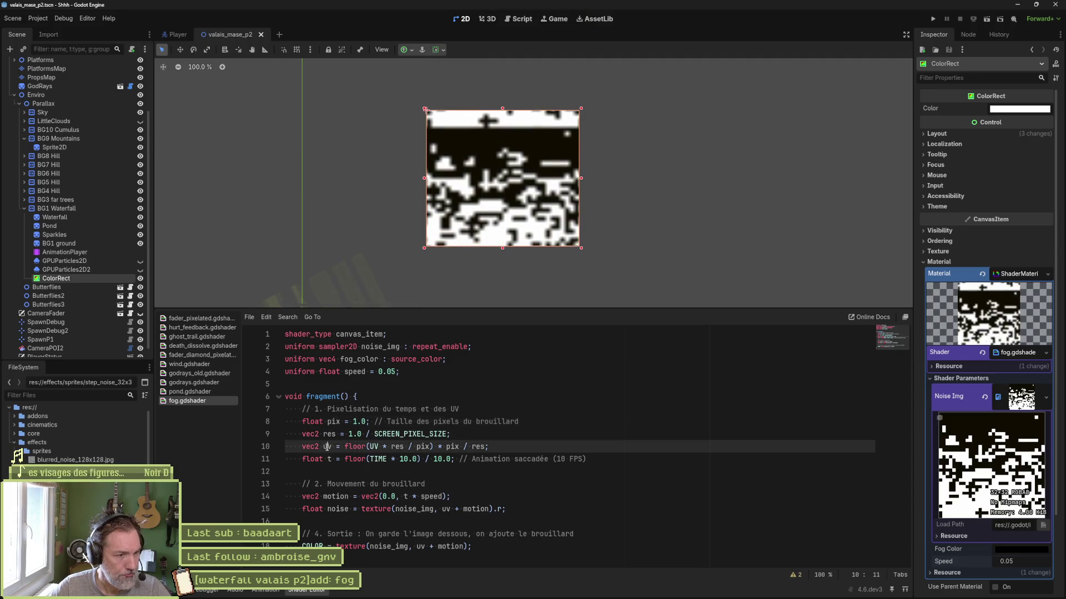
double_click(327, 446)
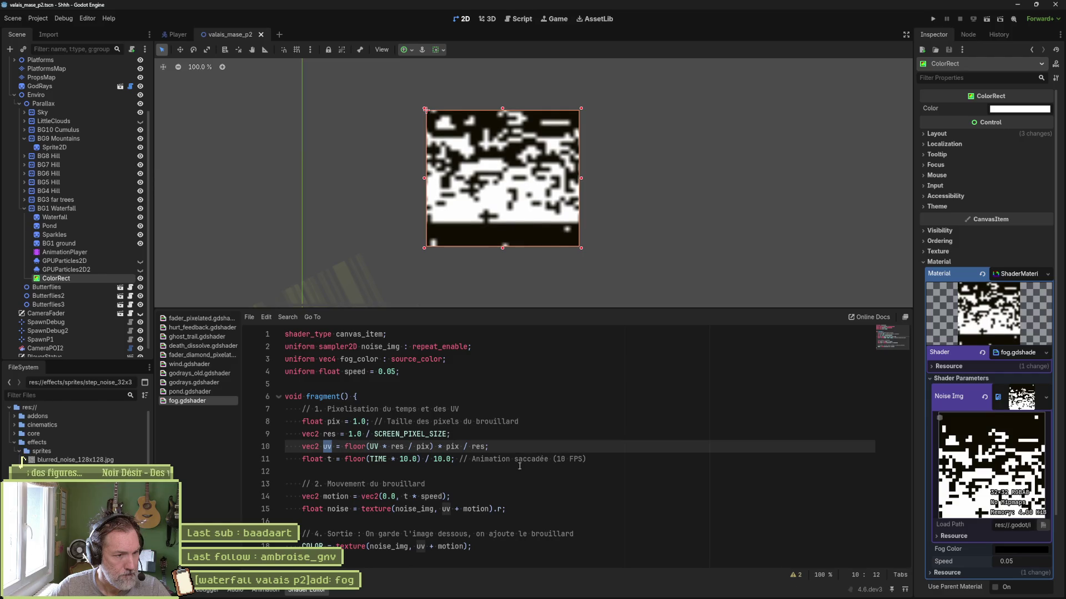
double_click(419, 435)
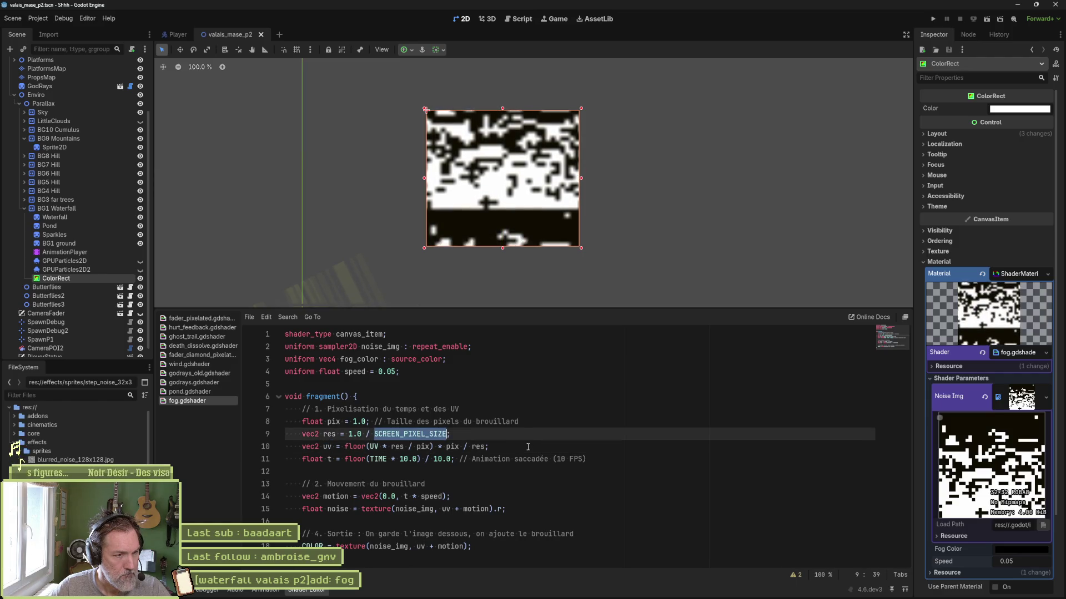
text(TEX)
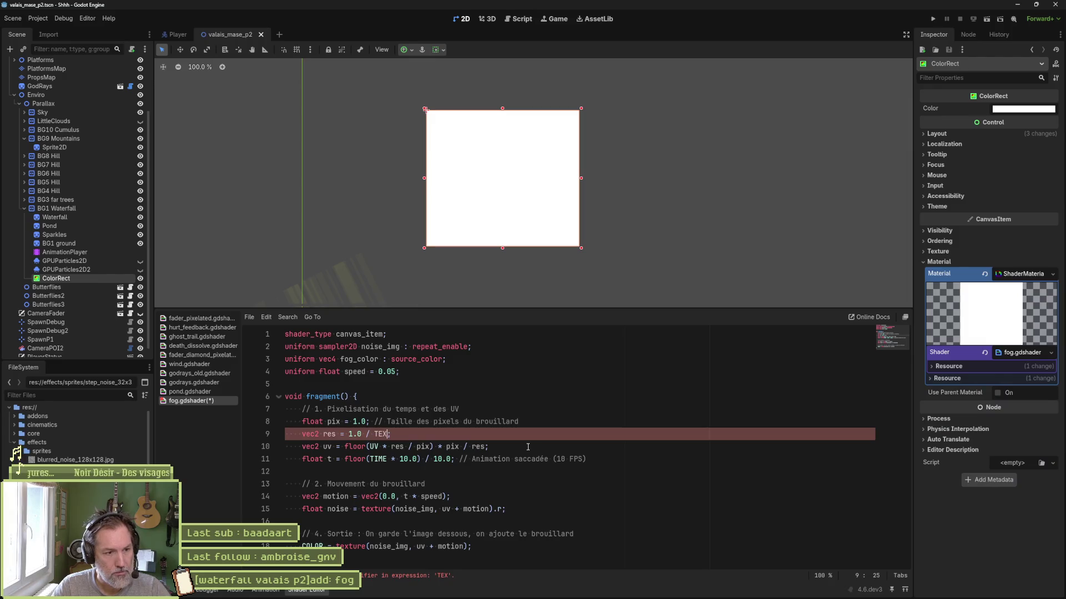
key(Down)
key(Return)
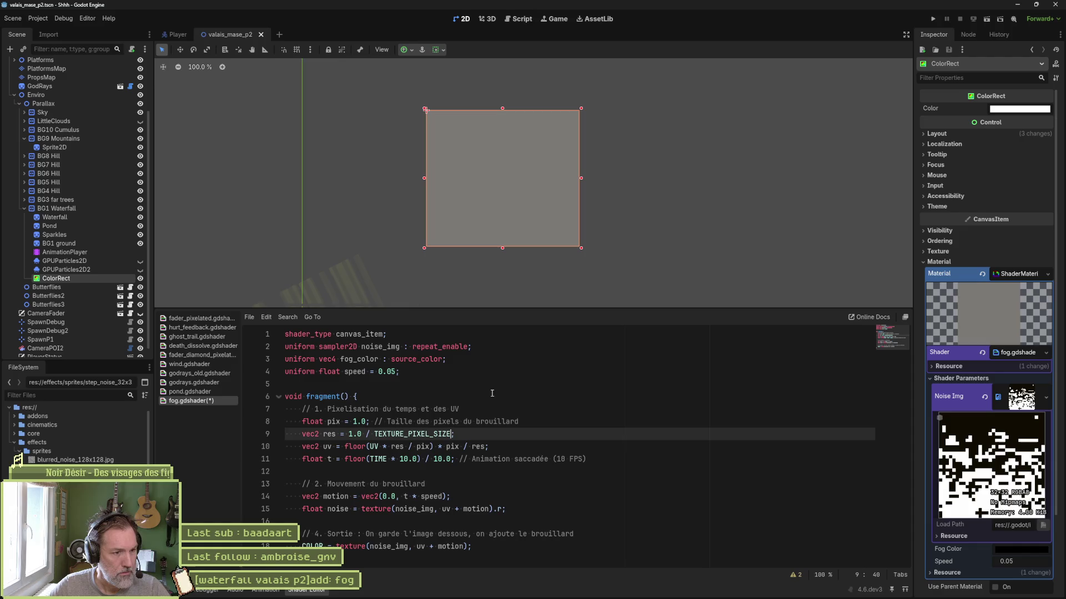
Try pixel sizes 32, 3 and 20 on line 8 and save the shader.
click(358, 425)
key(BackSpace)
text(32)
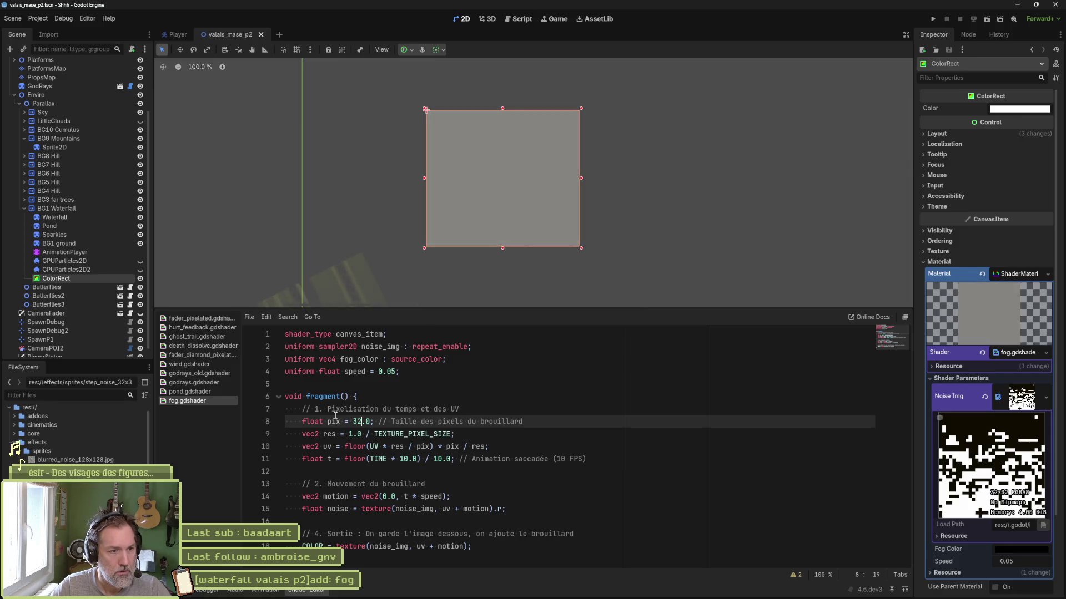
key(BackSpace)
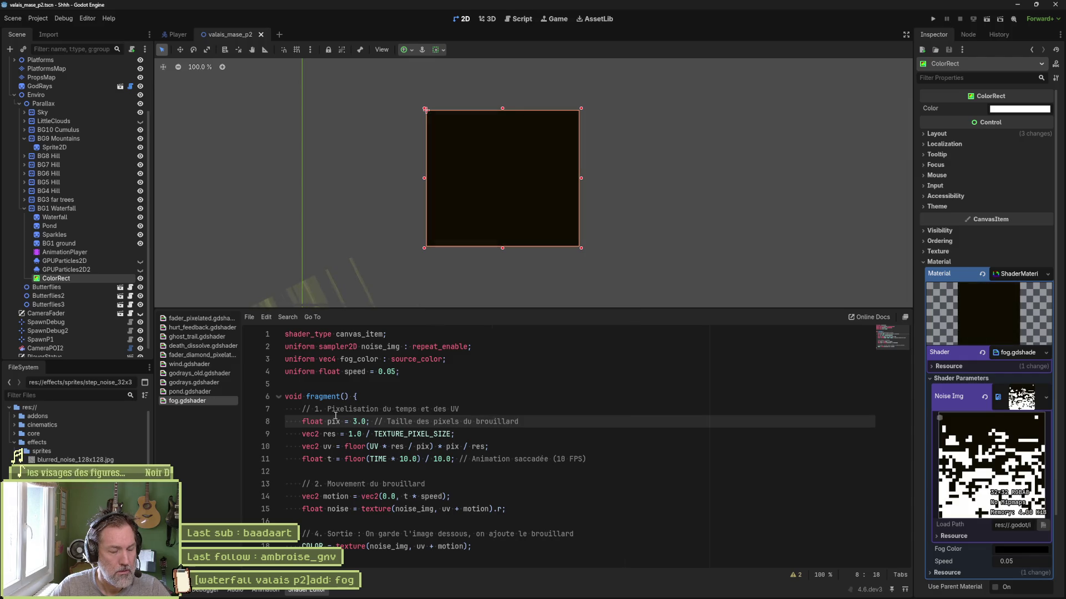
key(Down)
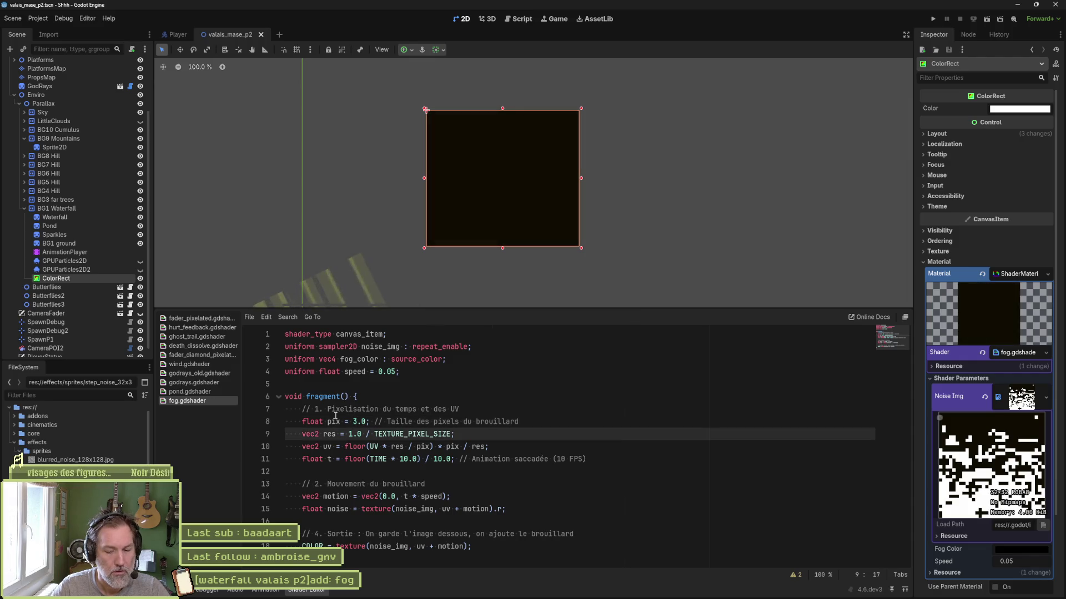
key(Up)
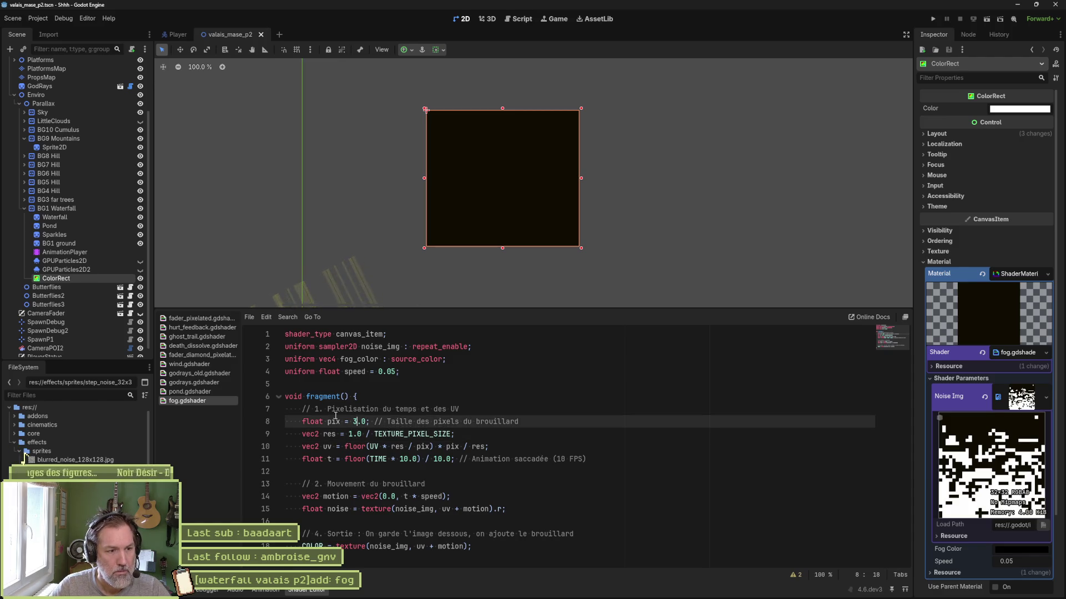
text(20)
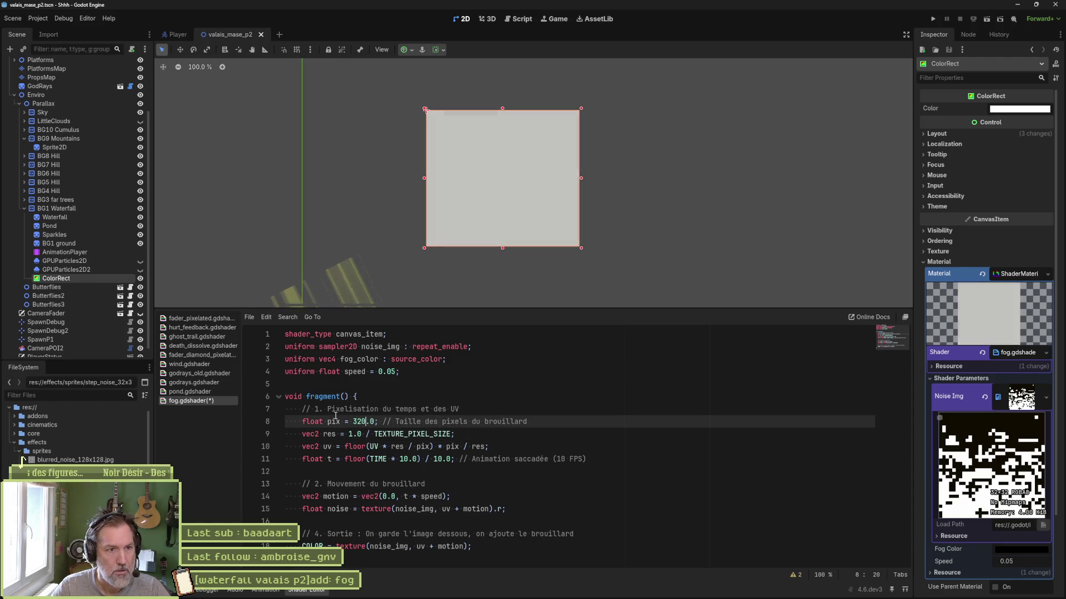
key(ctrl+s)
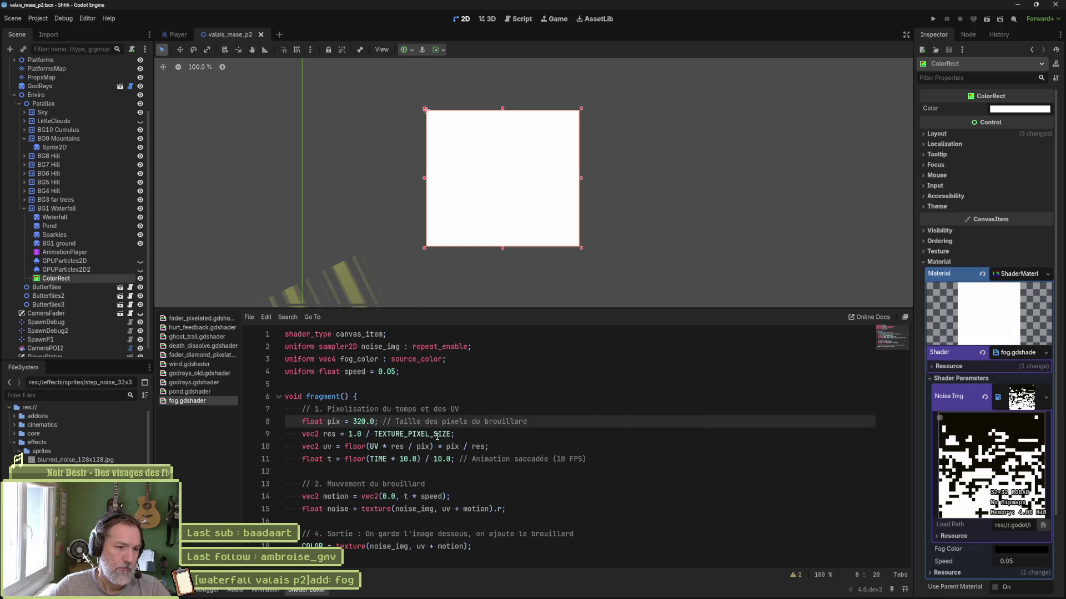
Undo the experiments so line 9 uses SCREEN_PIXEL_SIZE again, and save fog.gdshader.
key(ctrl+z)
key(ctrl+z)
key(ctrl+z)
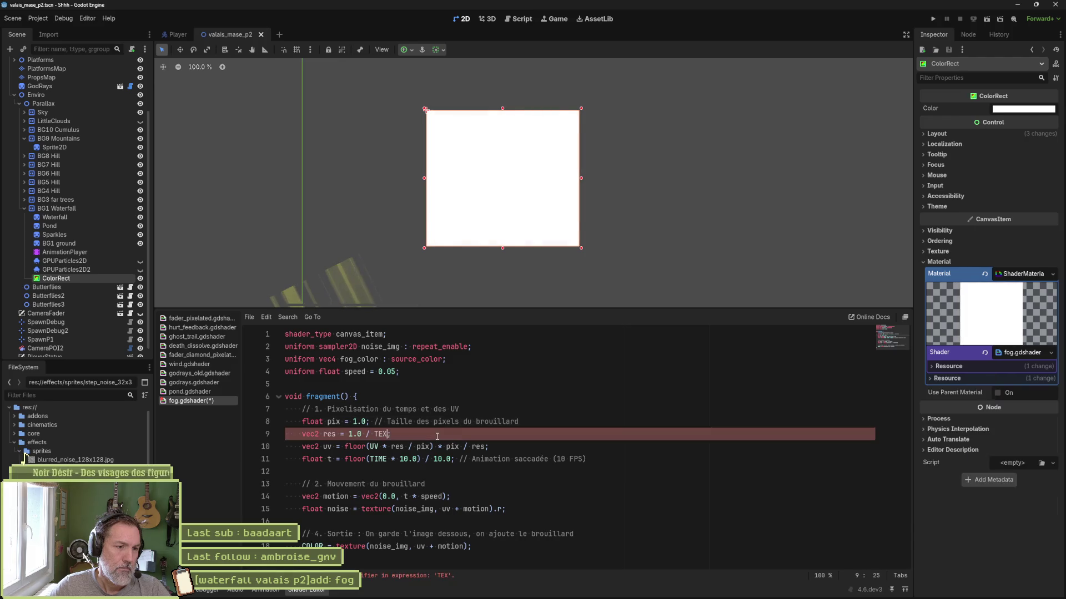
key(ctrl+shift+z)
key(ctrl+s)
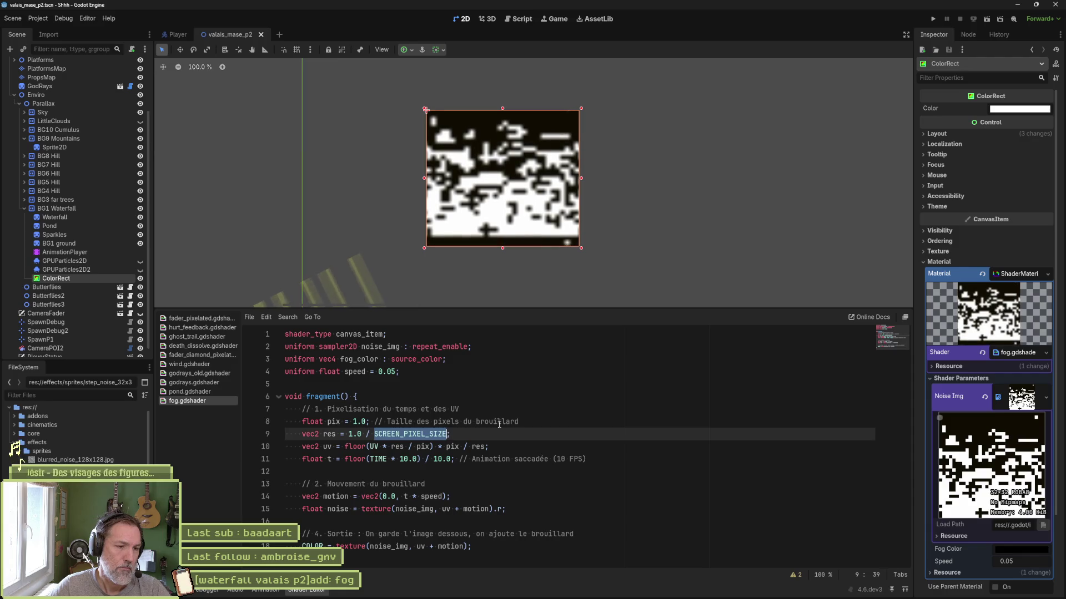
click(457, 524)
Add the comment '// create a circle on each white pixel' below the noise sampling line.
click(529, 511)
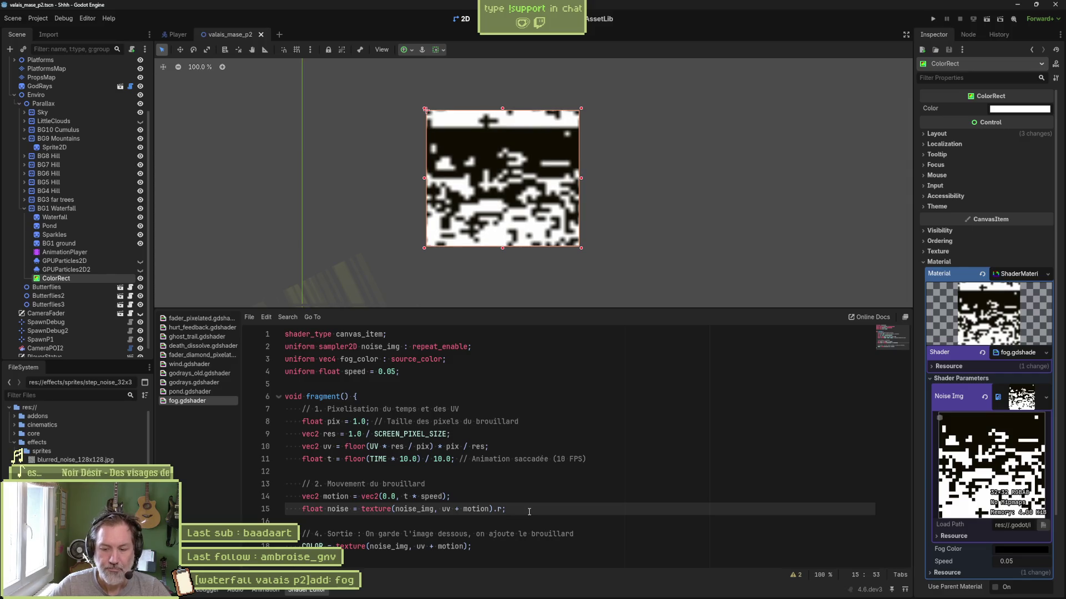
click(369, 398)
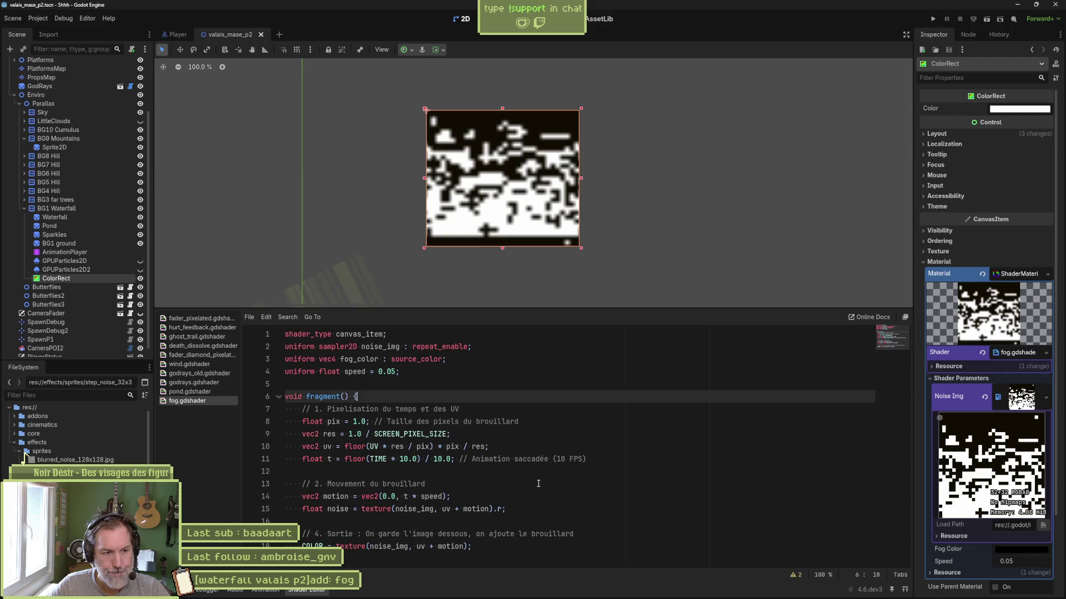
click(542, 509)
key(Return)
key(Return)
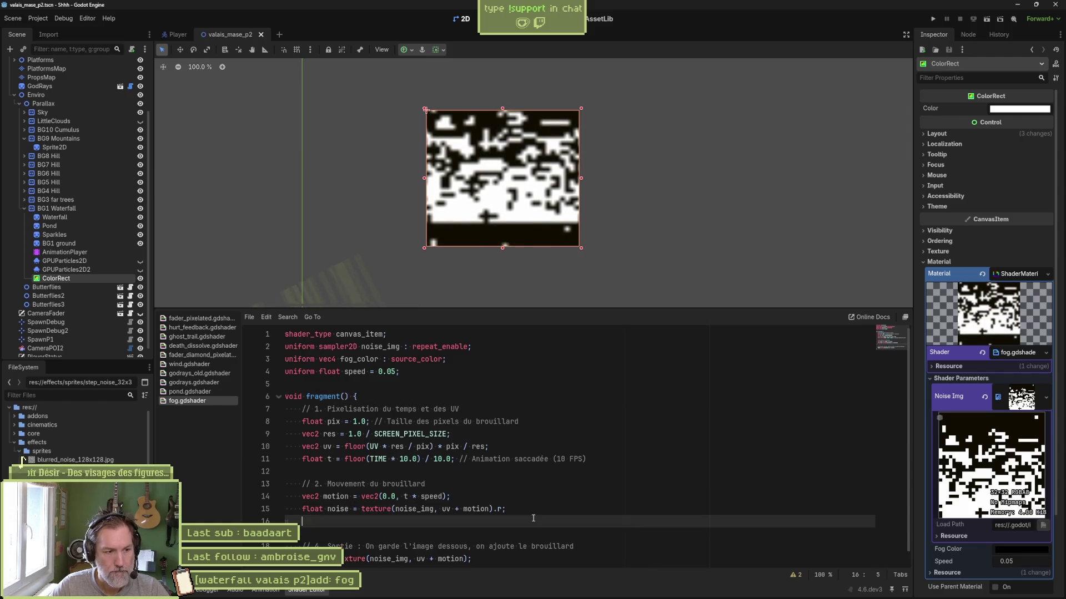
text(// crea)
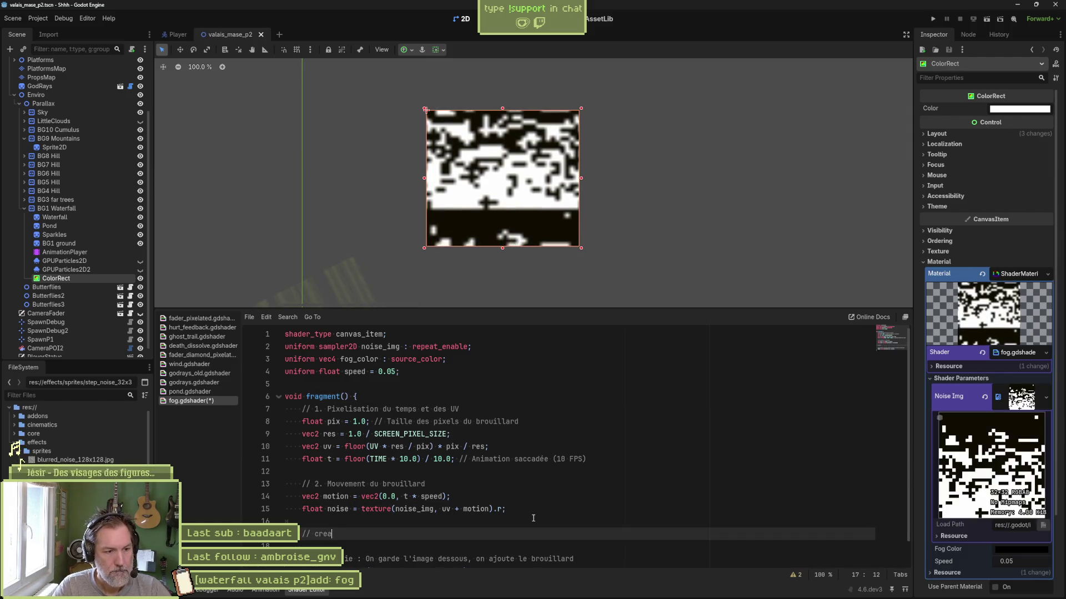
text(le on each)
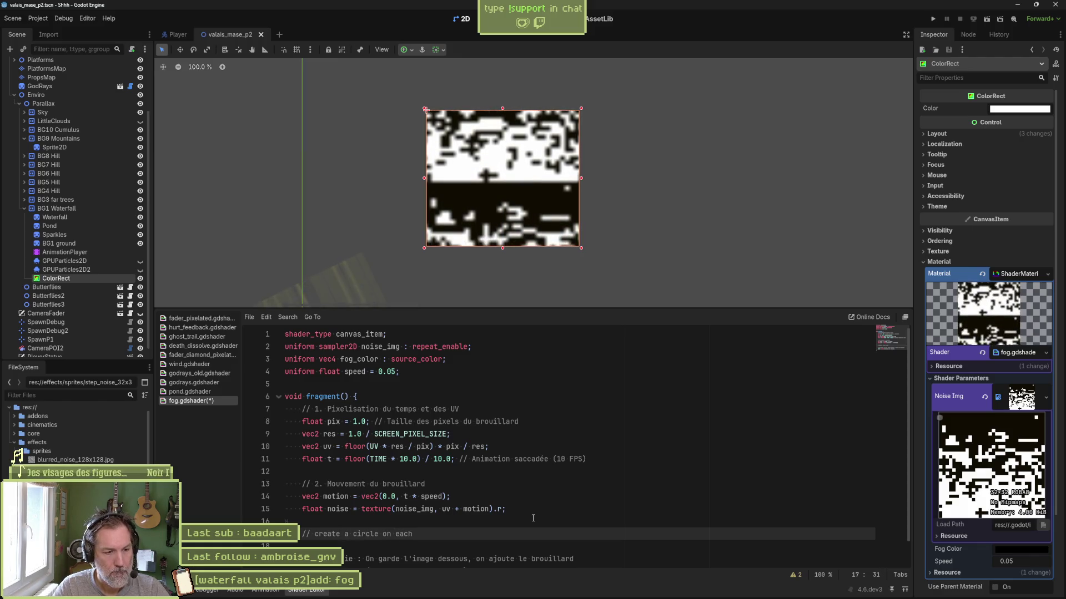
text( white pixel)
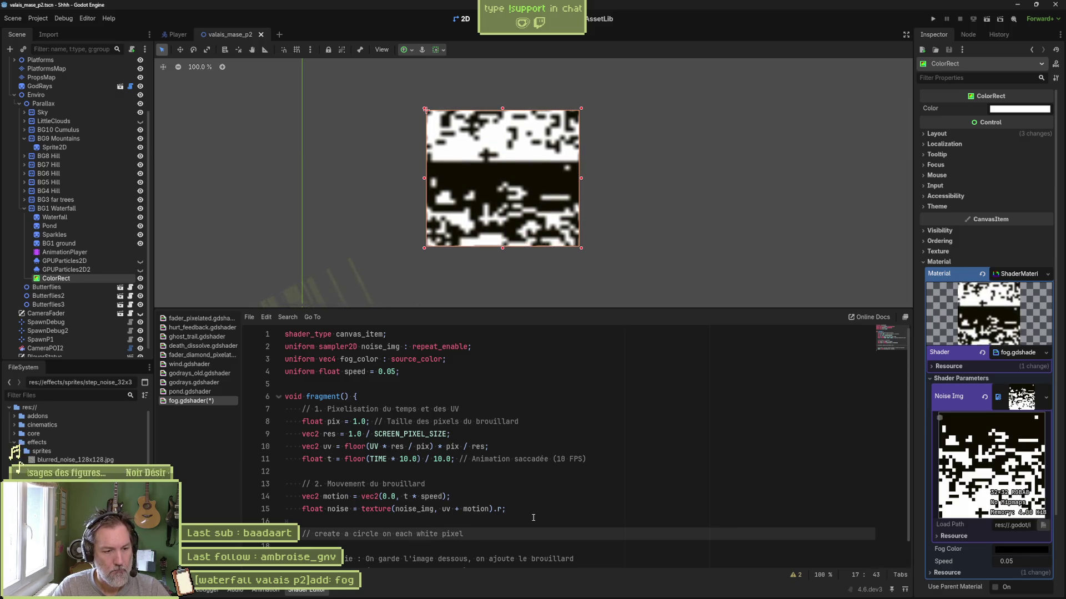
key(Return)
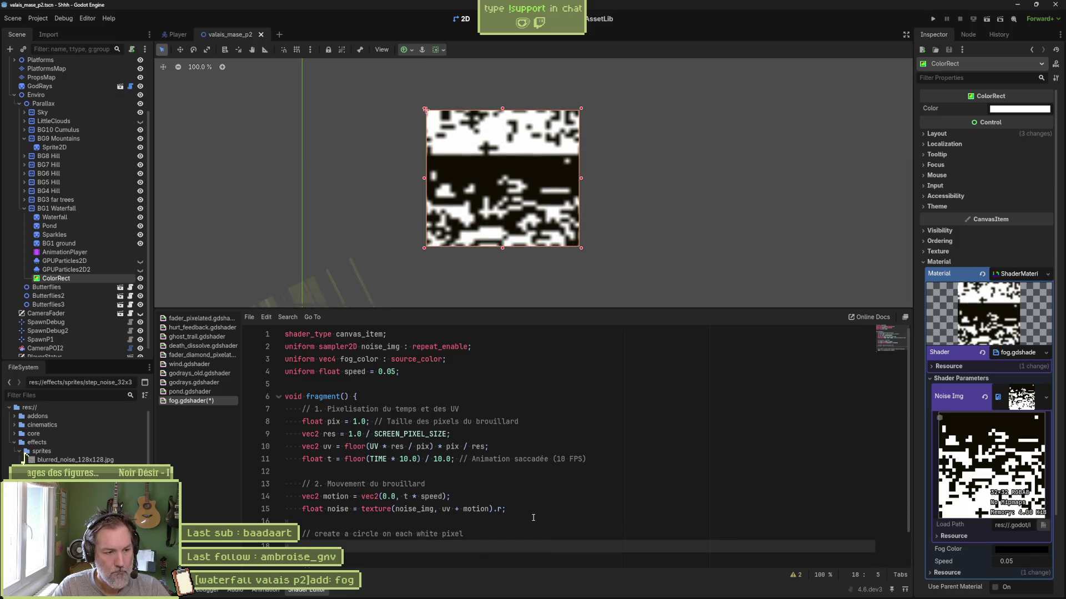
Write an 'if noise == 1' check with a 'discard;' body beneath the comment.
text(if )
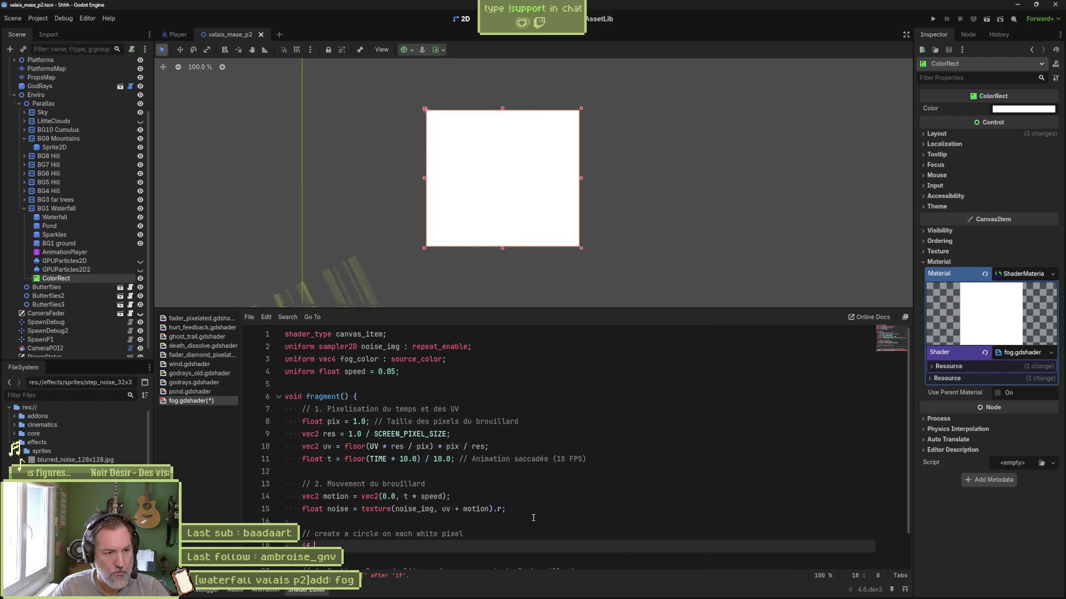
text(noise <)
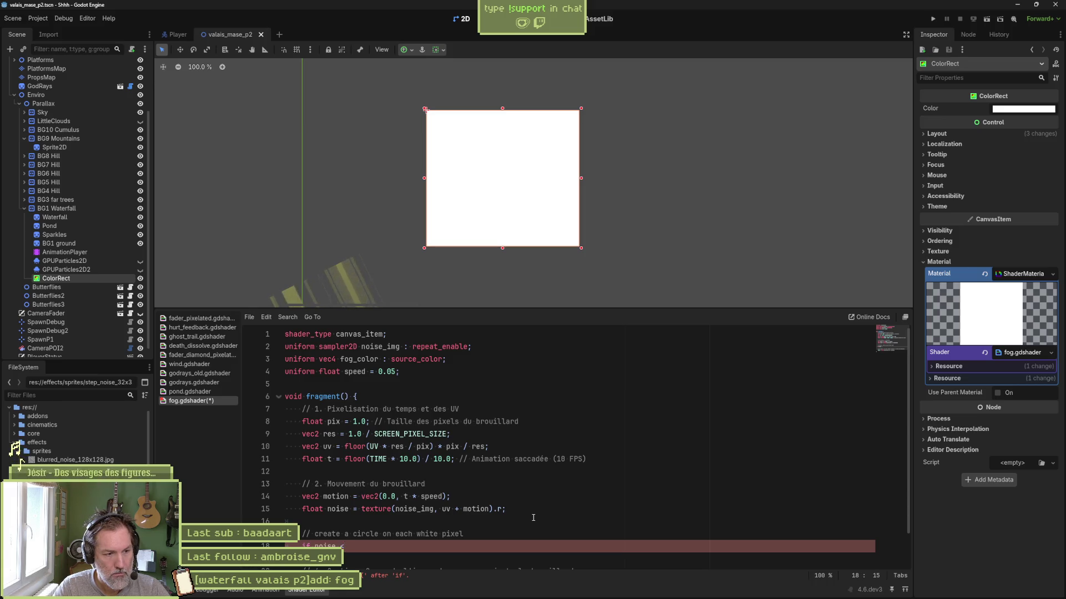
key(BackSpace)
text(>=)
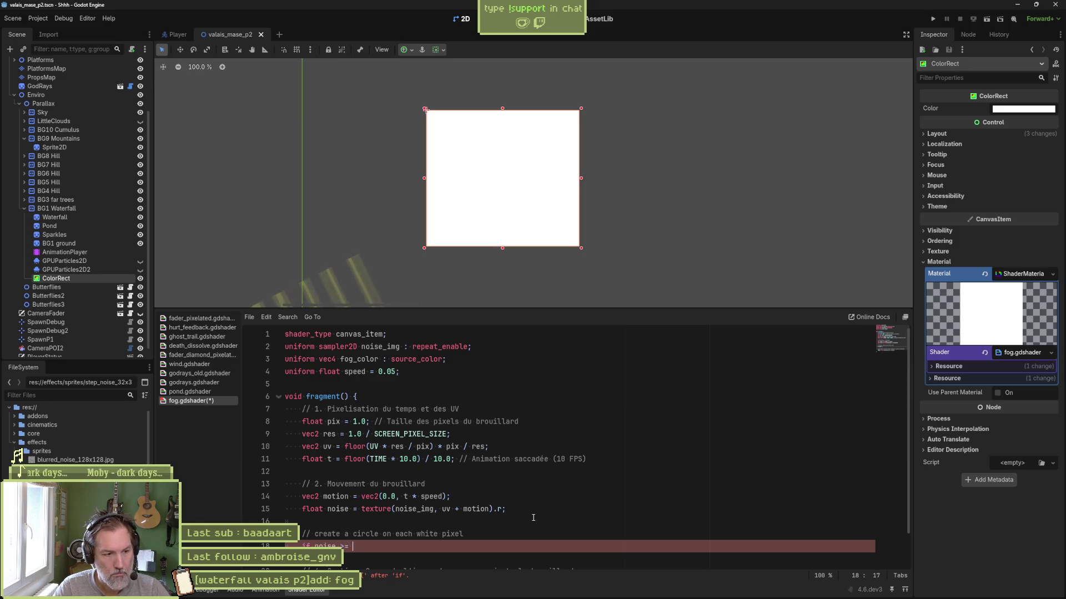
text(= 1.0:)
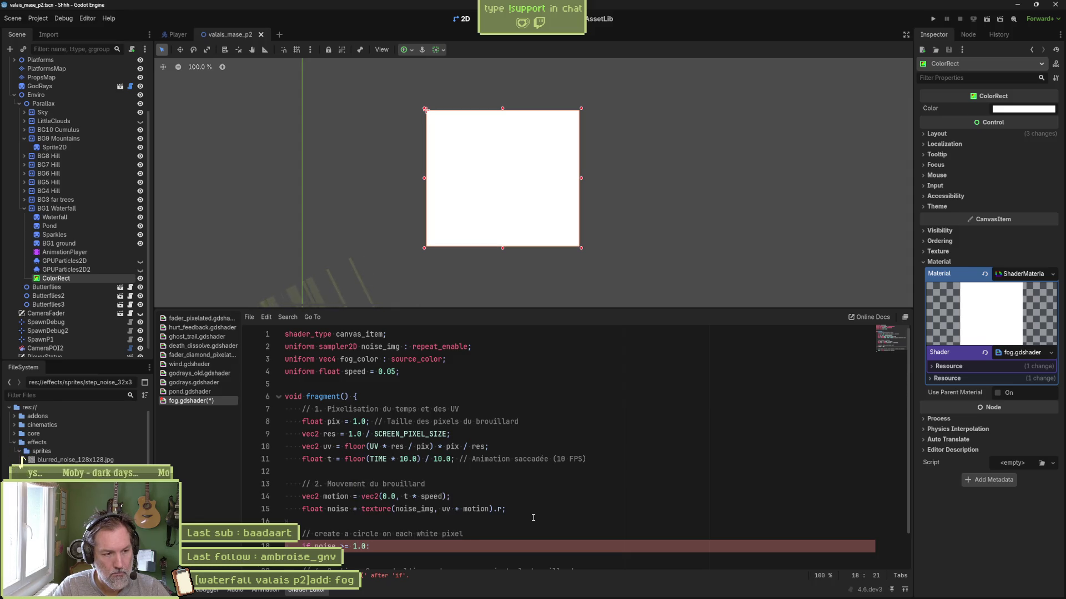
key(Return)
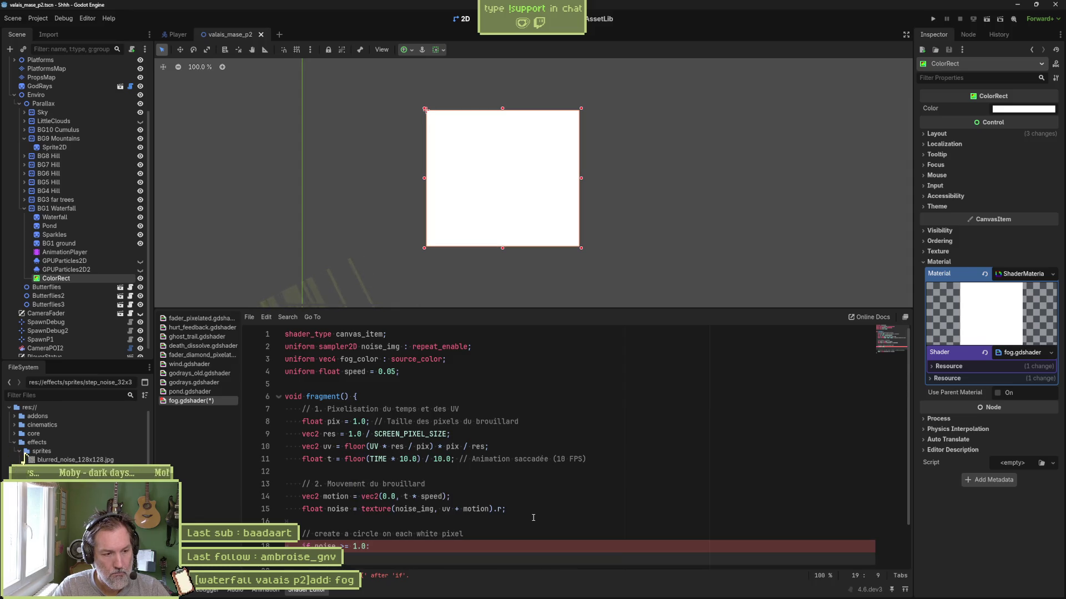
text(dis)
text(card)
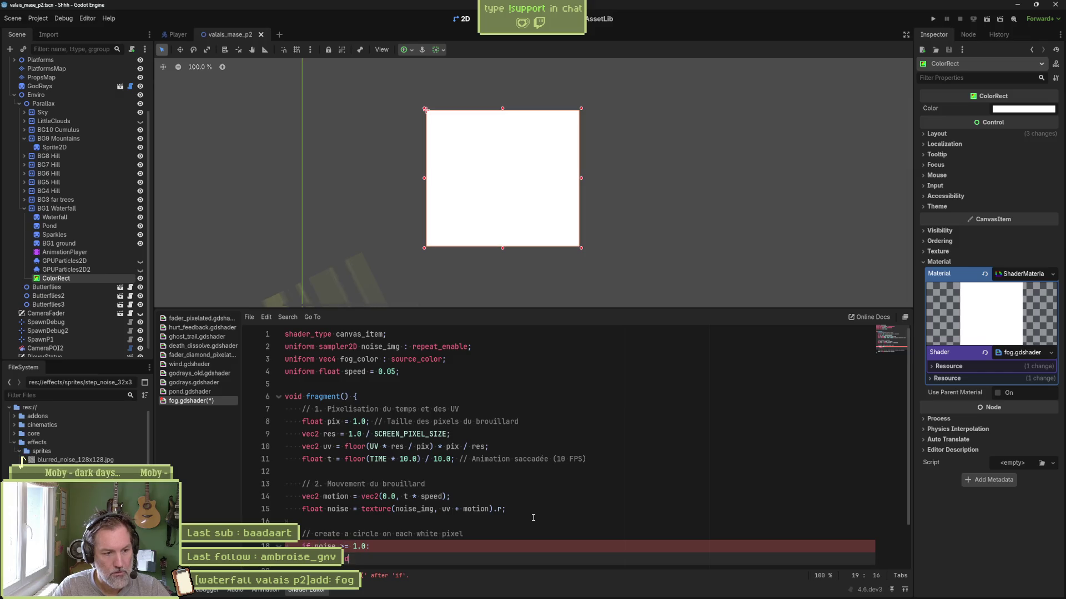
text(;)
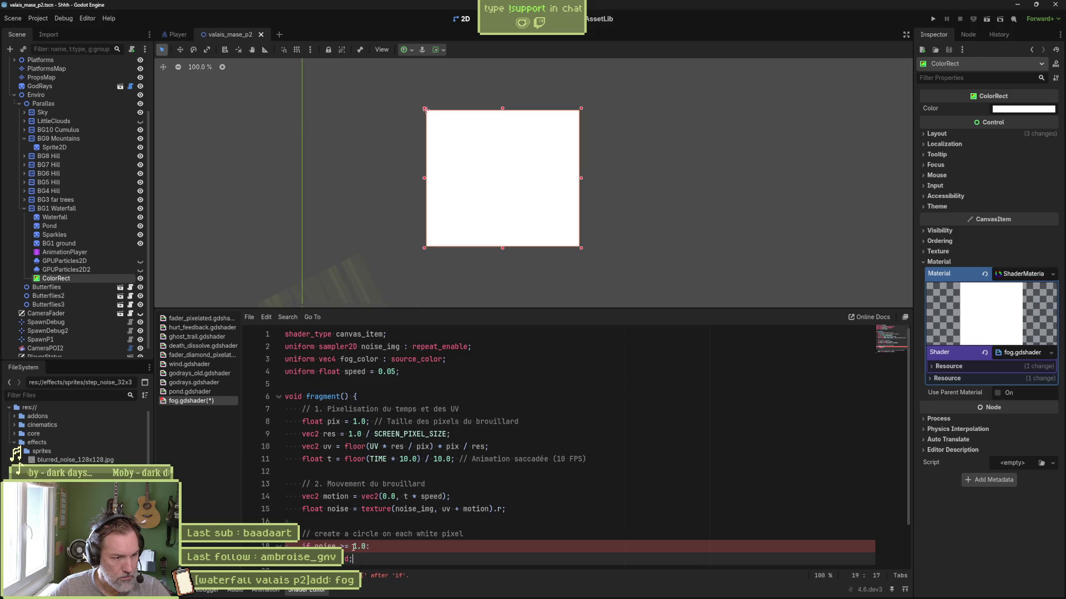
scroll(394, 527, down, 2)
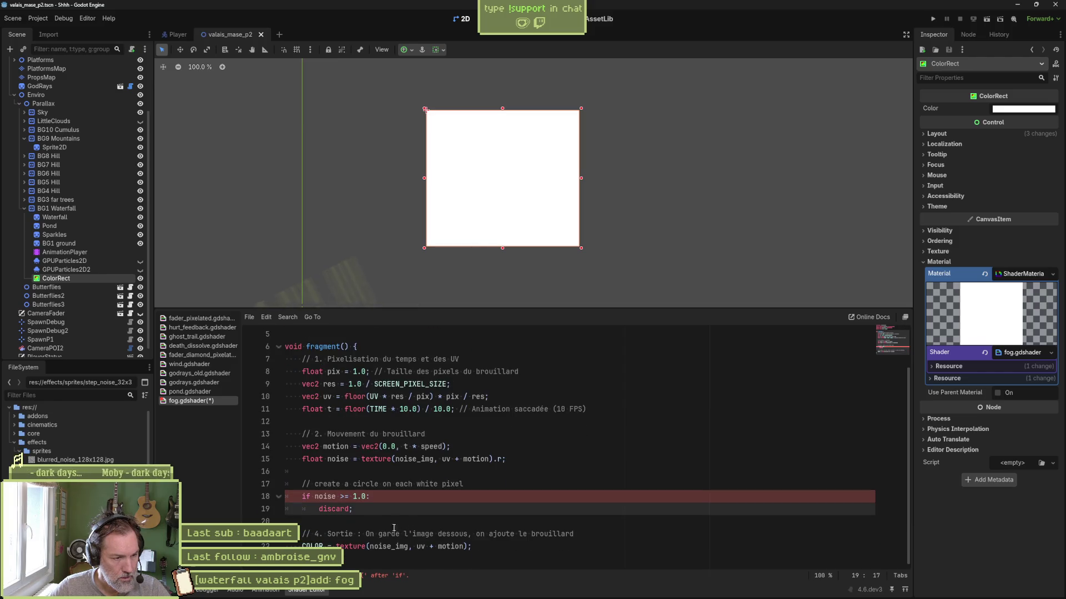
Wrap the if condition in parentheses and replace the colon with an opening brace.
click(316, 497)
text(()
key(ctrl+Right)
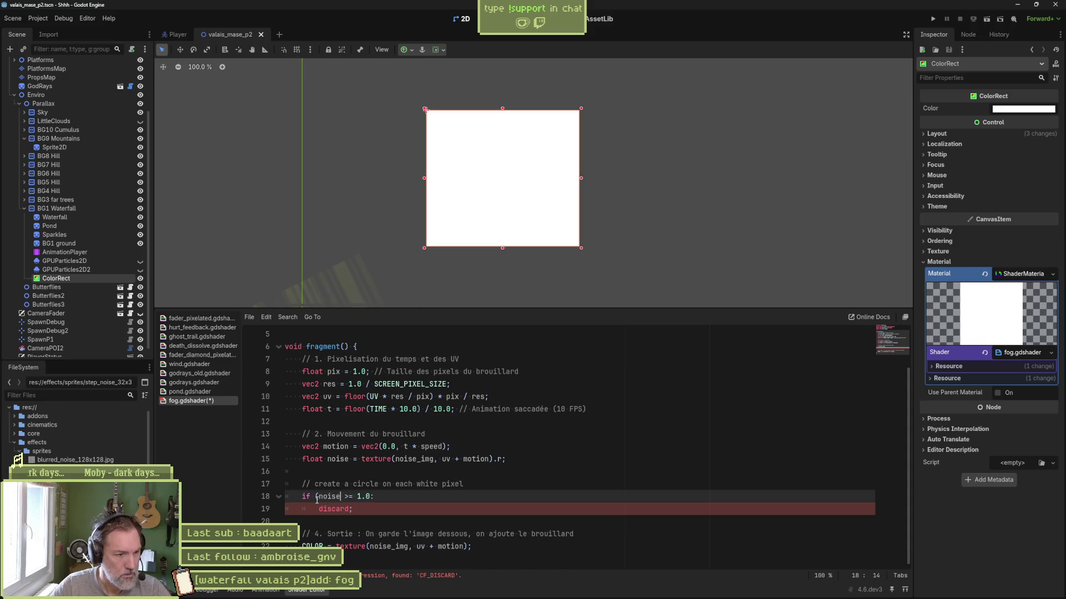
text())
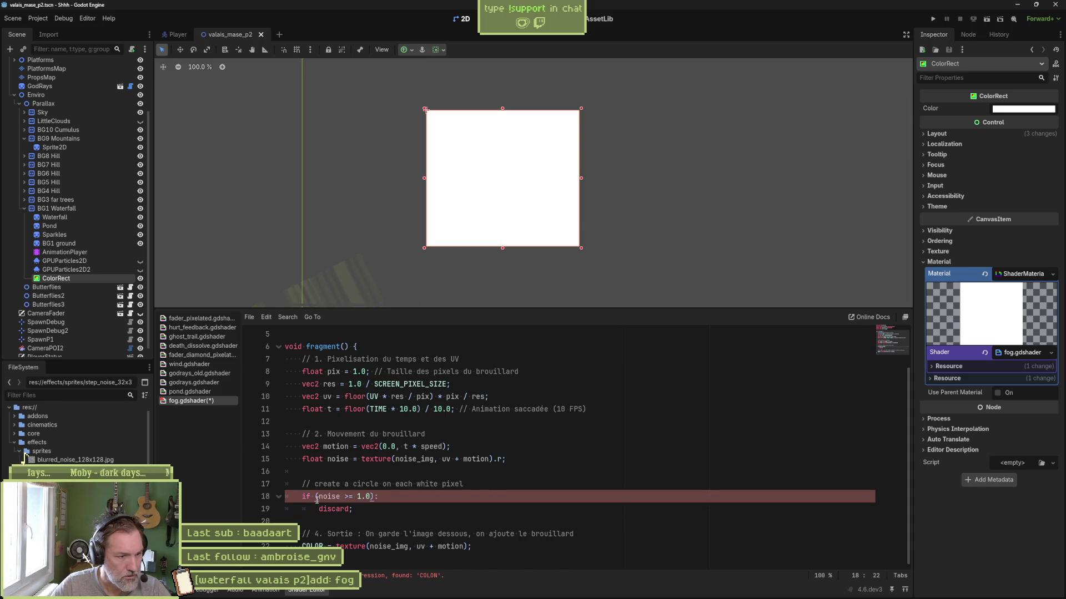
key(Delete)
Close the if block with braces around discard and save the fog shader.
text({)
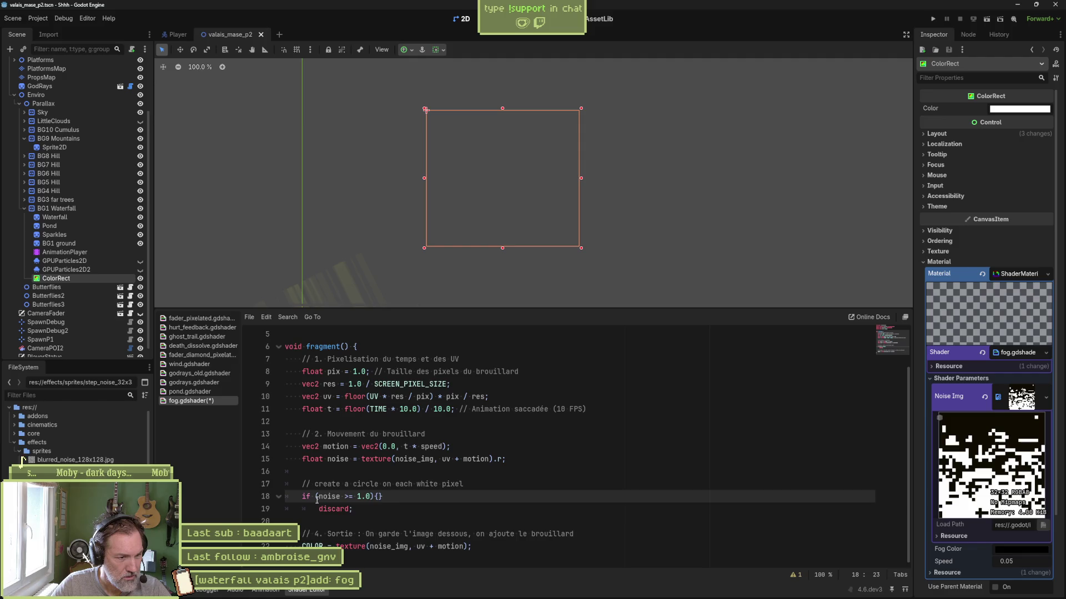
key(Delete)
key(Down)
key(Return)
text(})
key(Up)
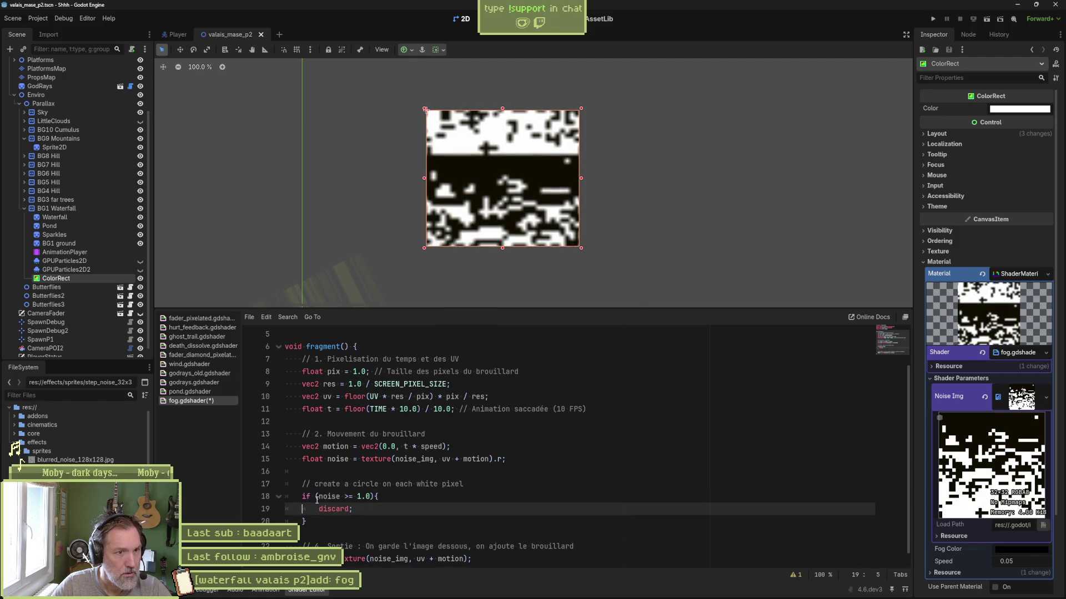
key(ctrl+s)
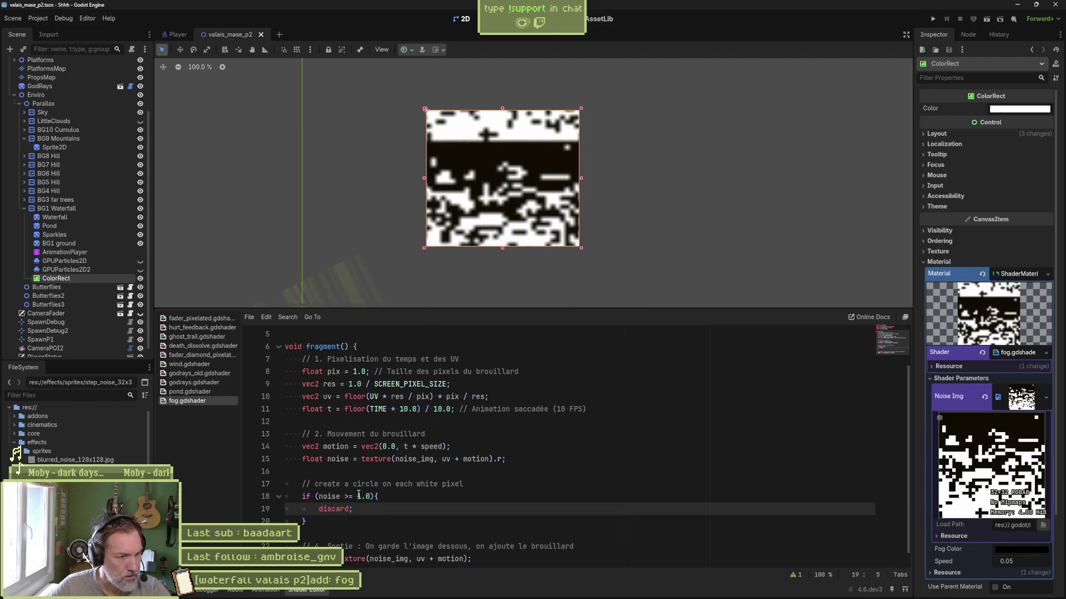
Change the discard threshold from 1.0 to 0.0, then 0.1, saving to preview.
click(362, 496)
key(BackSpace)
text(0)
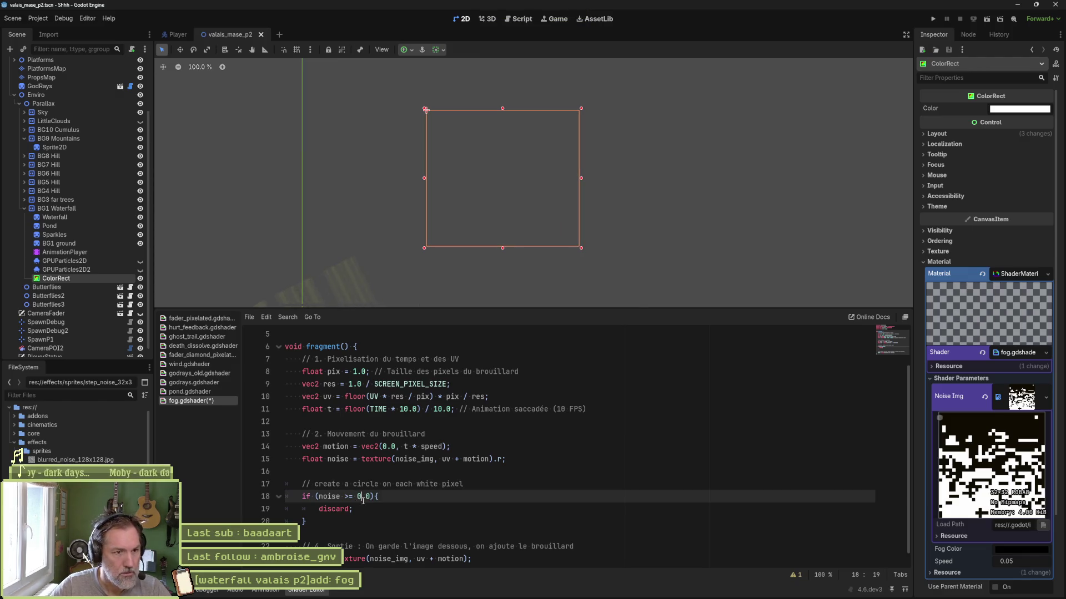
key(ctrl+s)
key(BackSpace)
text(1)
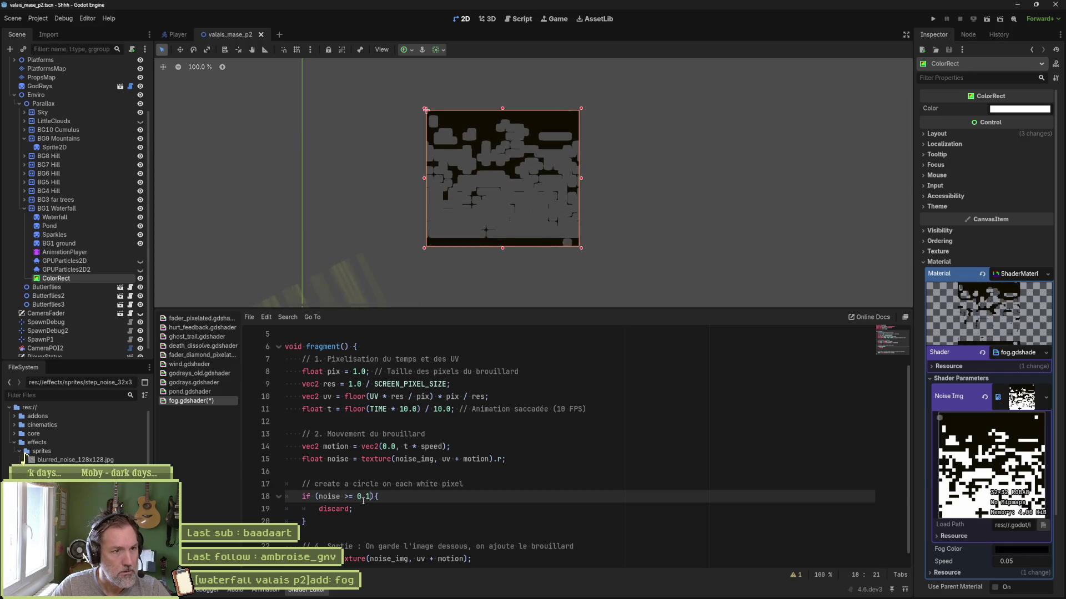
Try thresholds 0.3 and 0.6, then return to 0.1 and save.
key(BackSpace)
text(3)
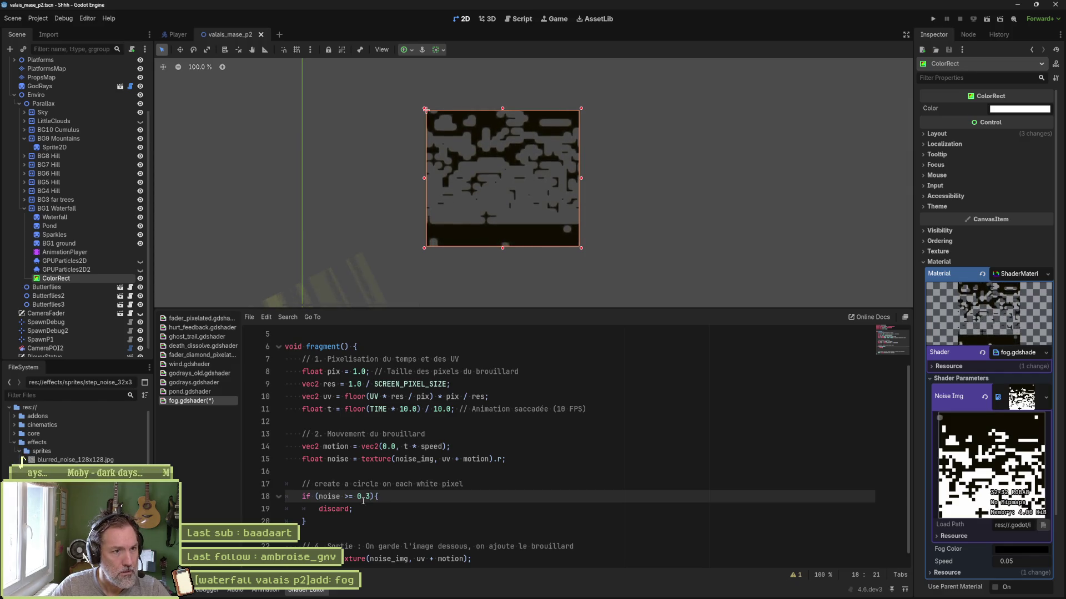
key(BackSpace)
text(6)
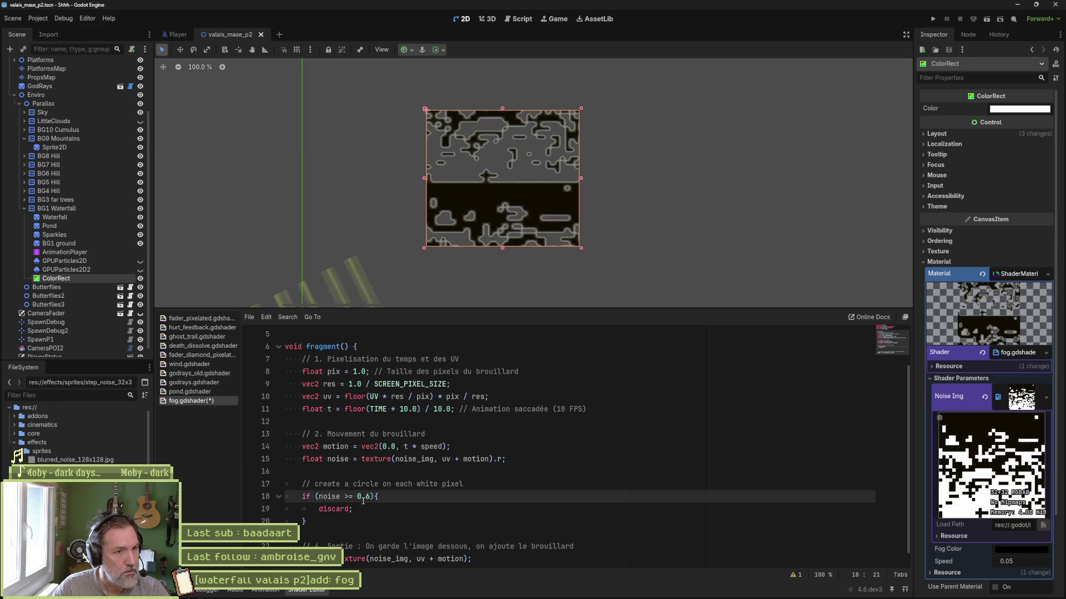
key(BackSpace)
text(1)
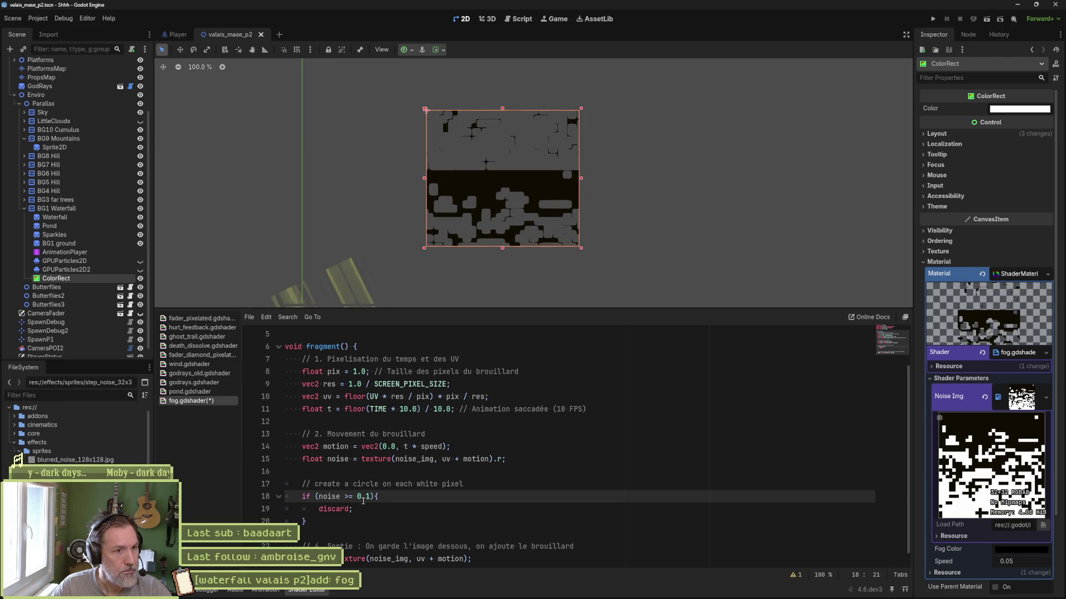
key(ctrl+s)
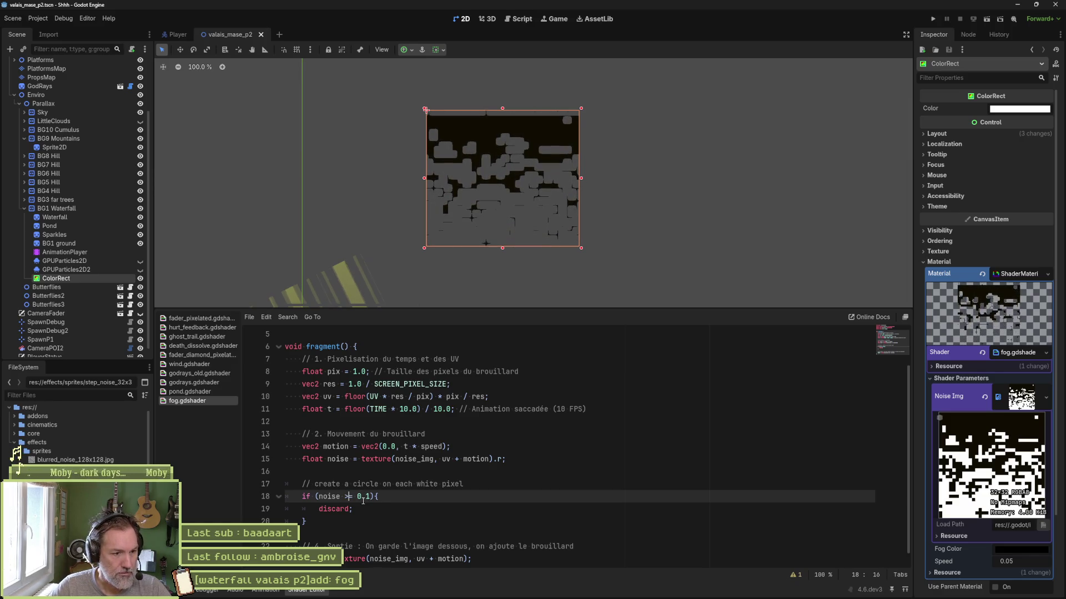
Flip the comparison to noise <= and raise the threshold to 0.9.
key(BackSpace)
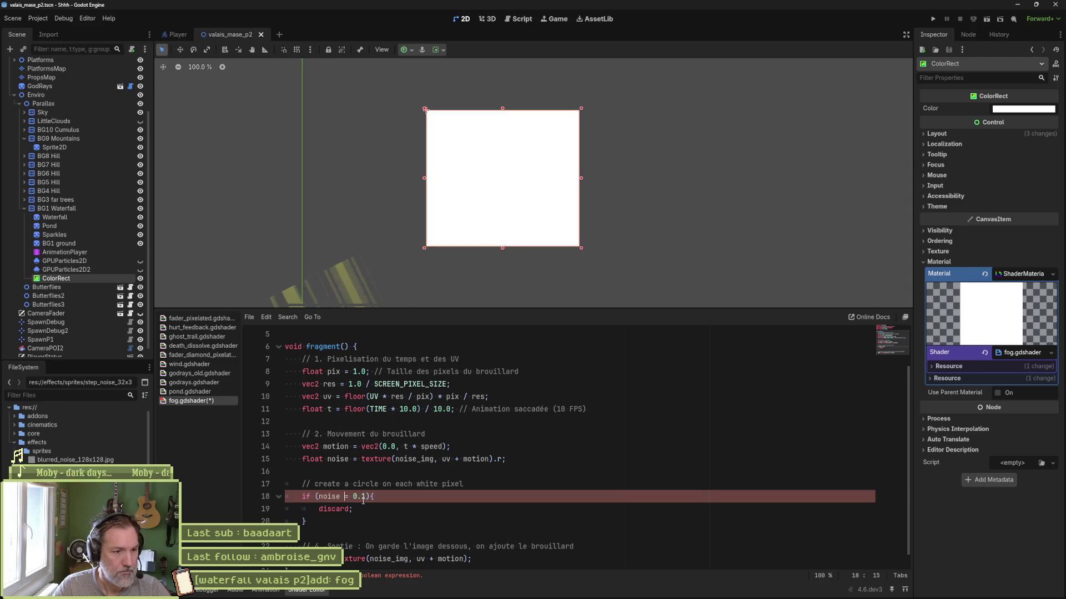
text(<)
key(ctrl+s)
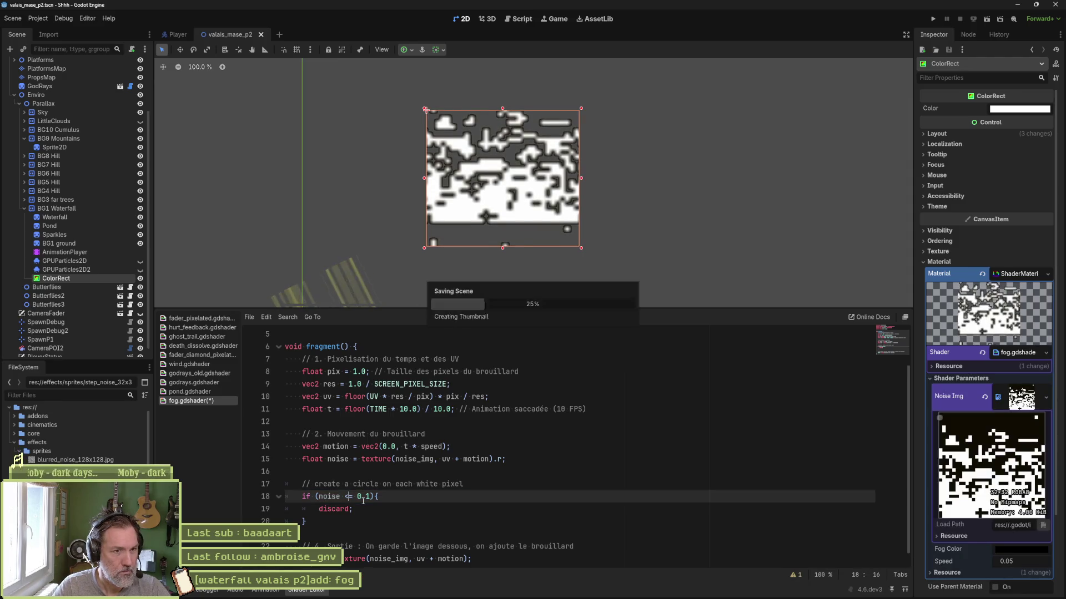
click(363, 501)
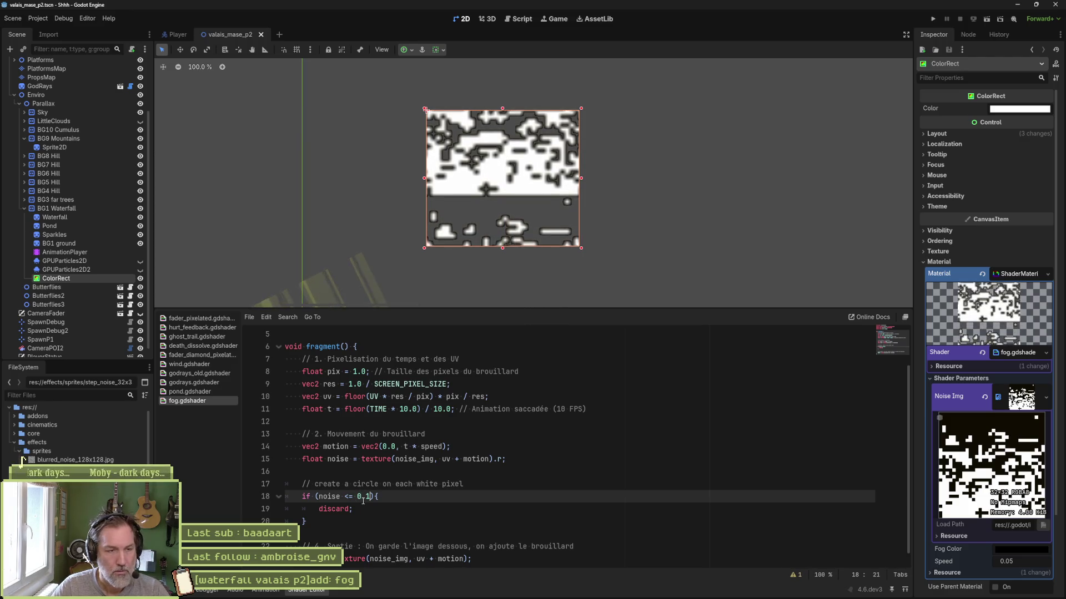
key(Right)
key(Delete)
text(9)
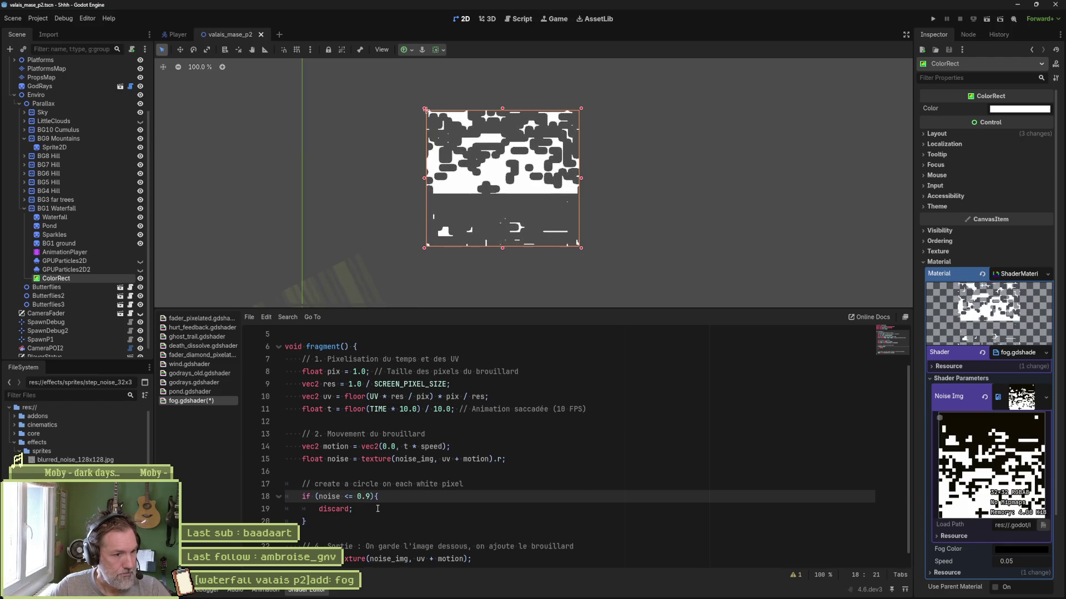
Add an else{ block after the discard if block and save the shader.
click(480, 517)
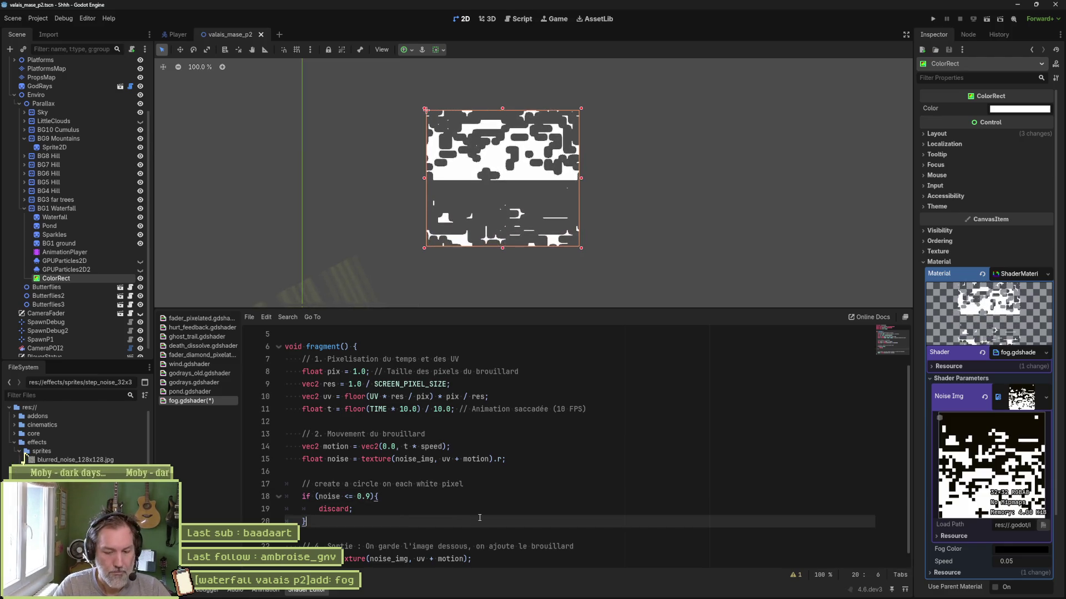
text(else{)
key(Return)
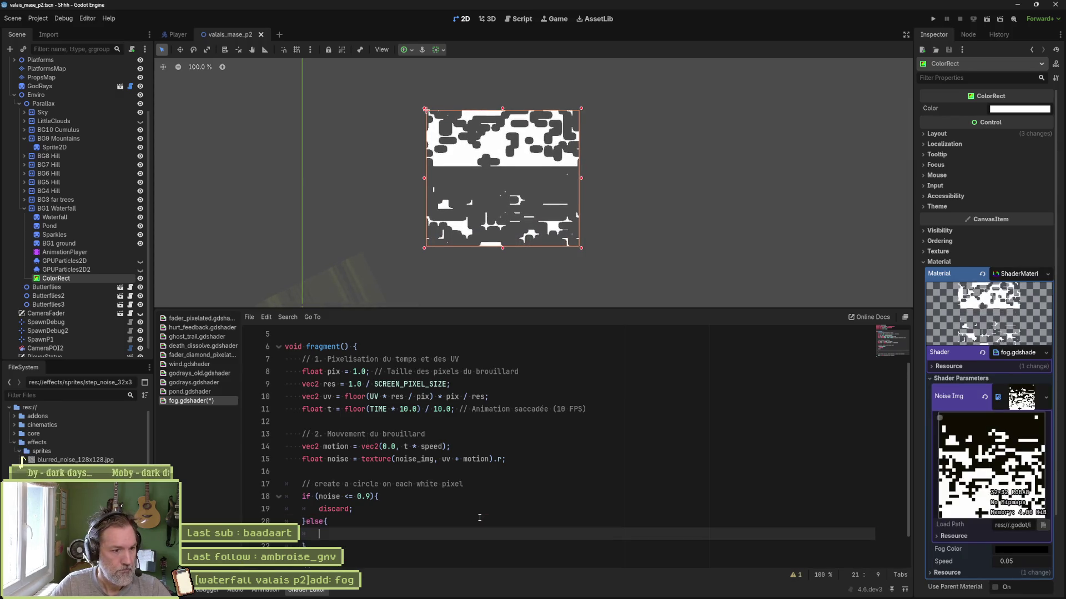
key(ctrl+s)
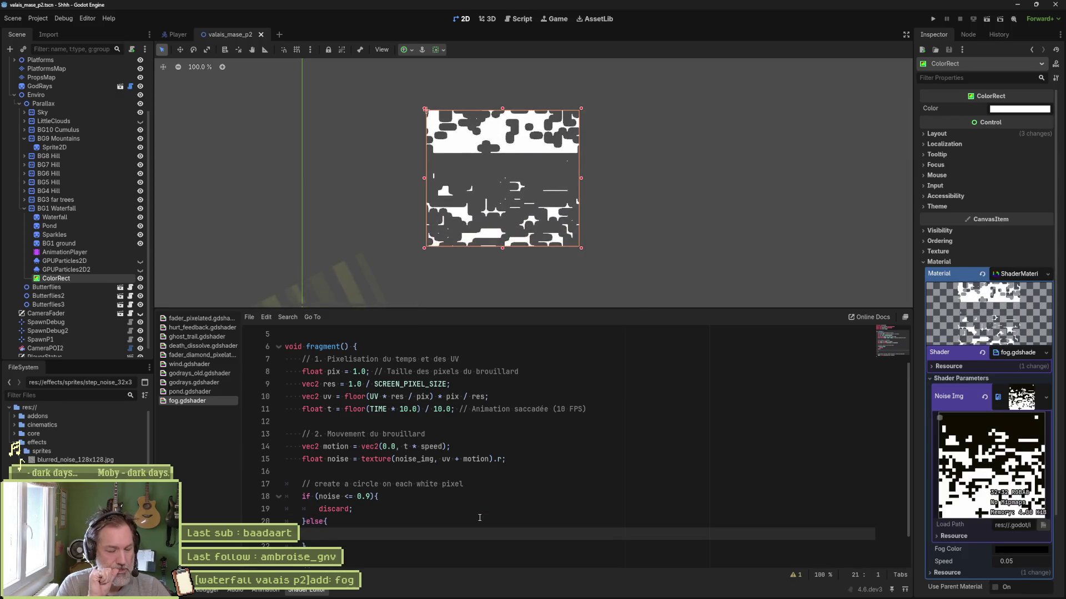
Add the comment '// mask black pixels' above the if check and save.
key(Up)
key(Up)
key(Up)
key(Return)
key(alt+Down)
key(alt+Down)
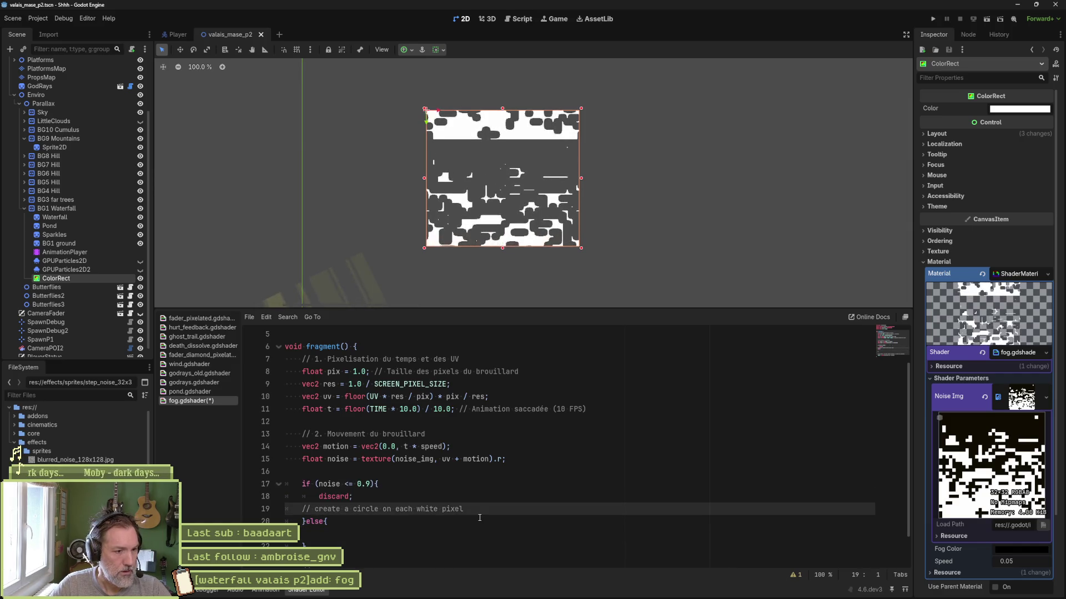
key(Up)
key(Up)
key(Up)
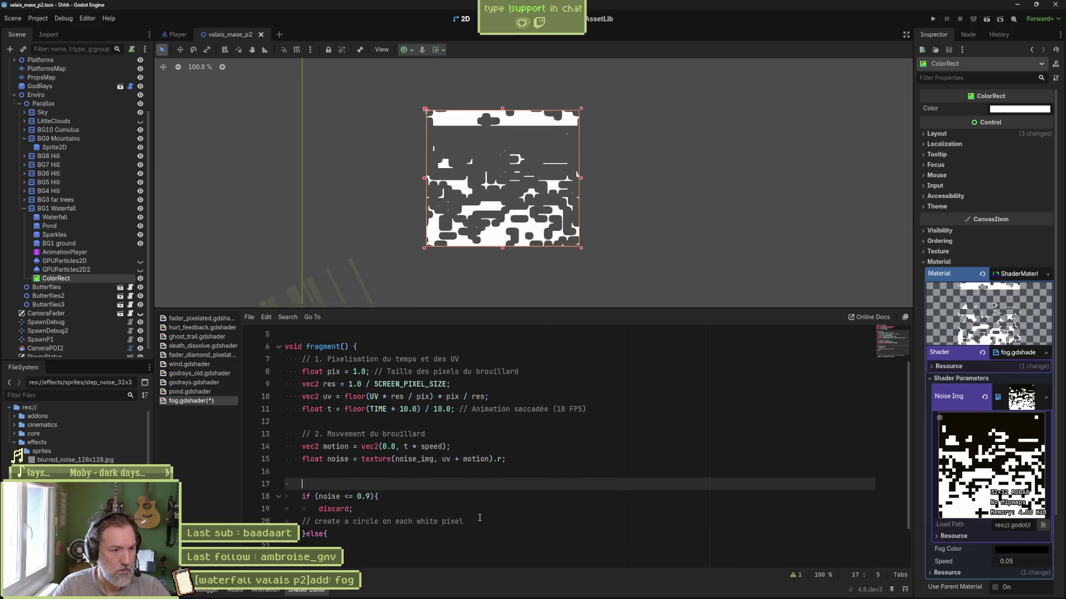
key(Tab)
text(// mask)
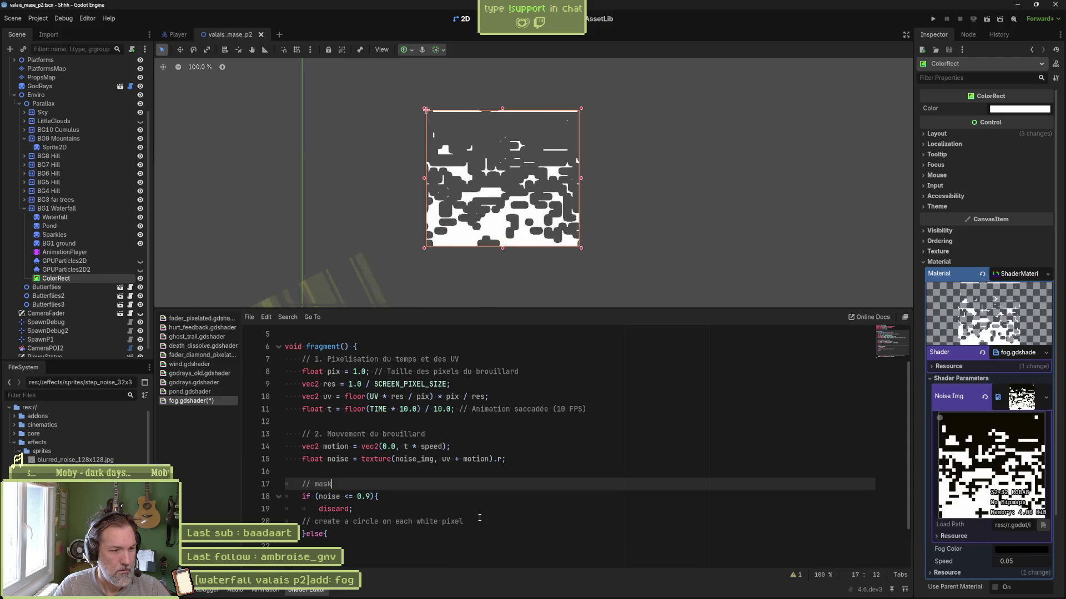
text( black pixels)
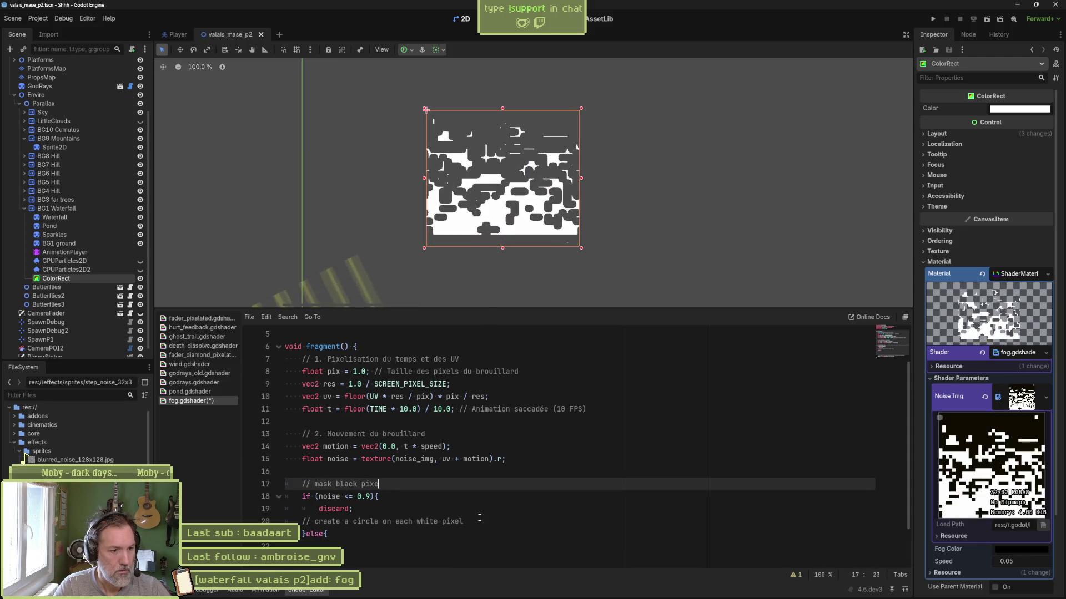
key(ctrl+s)
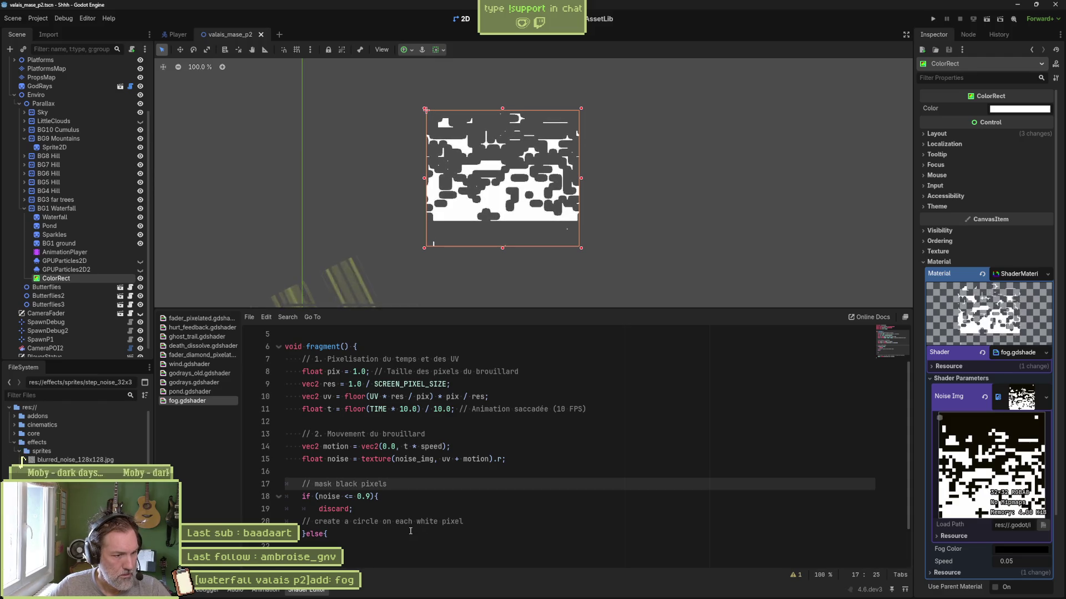
Move the 'create a circle on each white pixel' comment into the else block, indented, and save.
scroll(411, 527, down, 1)
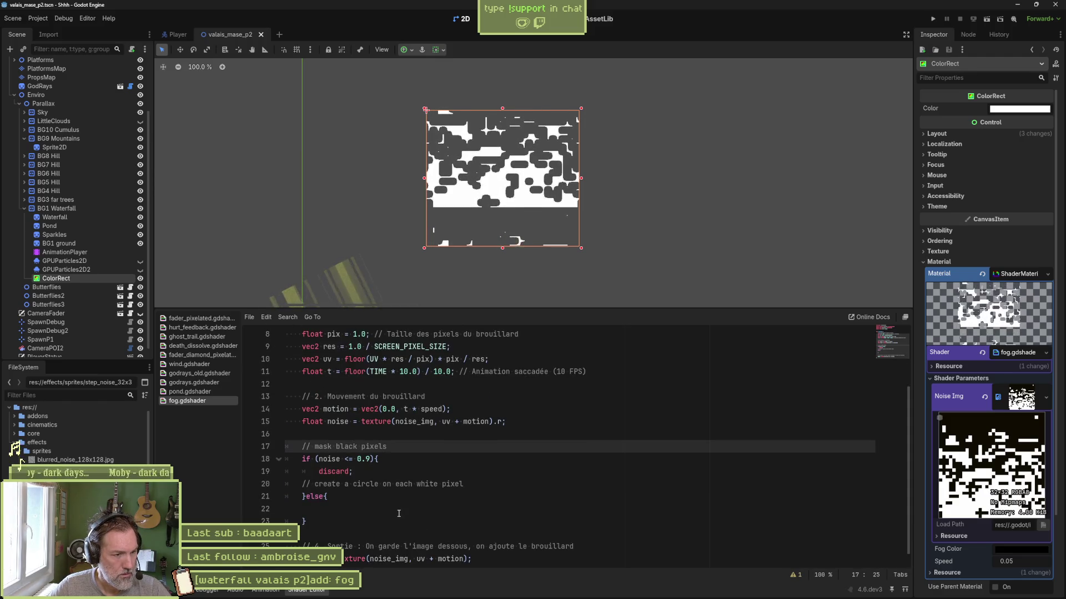
click(398, 513)
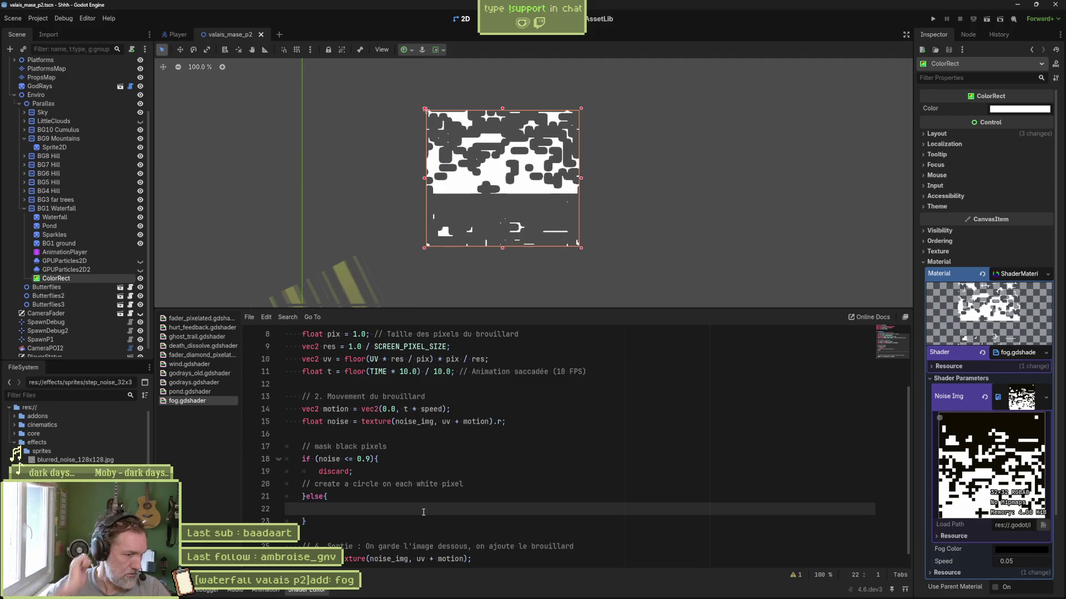
key(Up)
key(Up)
key(alt+Down)
key(Tab)
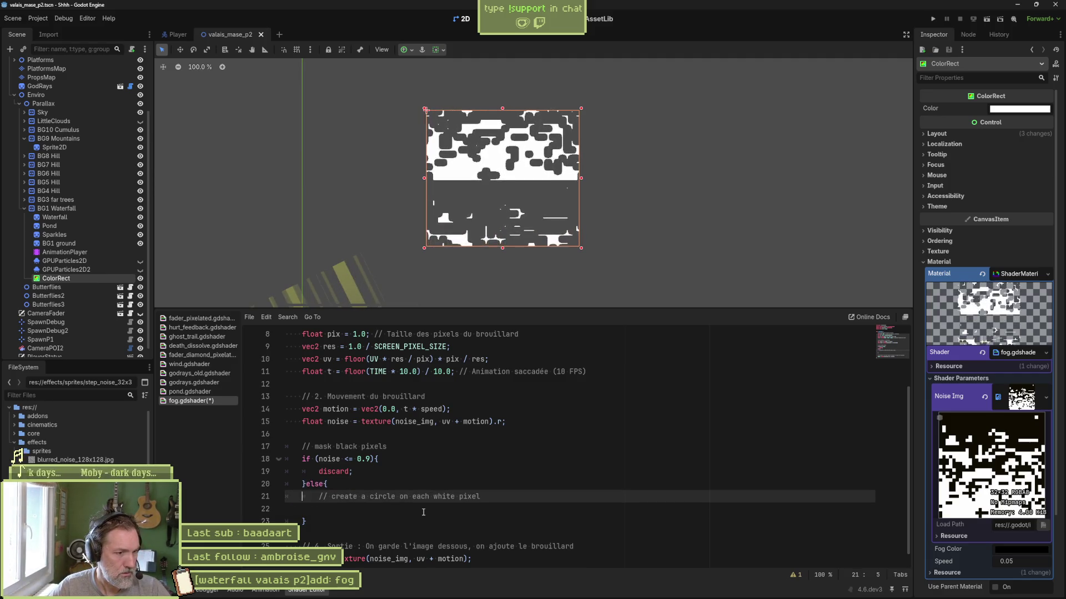
key(Down)
key(ctrl+s)
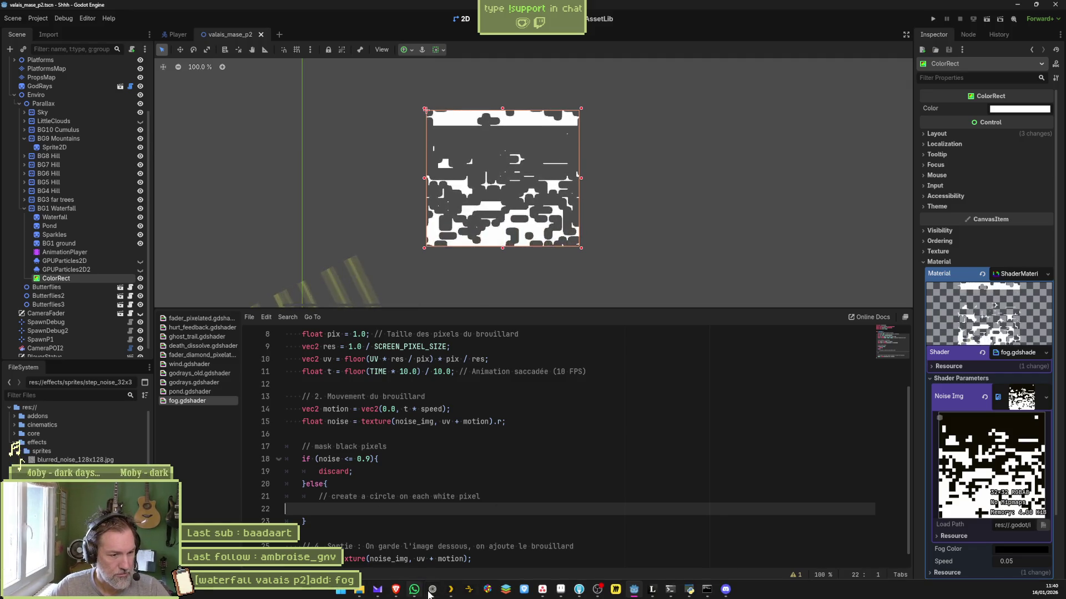
Ask Perplexity 'creer un cercle depuis un pixel en shader godot'.
click(432, 590)
mouse_move(41, 76)
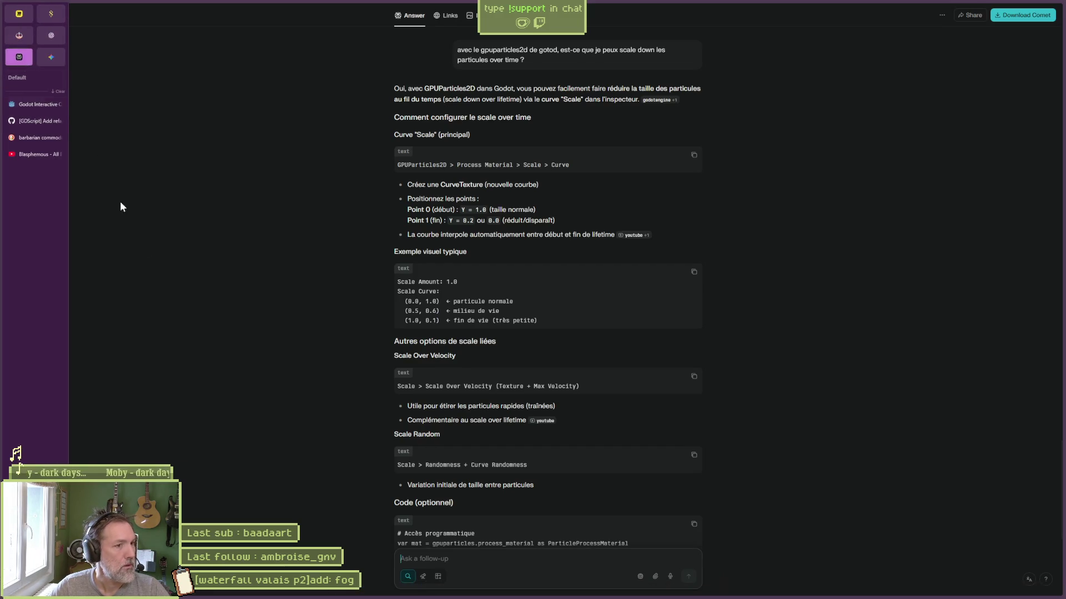
text(cree)
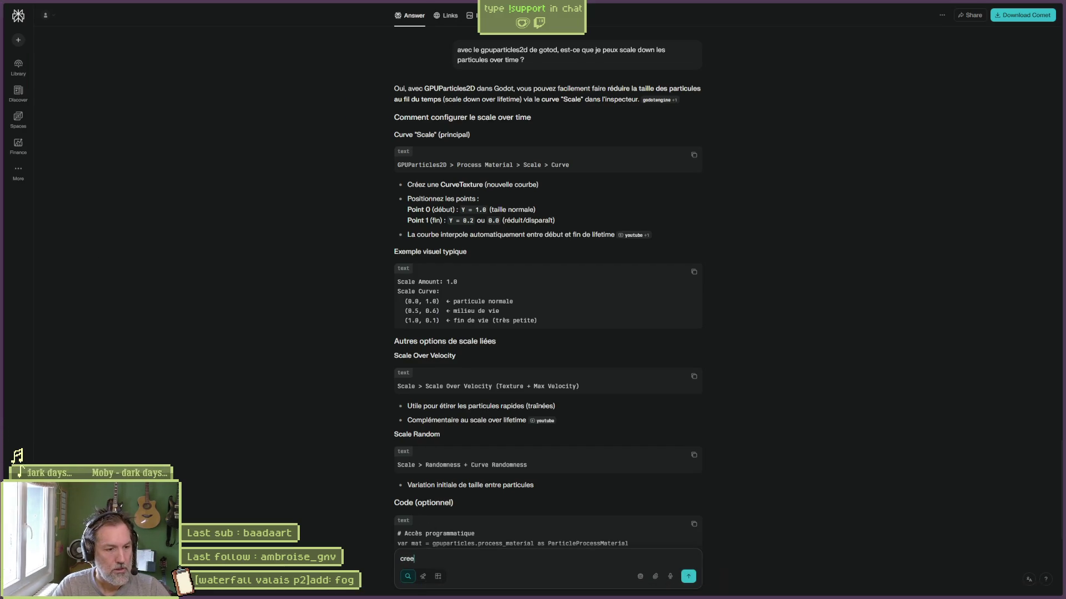
text(r un cercle de)
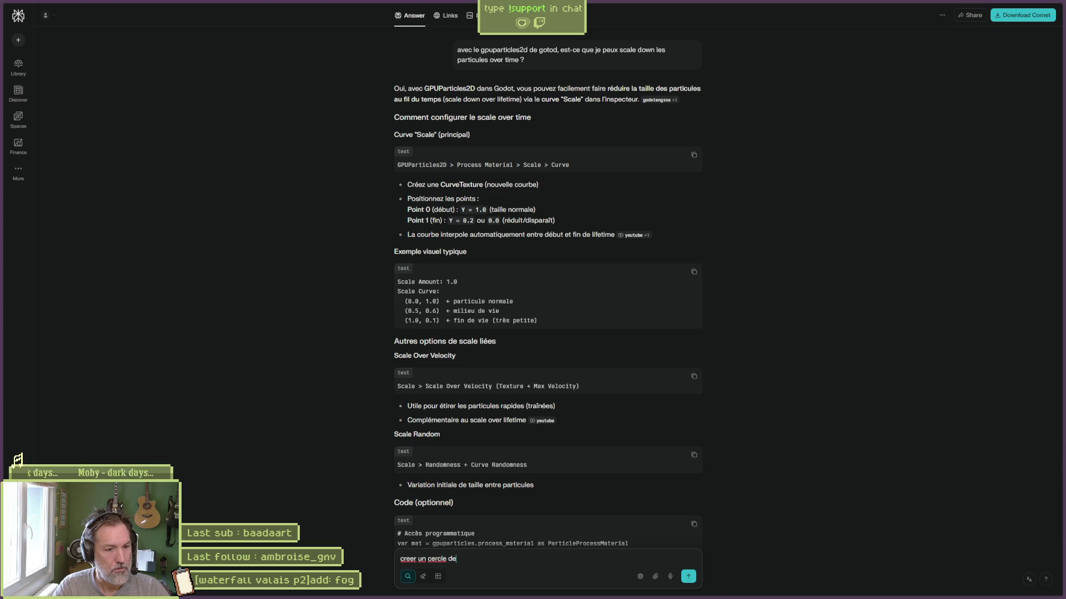
text(puis un pixel en shader godot)
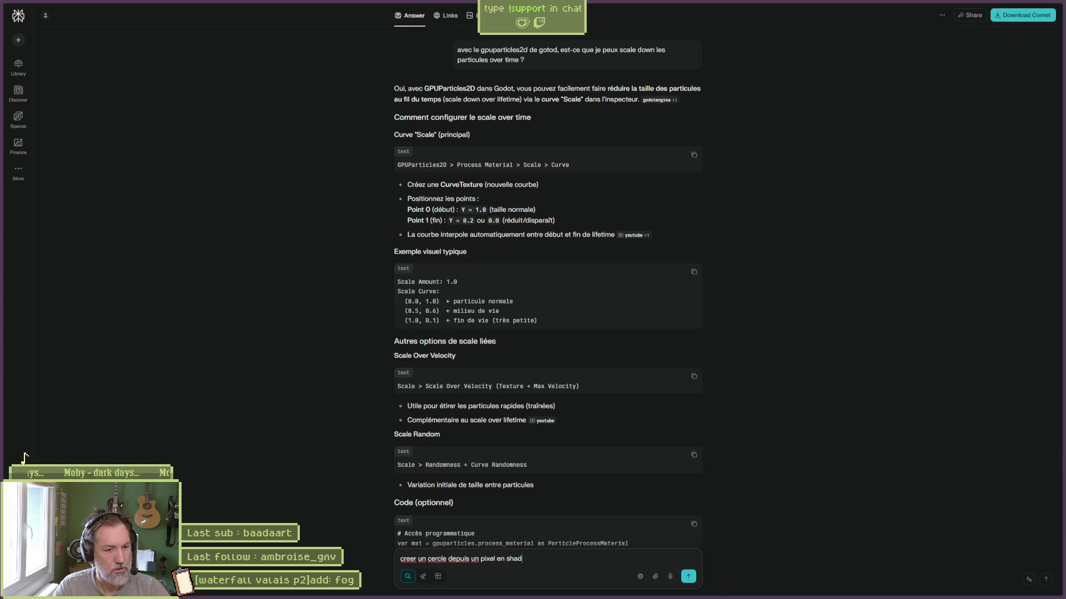
key(Return)
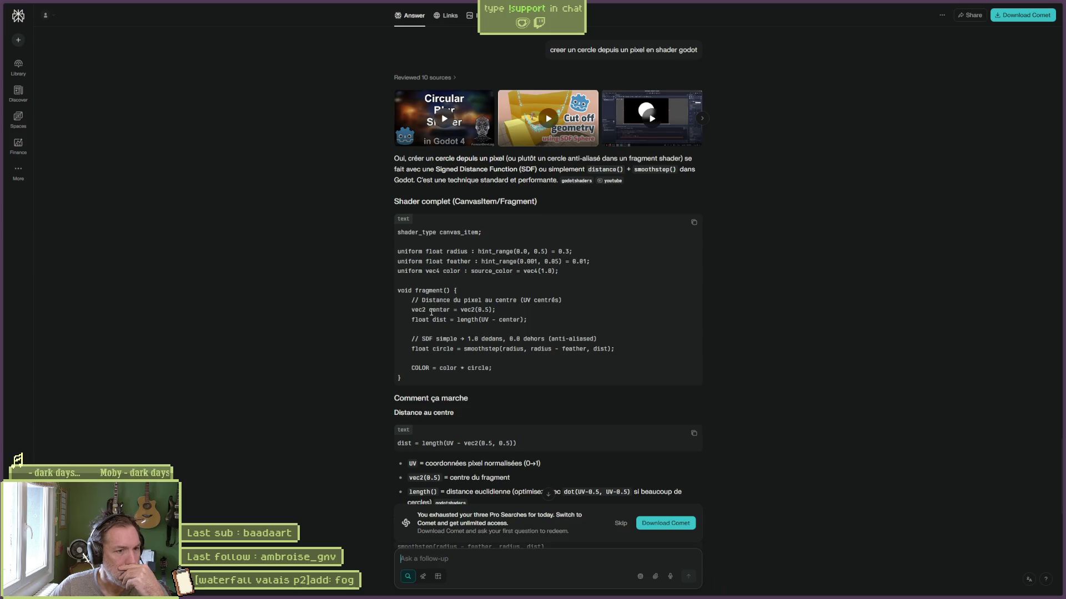
Copy the answer's optimized dist_sq and smoothstep circle lines into the fog shader's else block.
drag(461, 310, 496, 311)
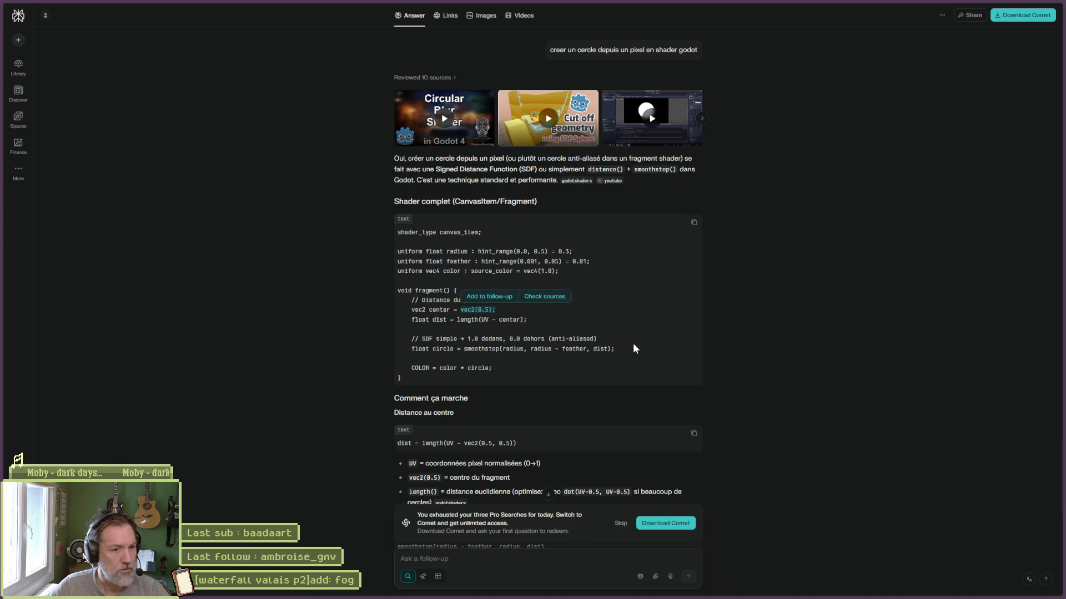
scroll(766, 423, down, 1)
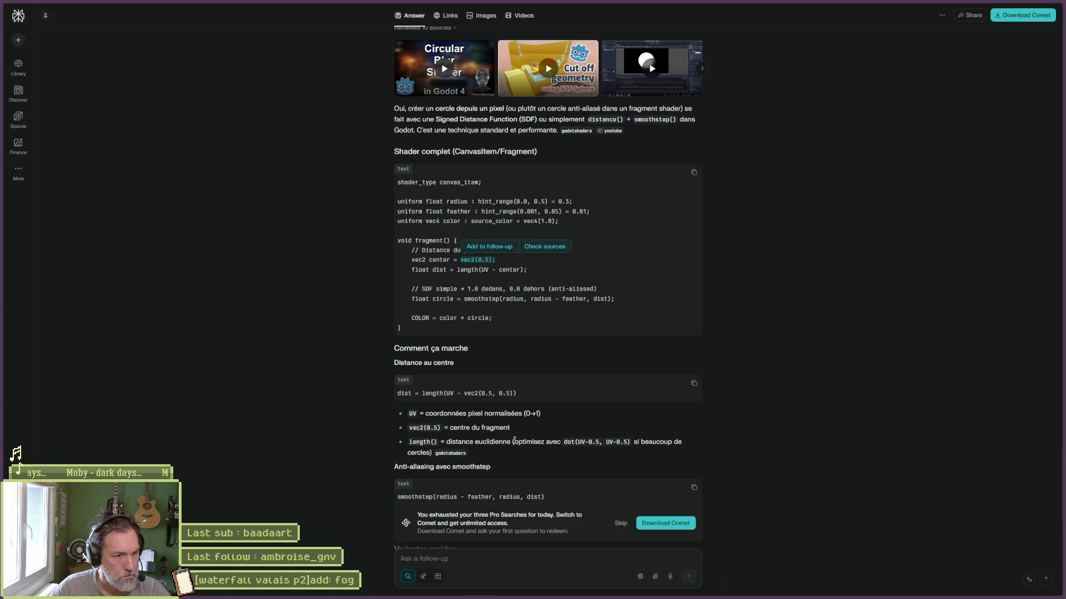
scroll(505, 438, down, 1)
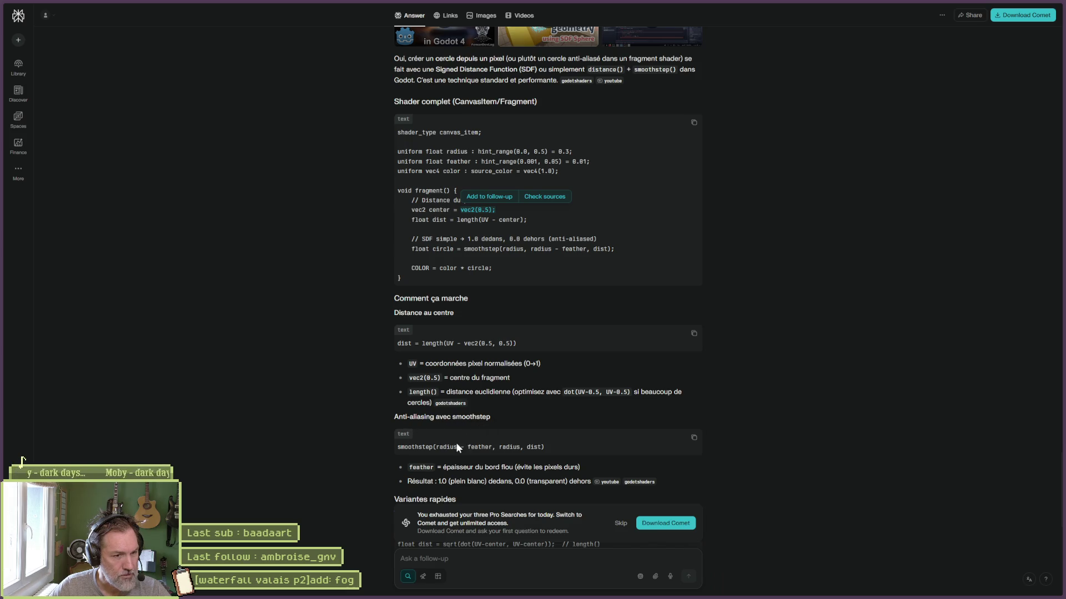
scroll(495, 459, down, 1)
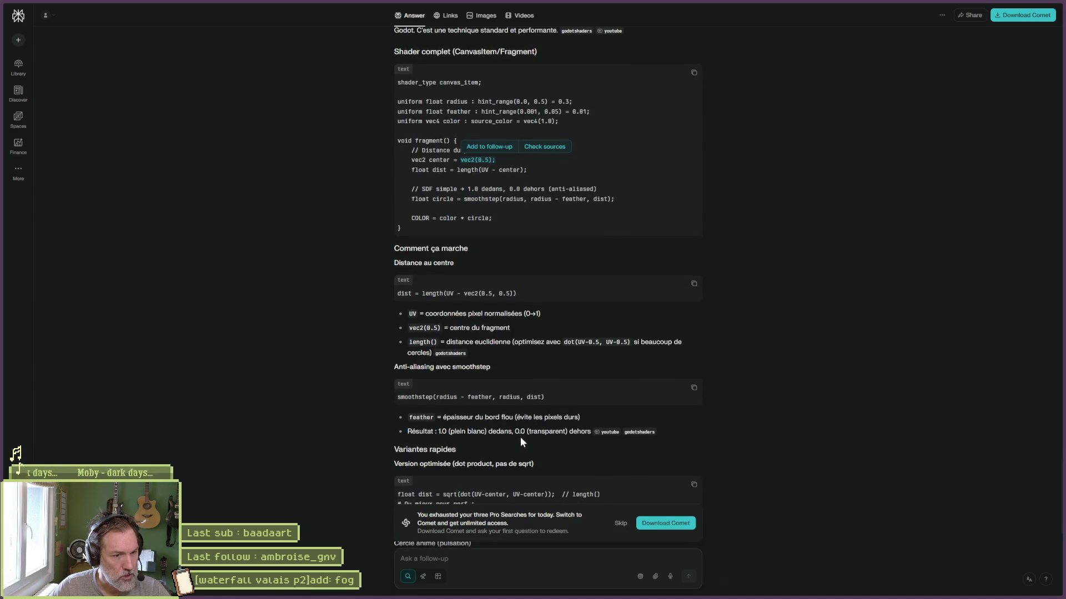
mouse_move(599, 433)
scroll(569, 445, down, 1)
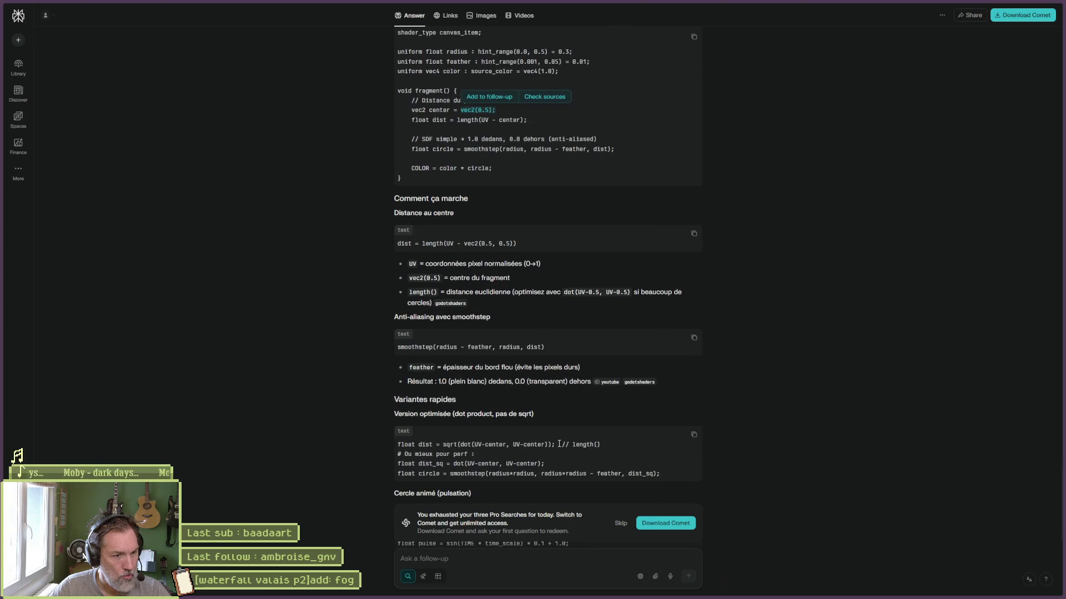
scroll(530, 441, down, 1)
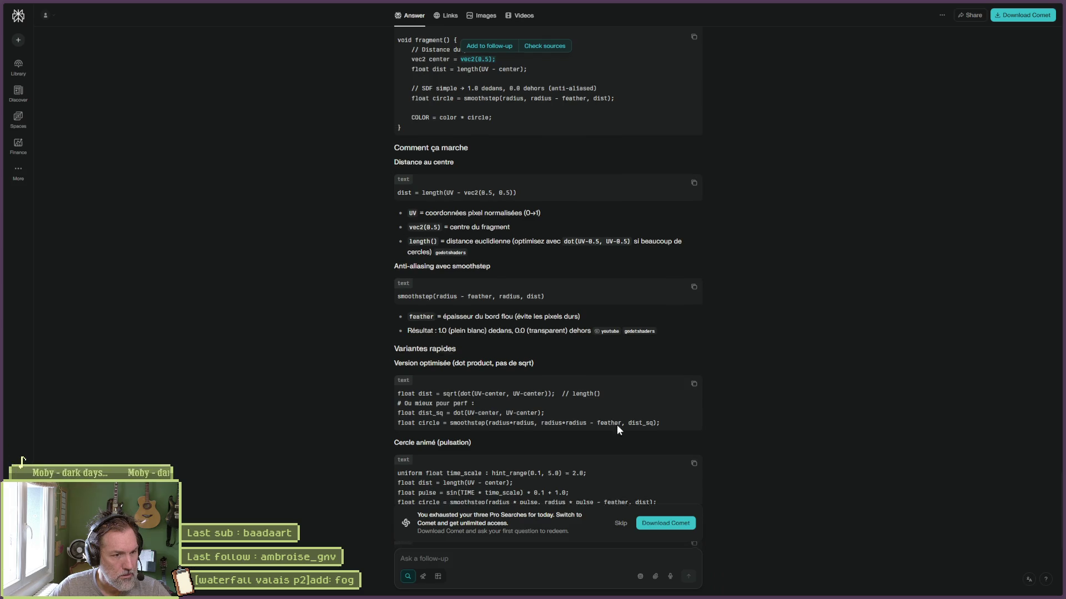
scroll(638, 426, down, 2)
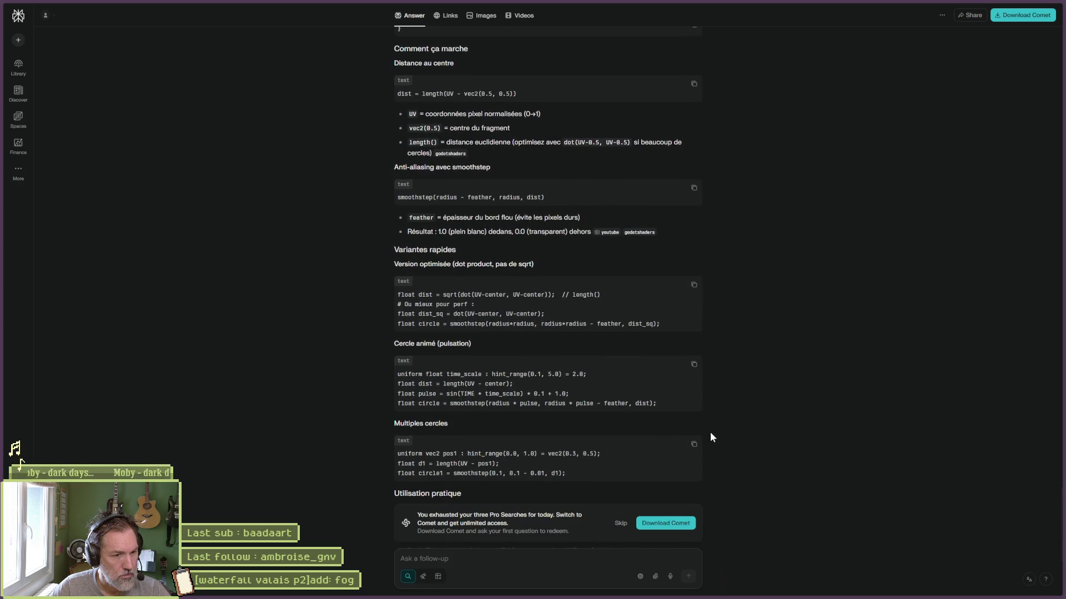
scroll(708, 436, down, 2)
scroll(707, 435, up, 2)
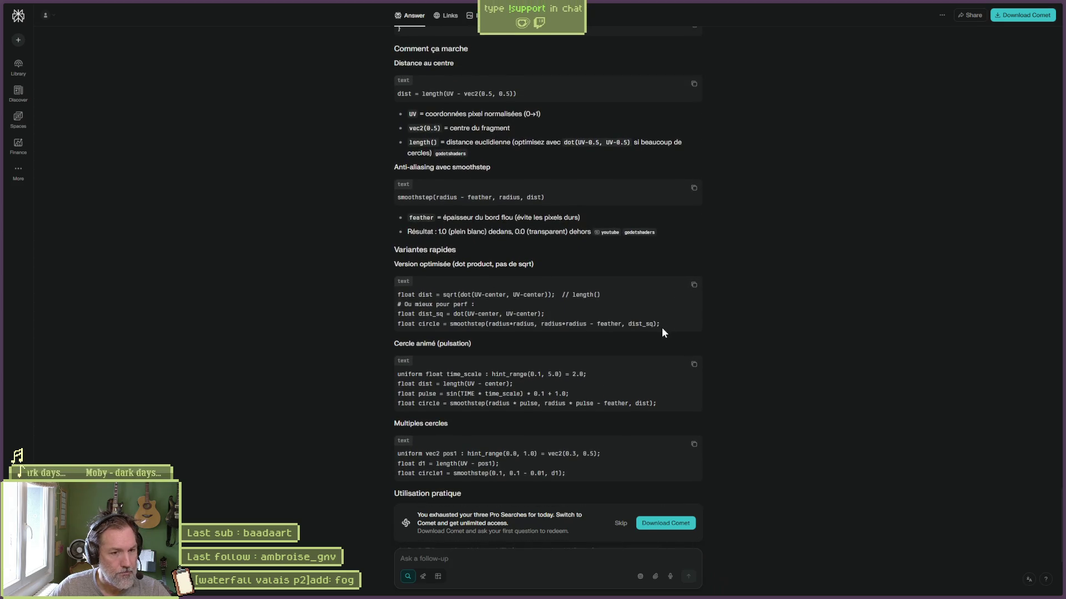
drag(660, 326, 383, 316)
key(ctrl+c)
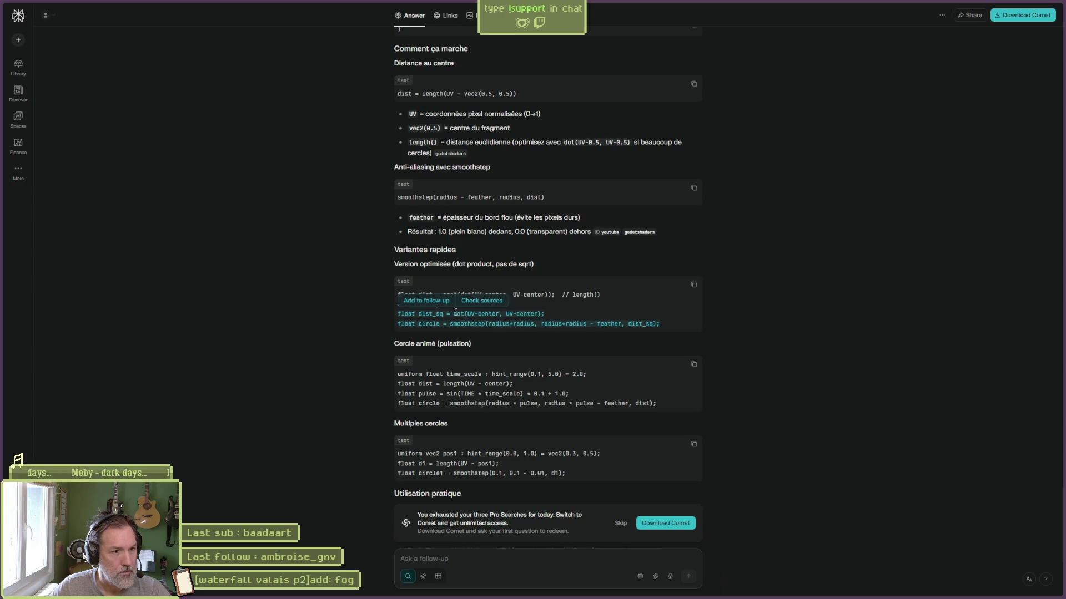
key(alt+Tab)
key(ctrl+v)
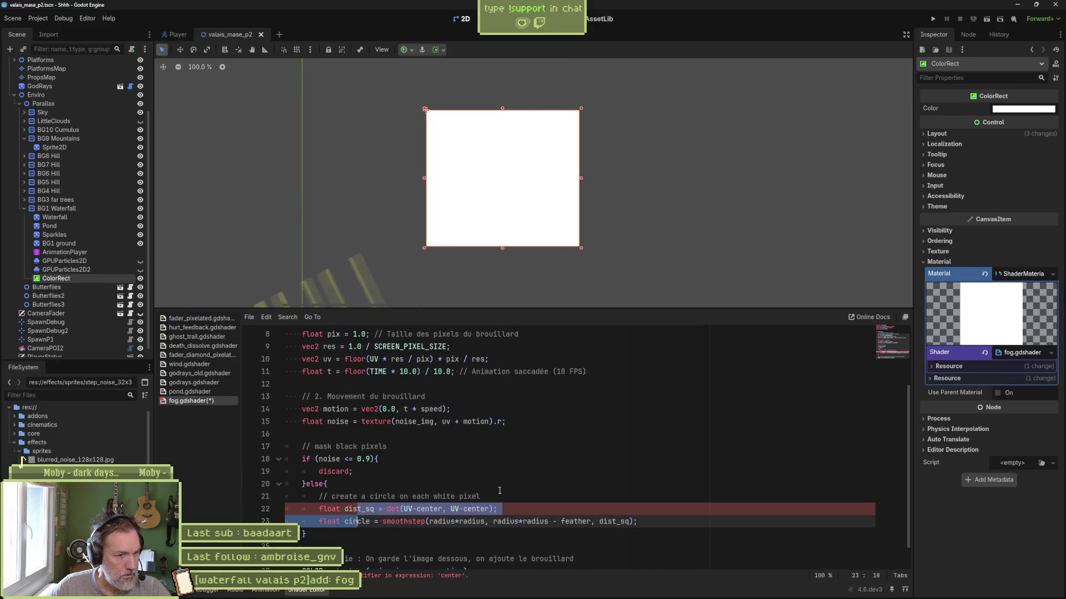
Indent the pasted circle lines and add 'float center = .5;' in the else block.
key(Tab)
click(481, 496)
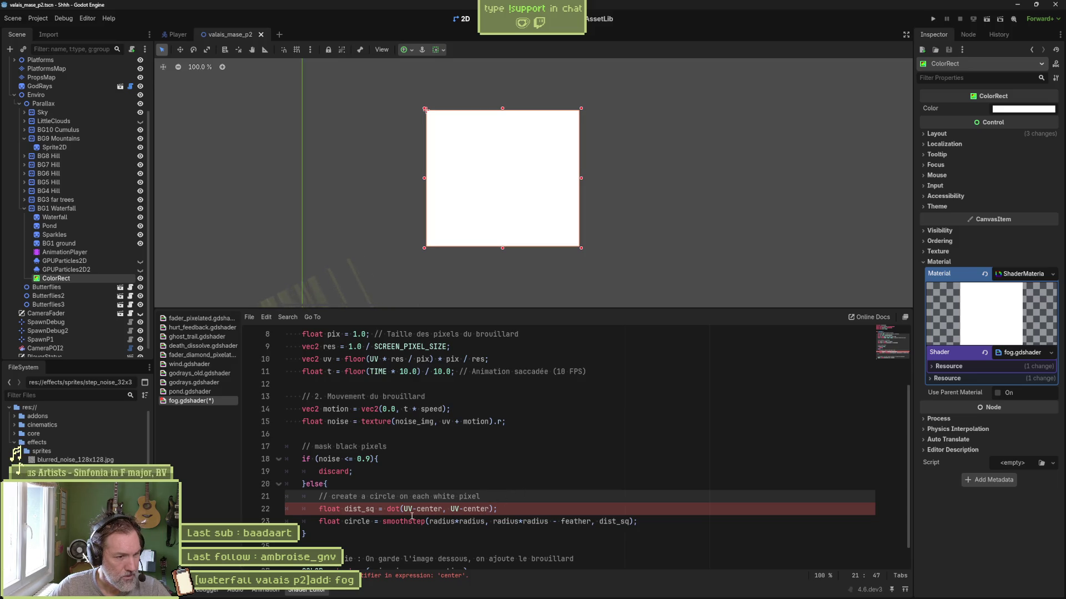
click(420, 489)
key(Return)
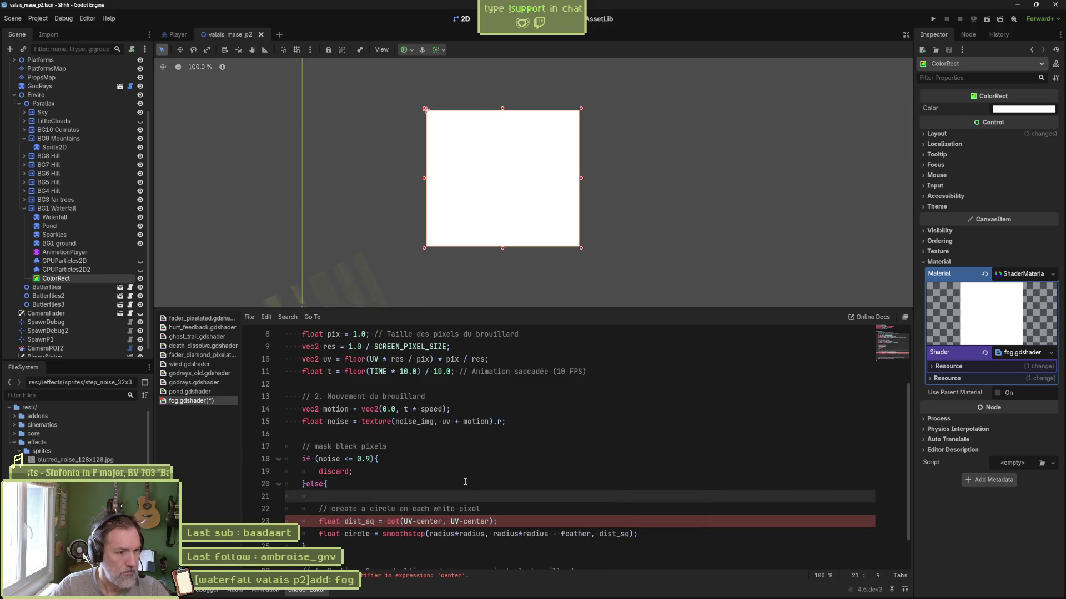
text(float center = .5)
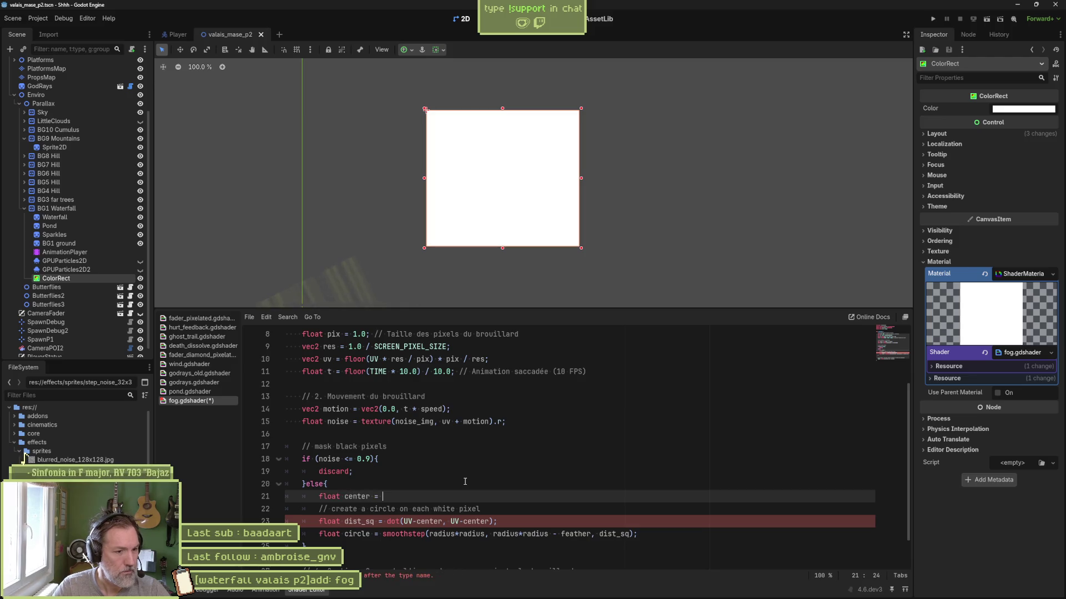
text(;)
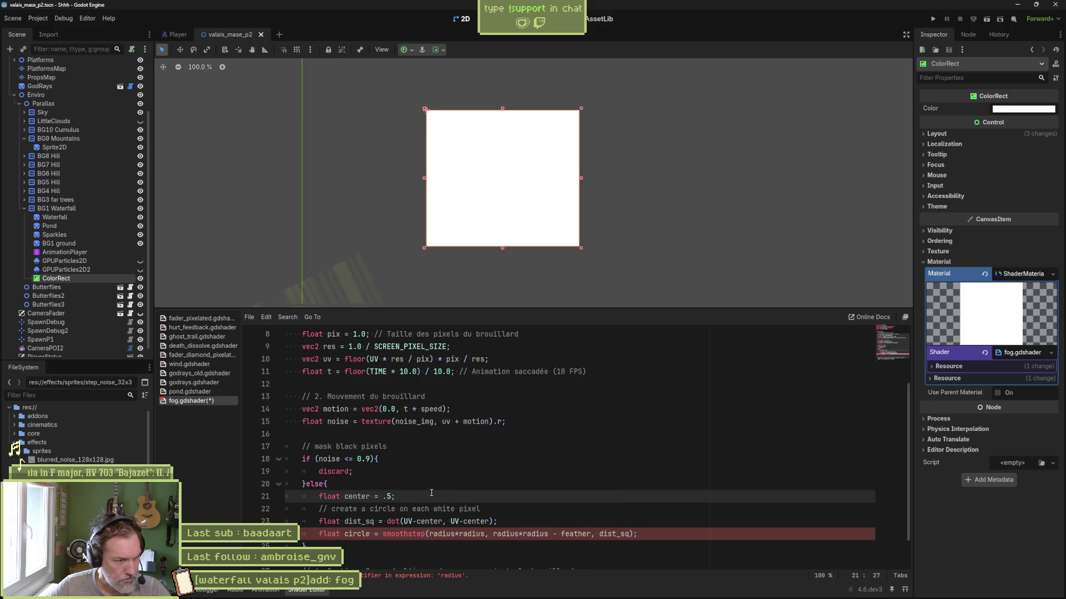
key(Return)
Add 'float radius = 10.0;' below the center variable.
text(float rad)
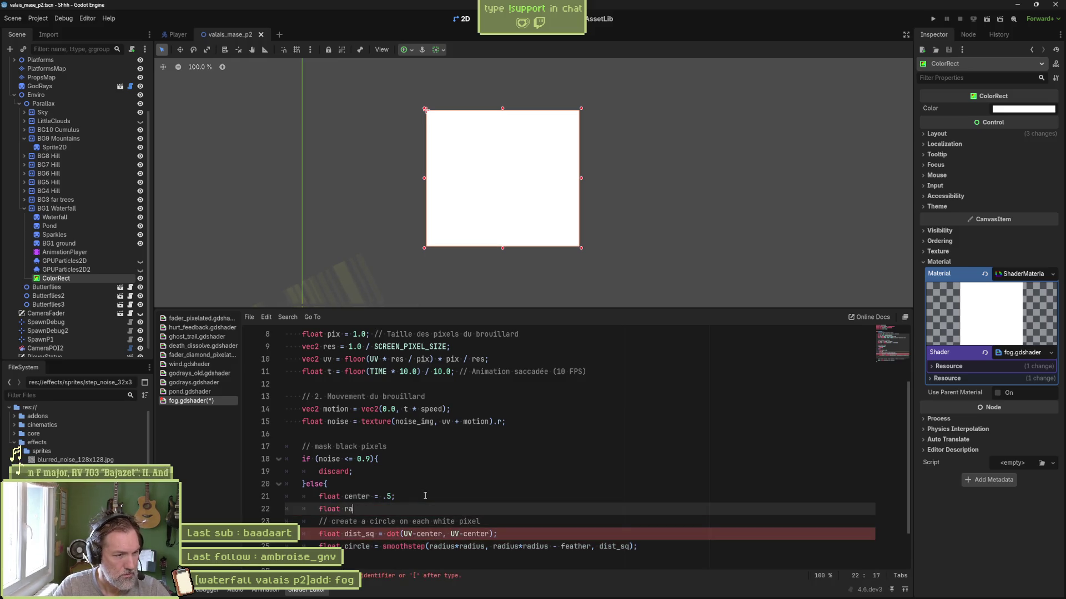
scroll(430, 497, up, 3)
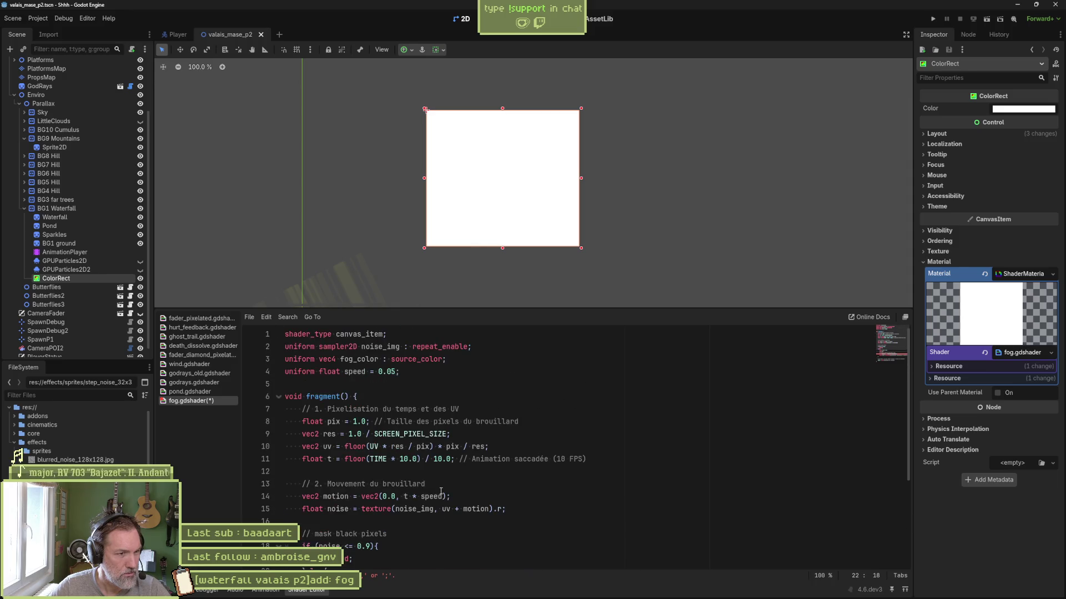
click(454, 373)
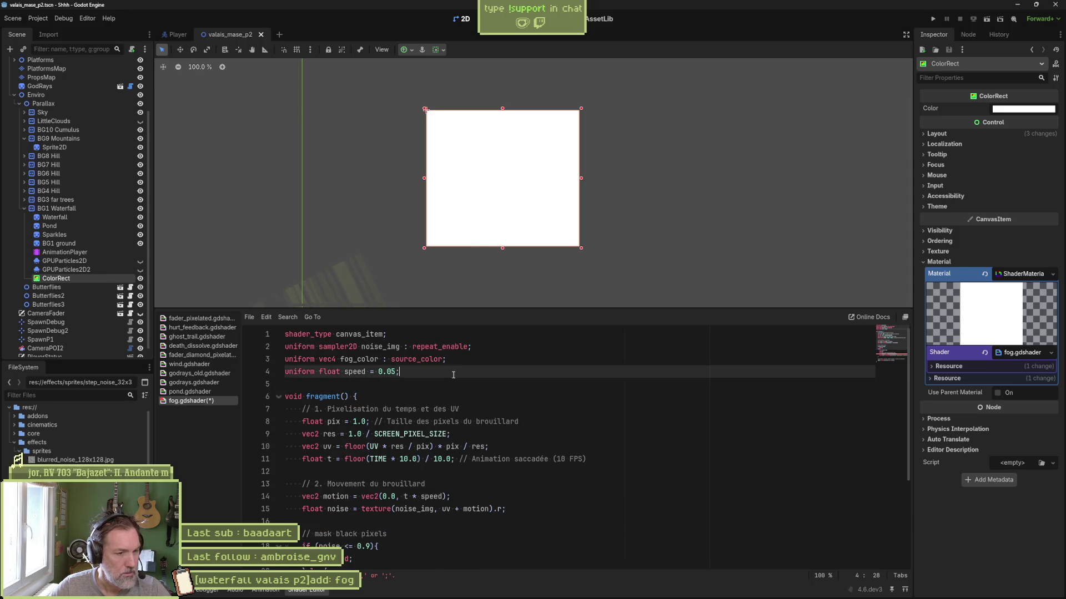
scroll(445, 399, down, 4)
click(412, 454)
text(ius = 10.0;)
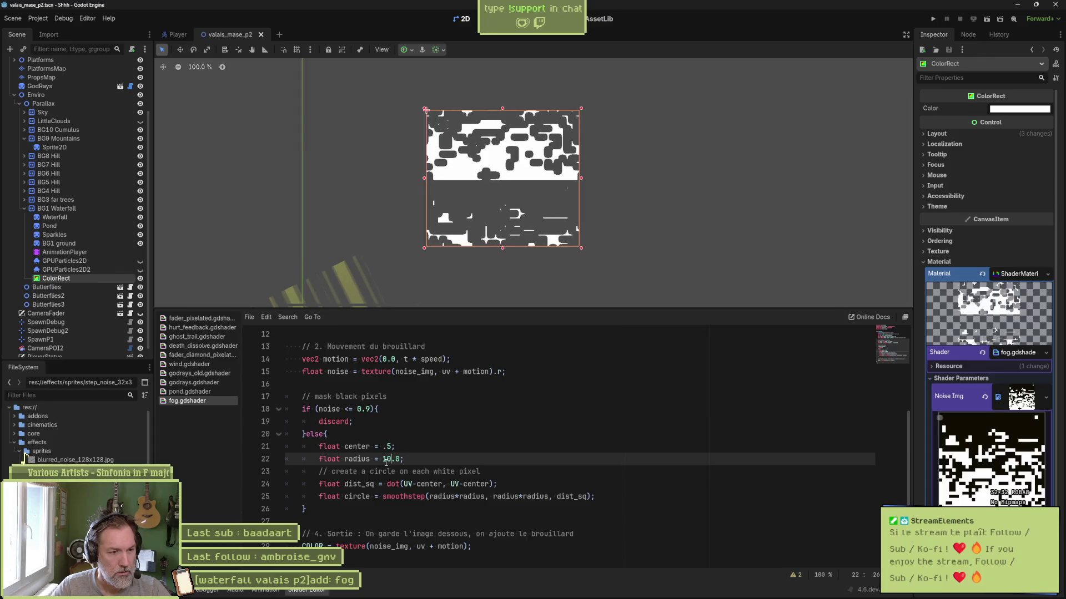
Replace noise_img with circle in the final COLOR texture call.
double_click(357, 496)
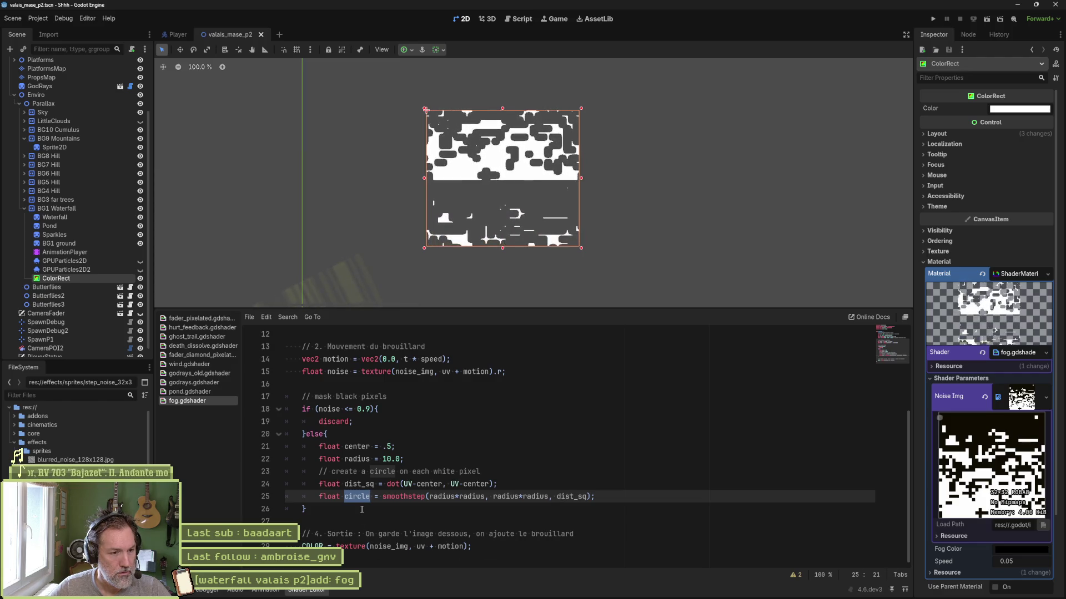
key(ctrl+c)
double_click(388, 547)
key(ctrl+v)
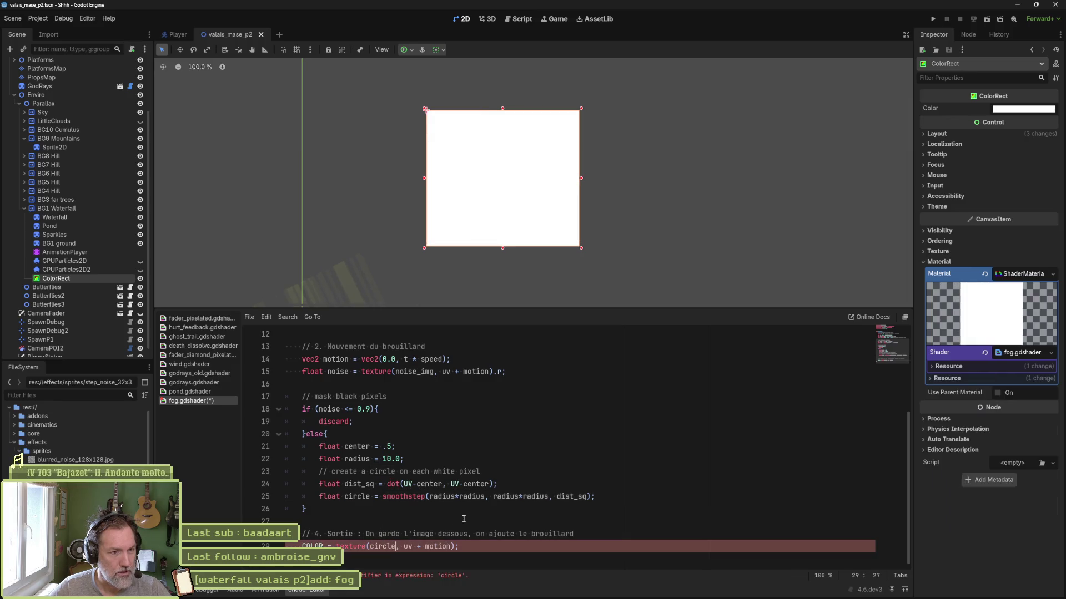
Declare 'float circle;' on line 16 and save the shader.
drag(319, 496, 371, 497)
click(420, 384)
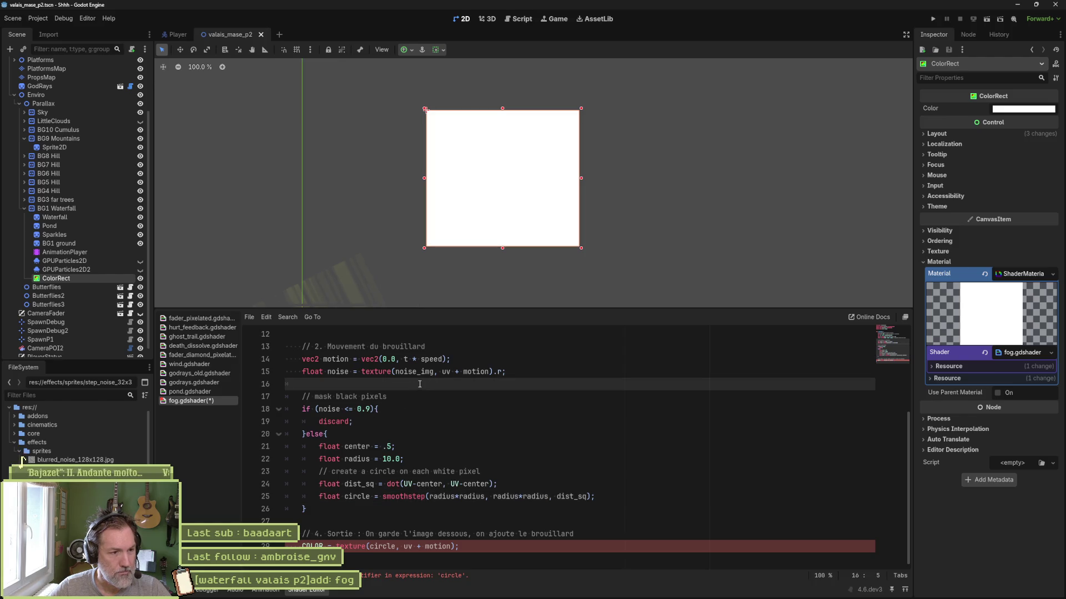
text(float circle;)
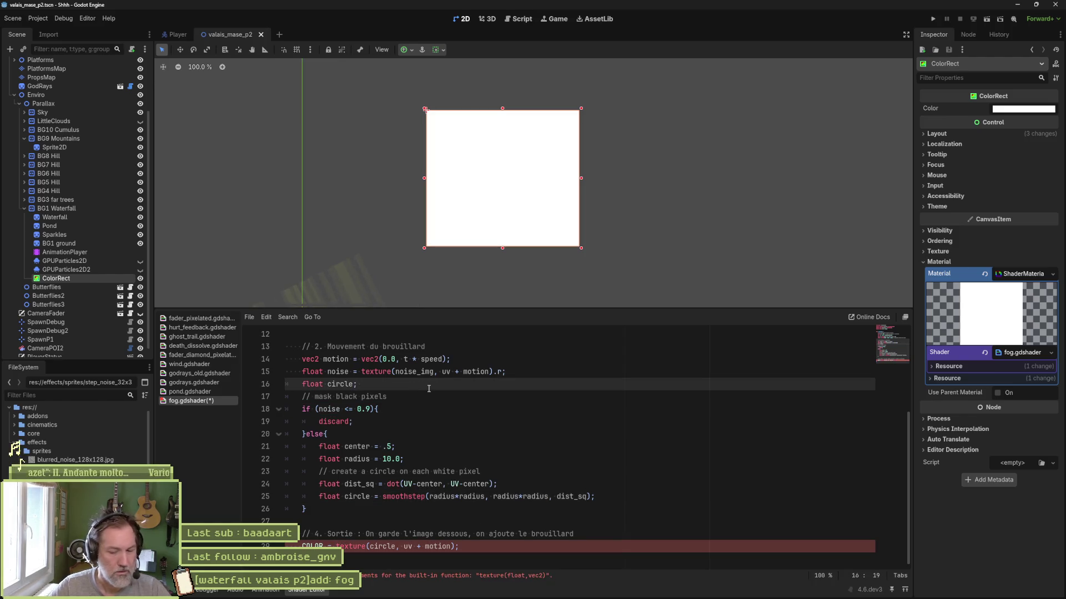
key(ctrl+s)
key(Return)
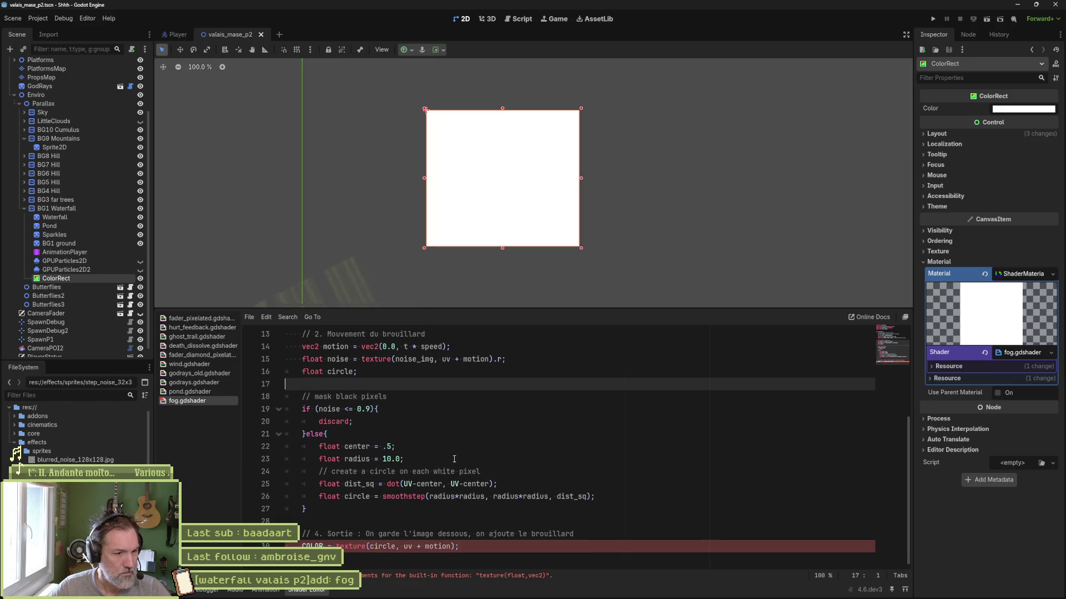
Remove the duplicate 'float' from the smoothstep circle line so the branch assigns circle.
double_click(322, 497)
key(Delete)
key(Delete)
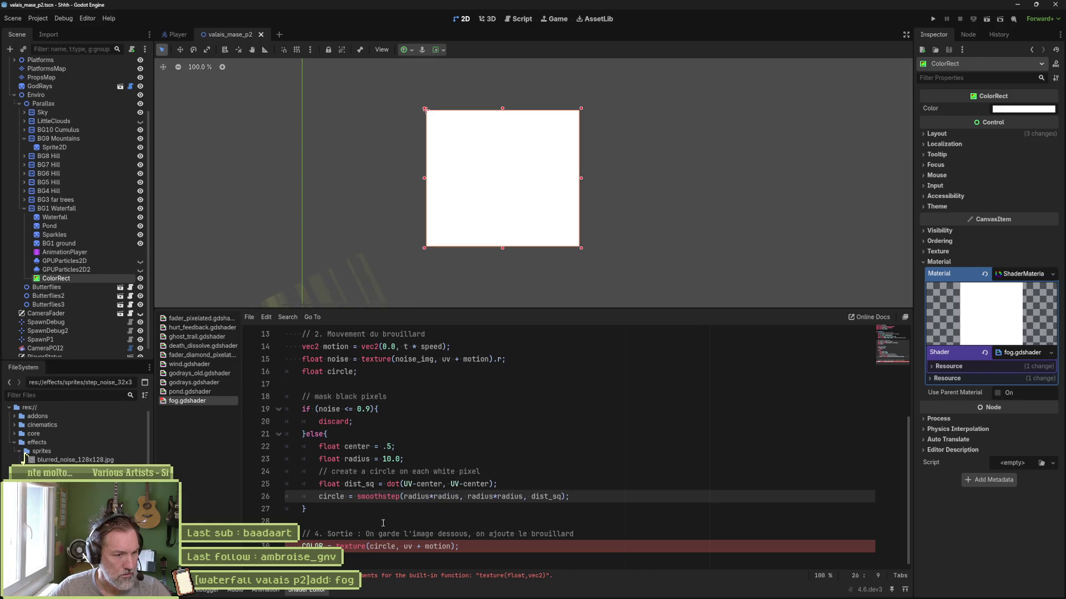
double_click(387, 547)
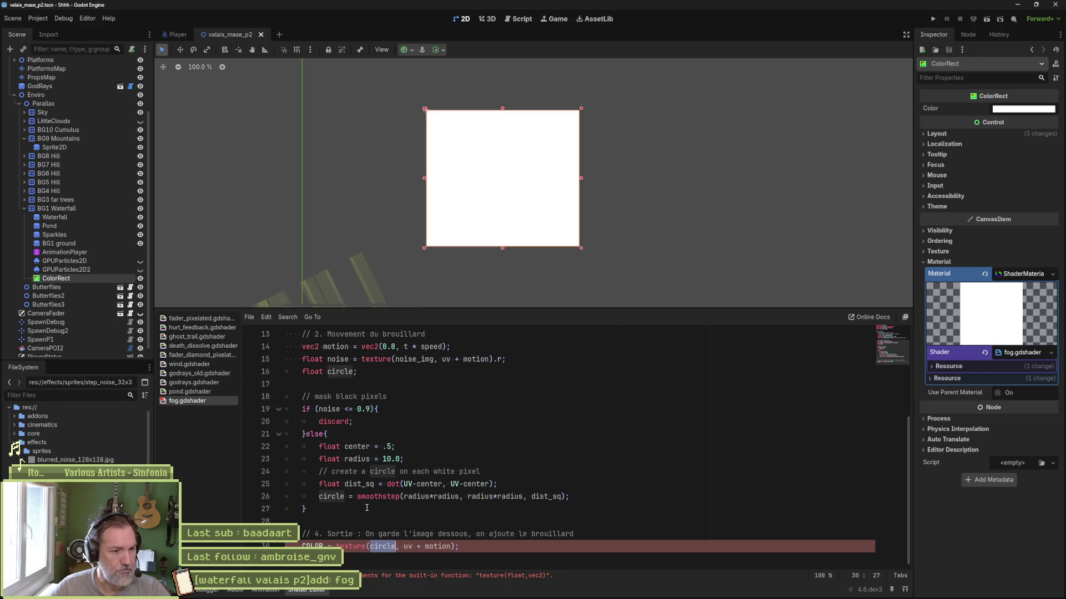
key(alt+Tab)
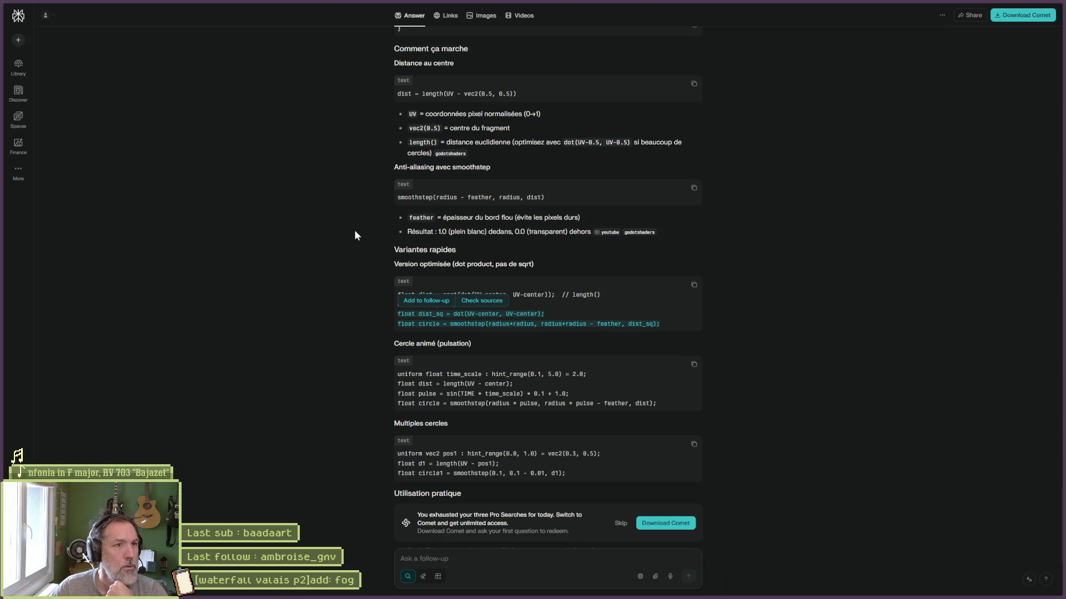
Select and copy the entire fog shader code in Godot.
scroll(359, 228, down, 3)
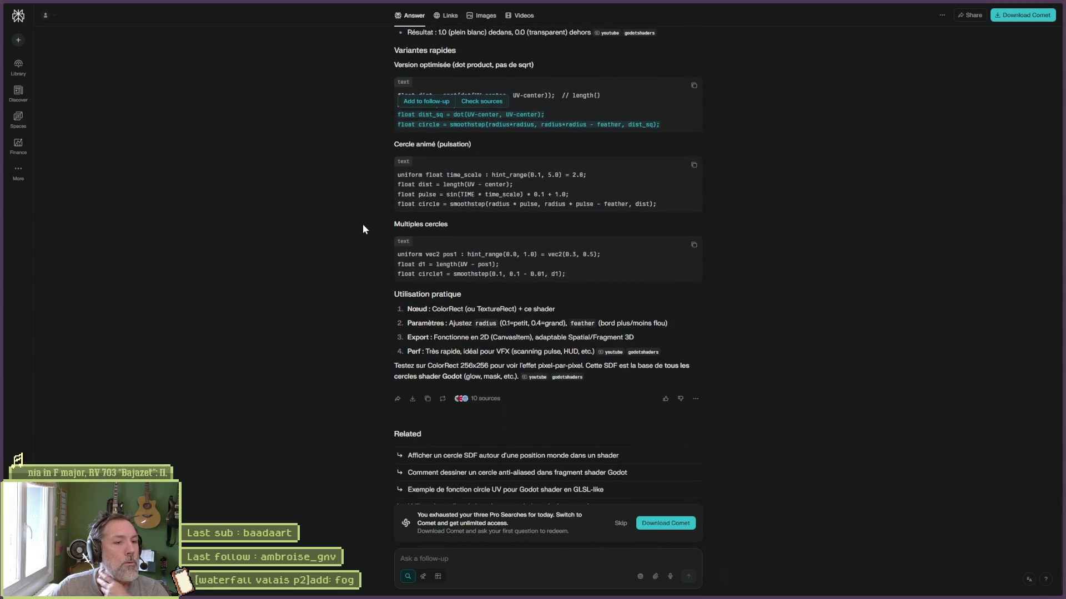
scroll(362, 222, up, 5)
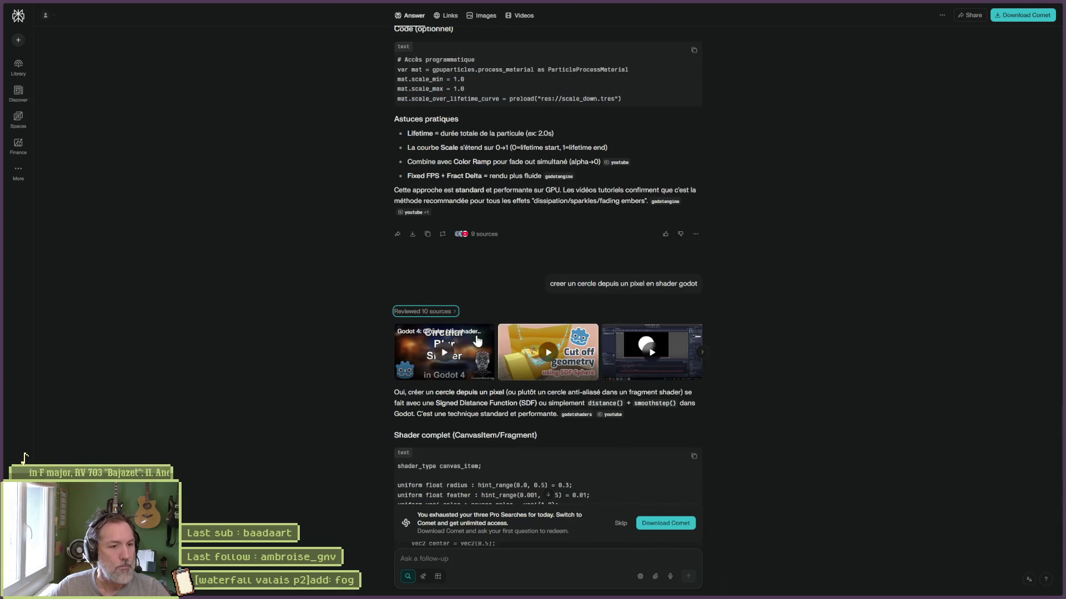
key(alt+Tab)
click(524, 427)
key(ctrl+a)
key(alt+Tab)
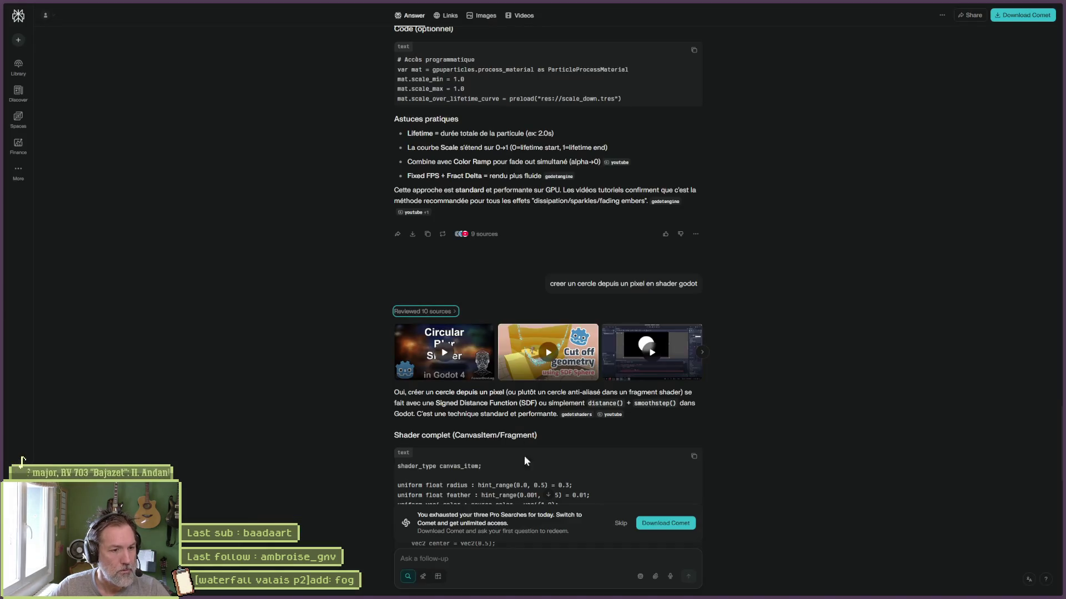
Ask Perplexity 'corrige mon shader pour que chaque pixel blanc produise un cerlce:' with the shader pasted.
text(i )
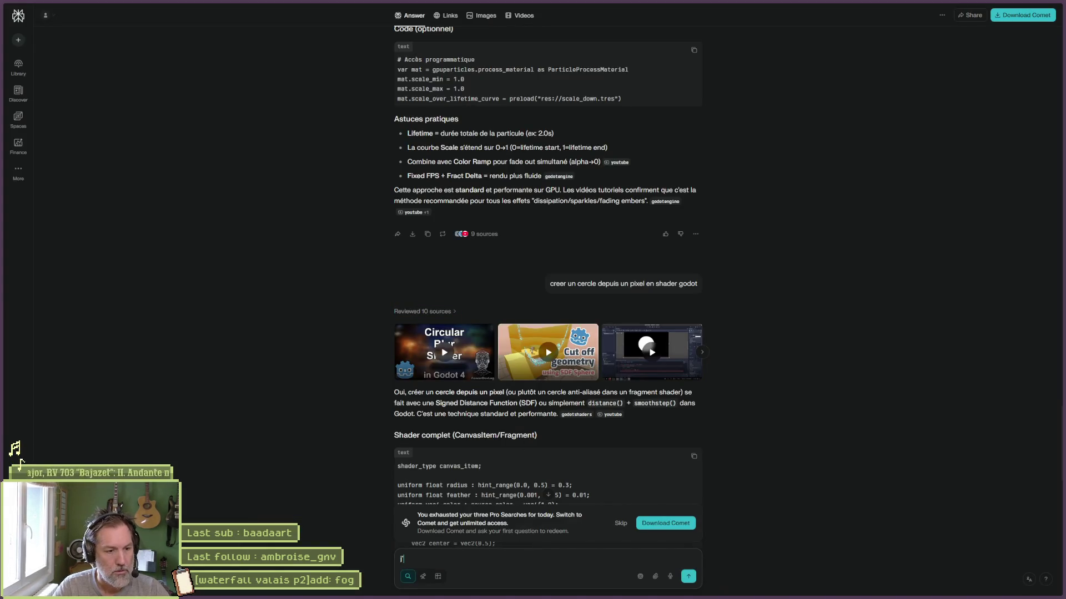
text(4)
key(BackSpace)
key(BackSpace)
key(BackSpace)
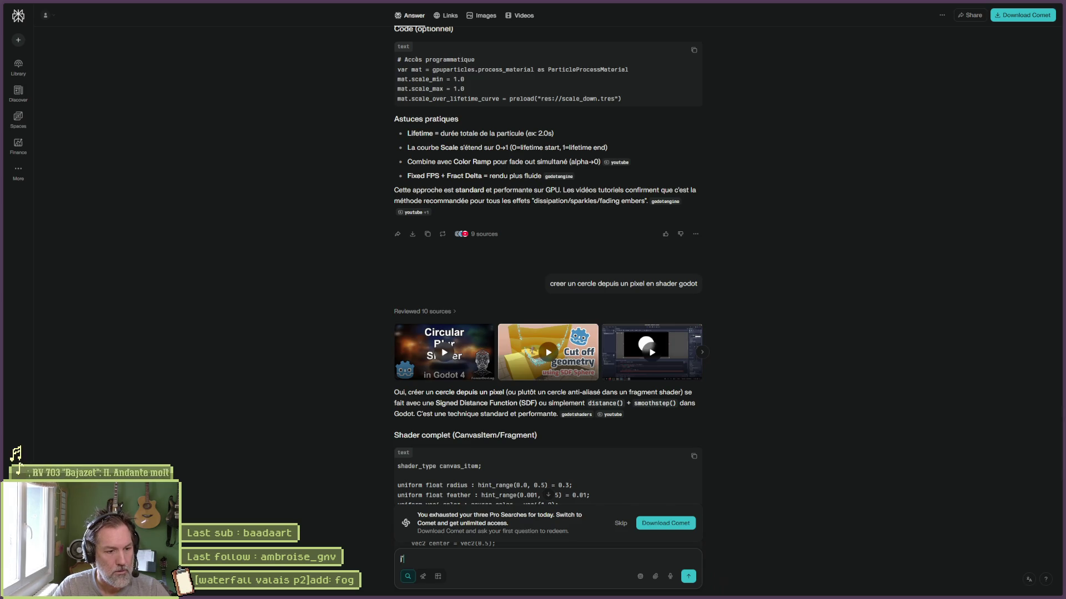
text(corrige mon shader pour que cha)
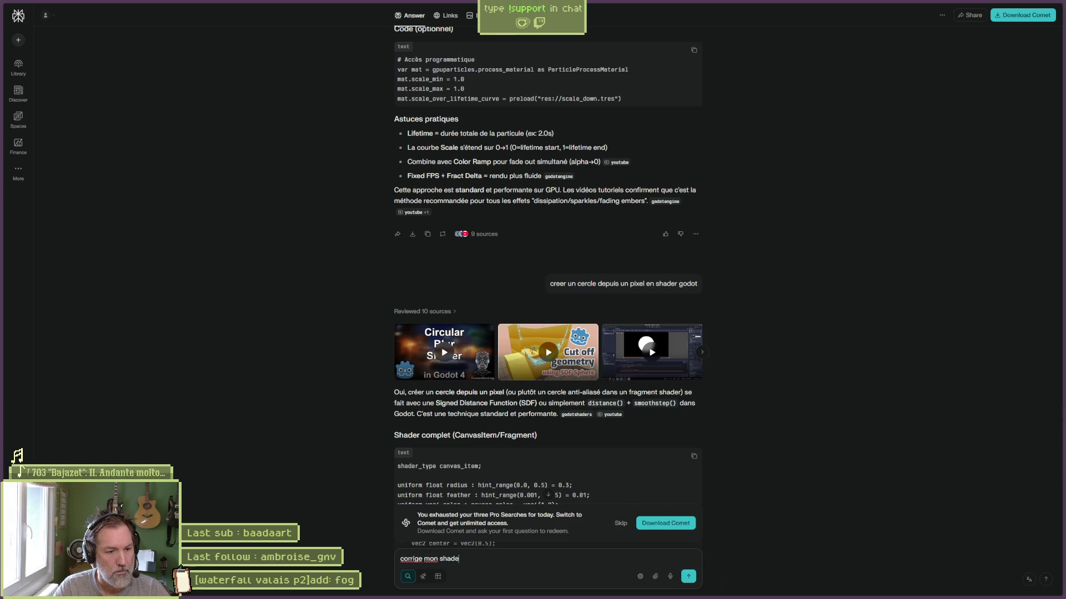
text(que pixel blanc produ)
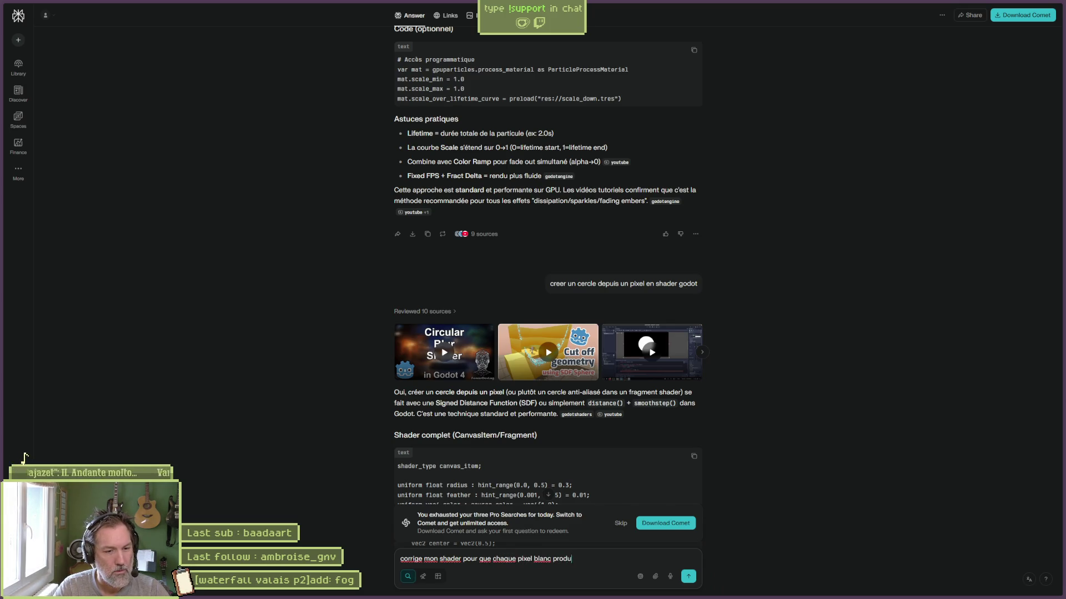
text(ise un cerlce)
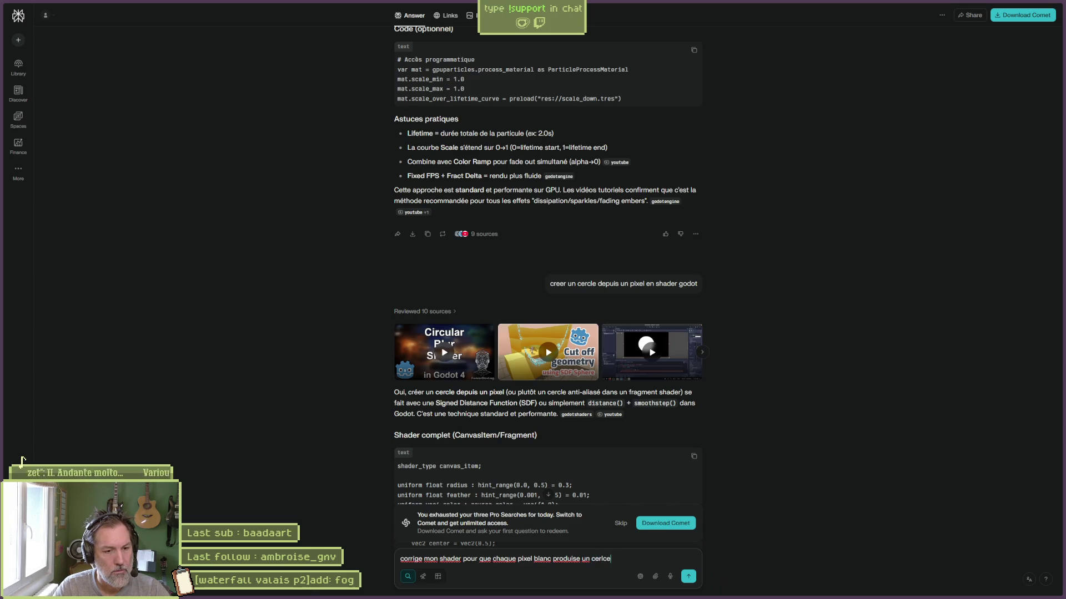
text(:)
key(ctrl+v)
key(Return)
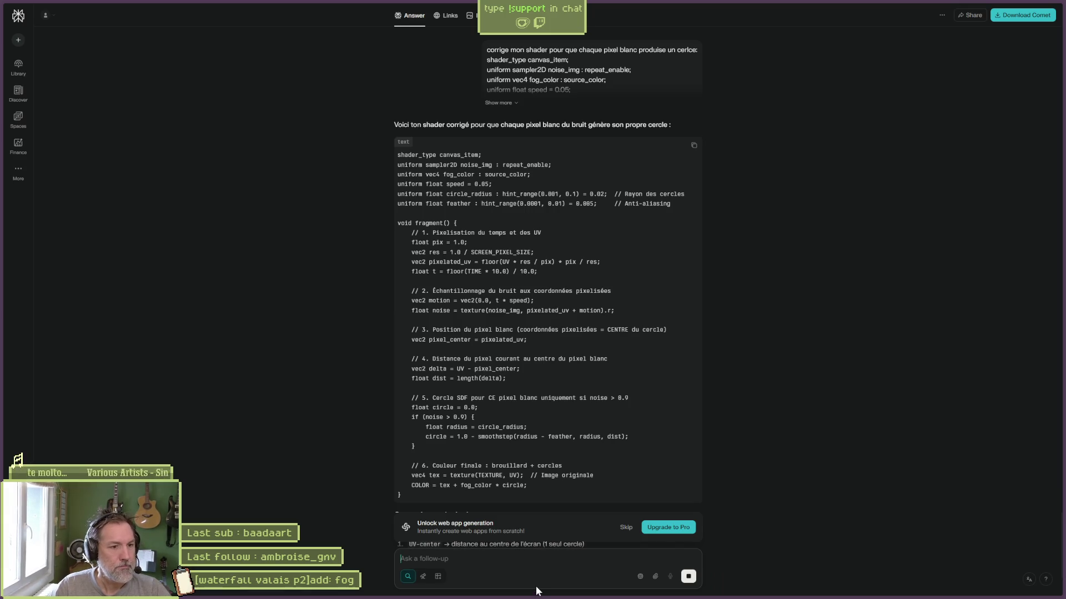
Paste Perplexity's corrected shader over fog.gdshader and review its fog_color, circle and feather usage.
click(693, 145)
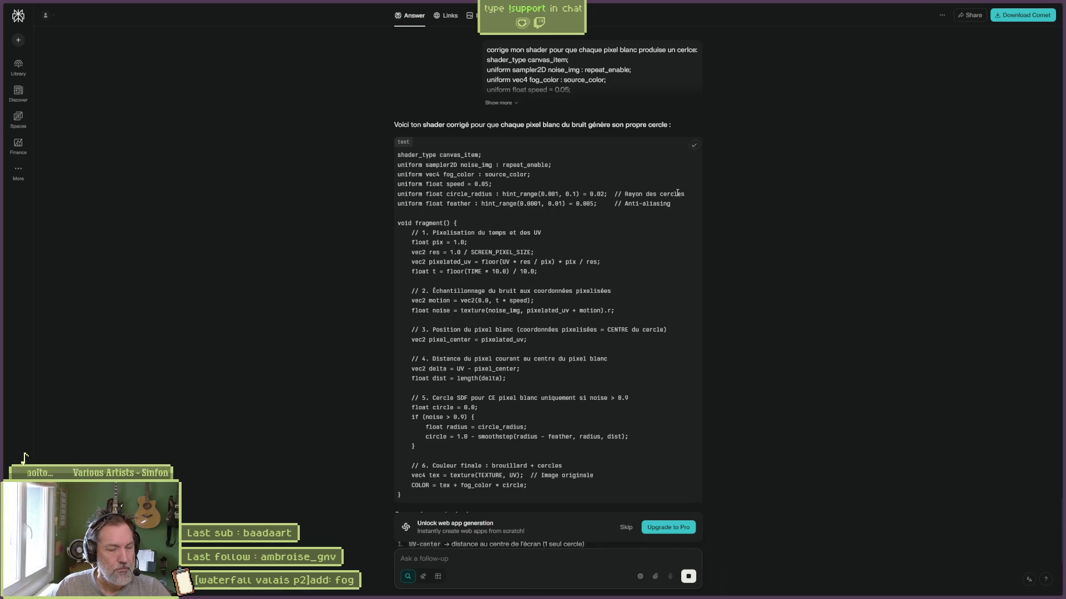
key(alt+Tab)
key(ctrl+v)
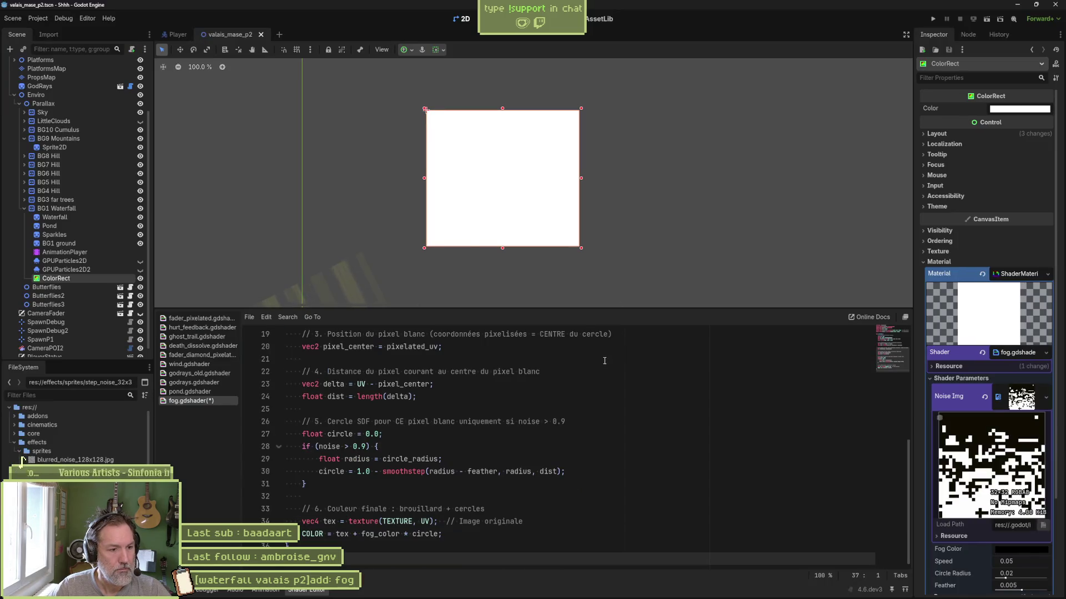
scroll(586, 442, up, 6)
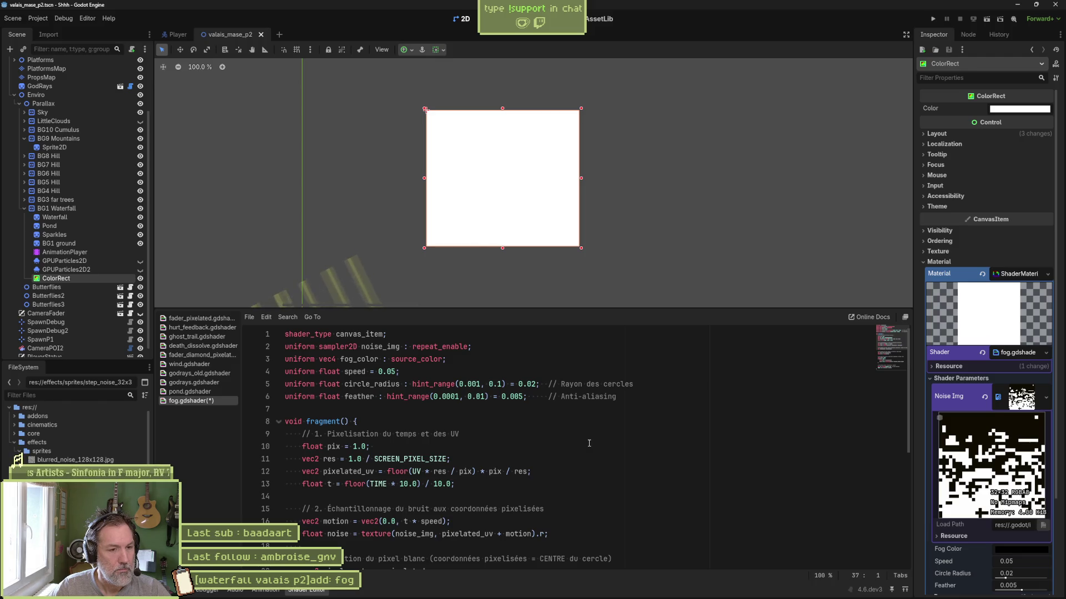
scroll(589, 443, down, 5)
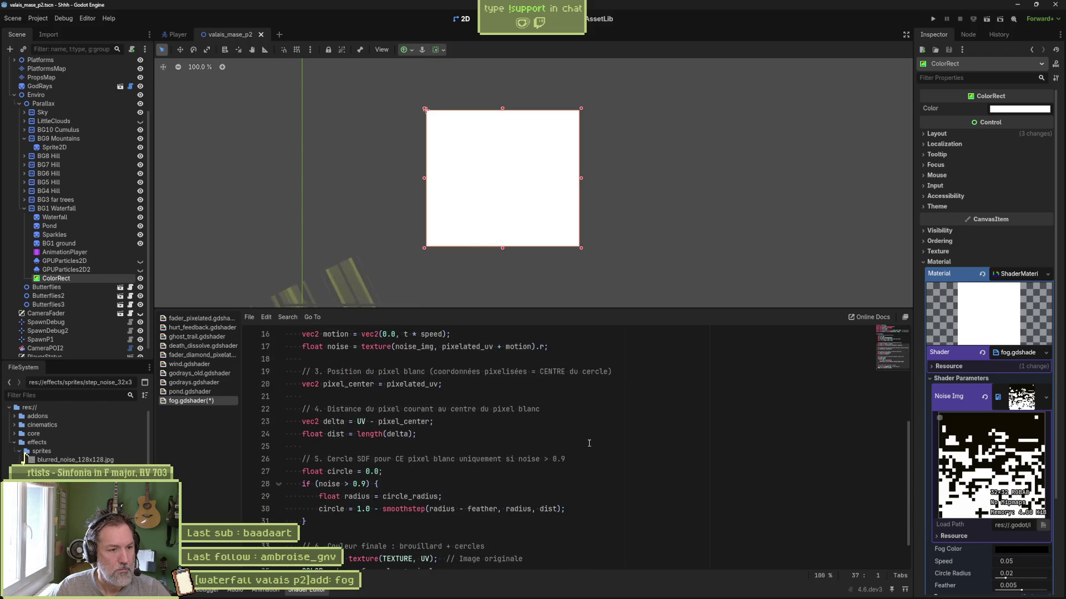
scroll(473, 429, down, 1)
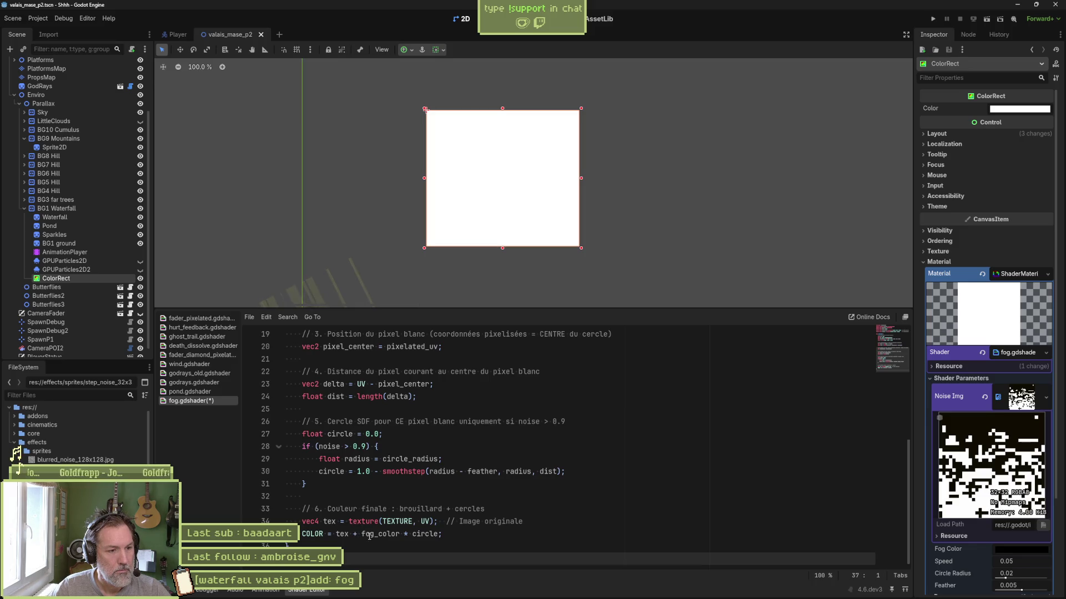
double_click(371, 536)
double_click(425, 535)
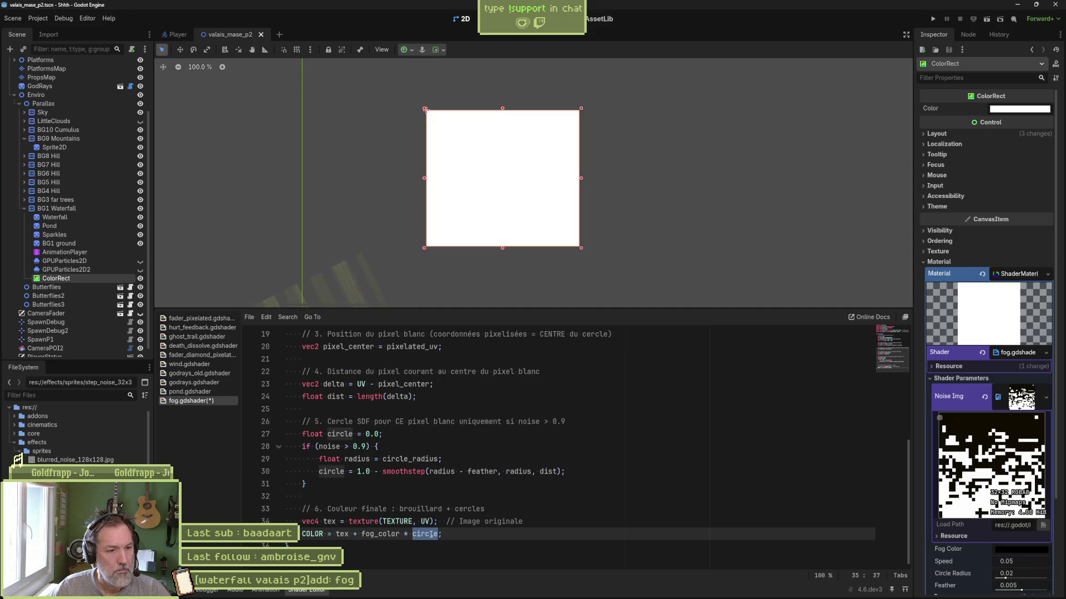
double_click(482, 472)
scroll(539, 477, up, 6)
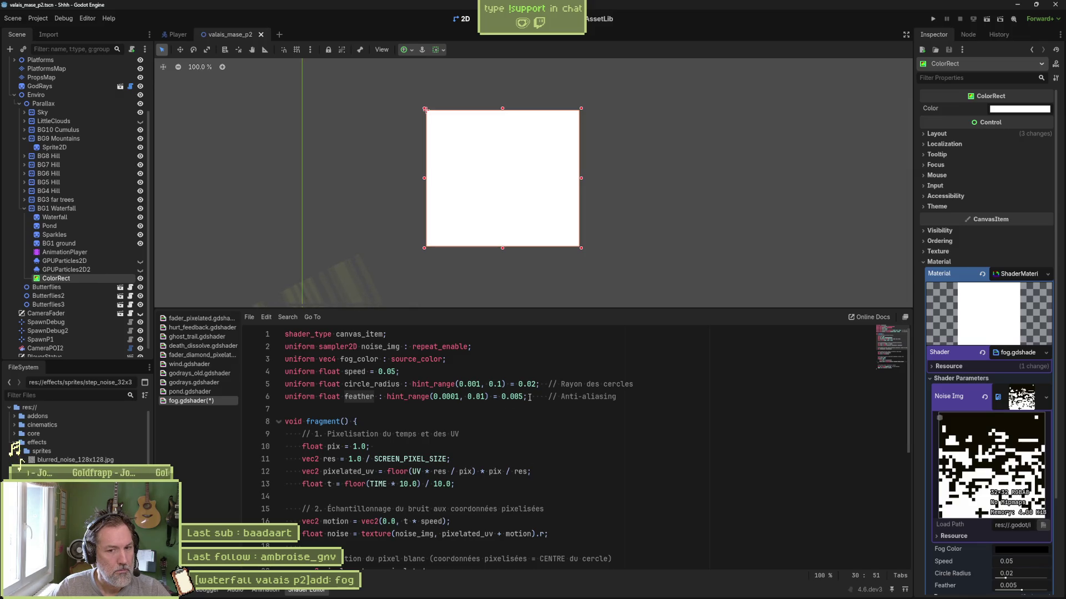
Save, then stretch the fog ColorRect to cover much more of the level.
key(ctrl+s)
scroll(566, 300, down, 7)
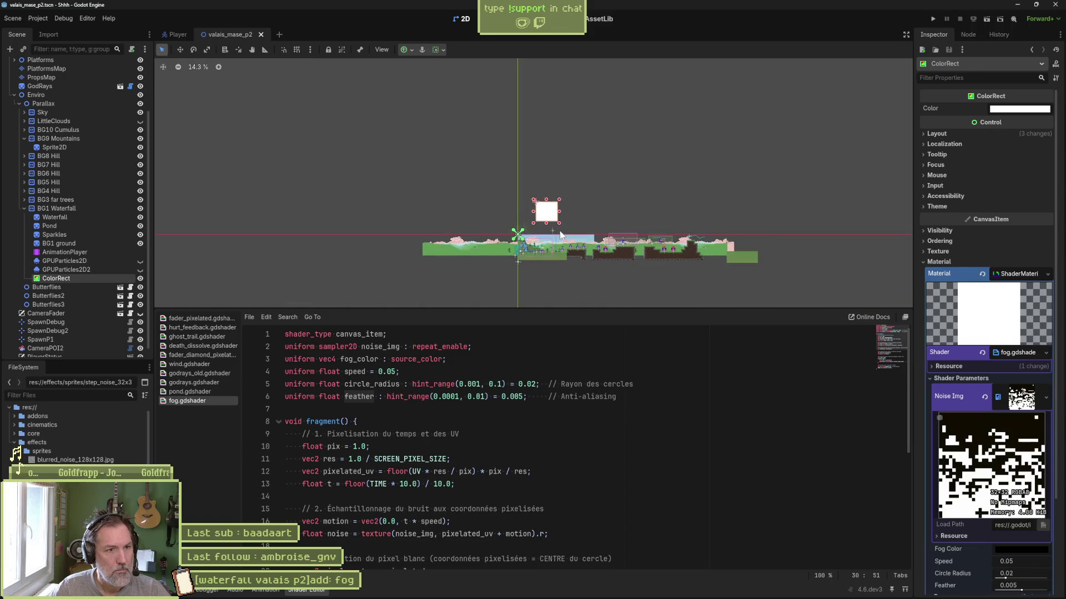
drag(449, 110, 266, 17)
scroll(411, 139, down, 4)
drag(415, 139, 480, 238)
Set Circle Radius to 0.001 and reset Feather to 0.005 in the Inspector.
scroll(465, 216, up, 1)
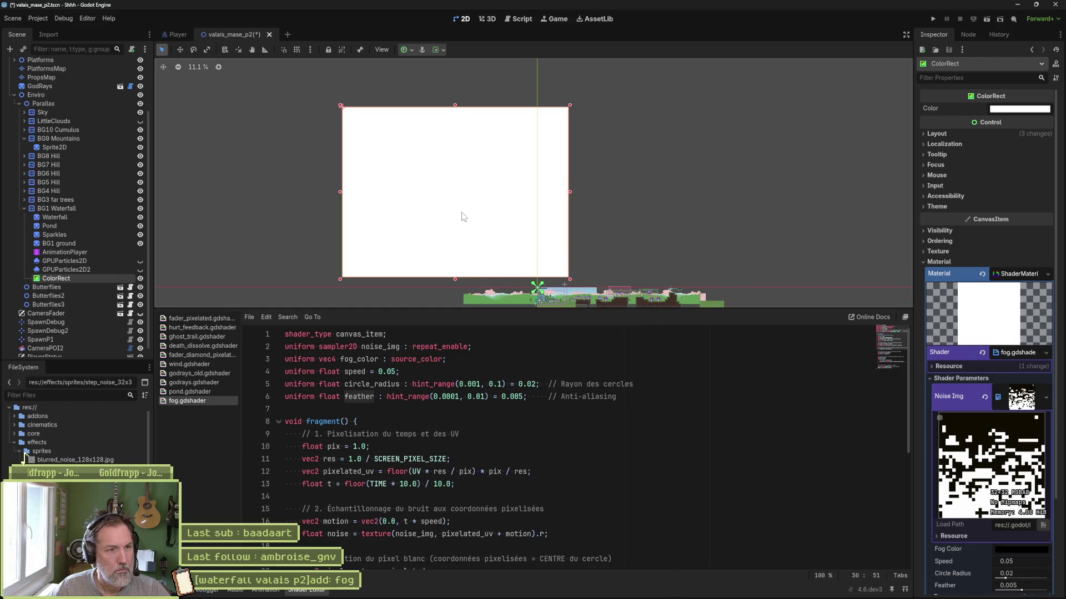
scroll(462, 212, up, 2)
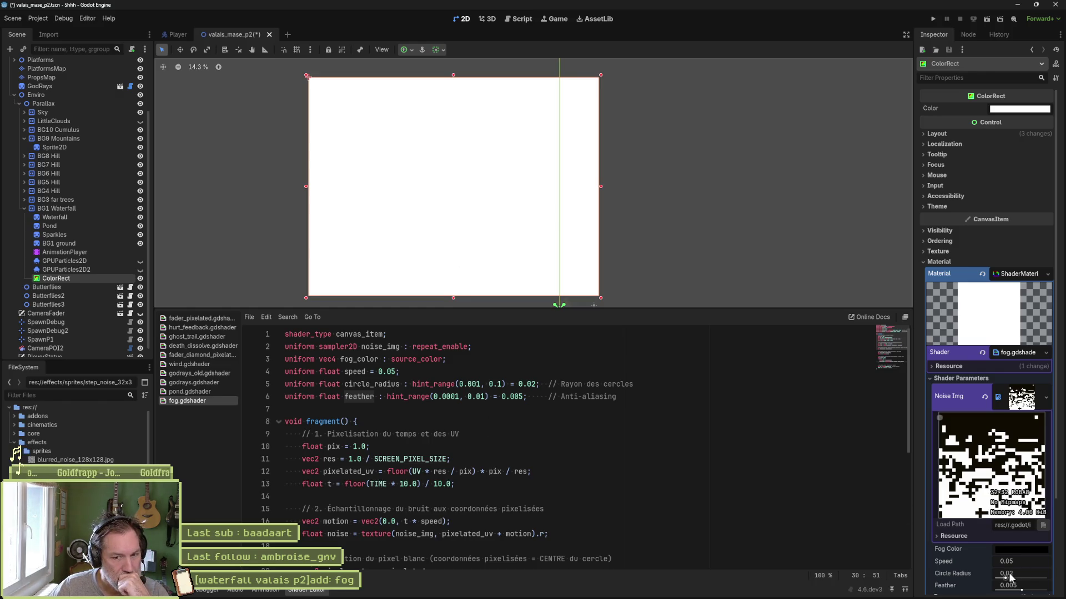
drag(1004, 579, 1030, 594)
click(984, 585)
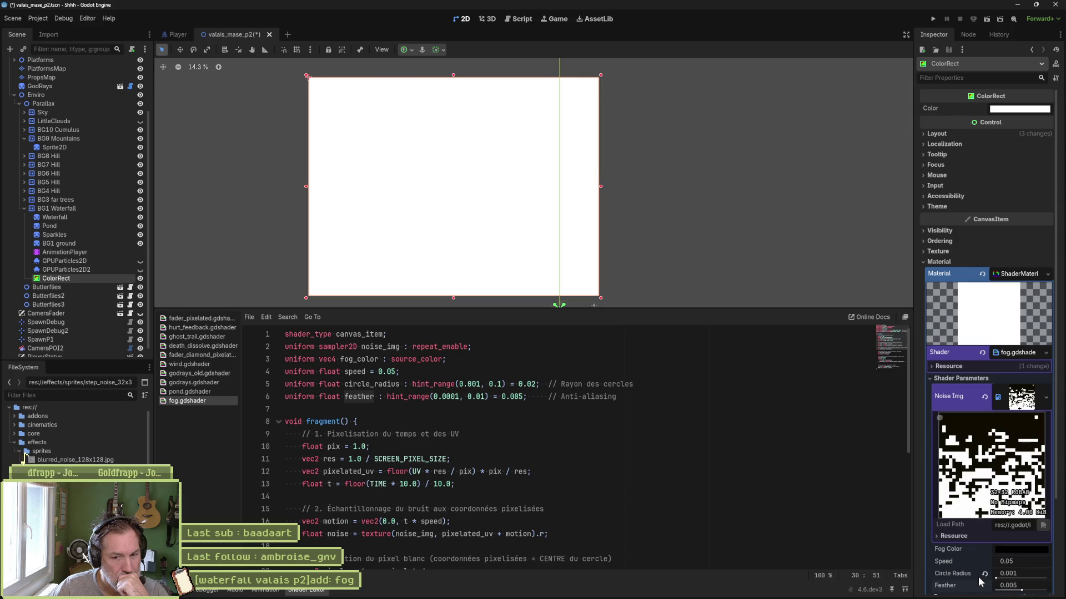
scroll(977, 580, down, 4)
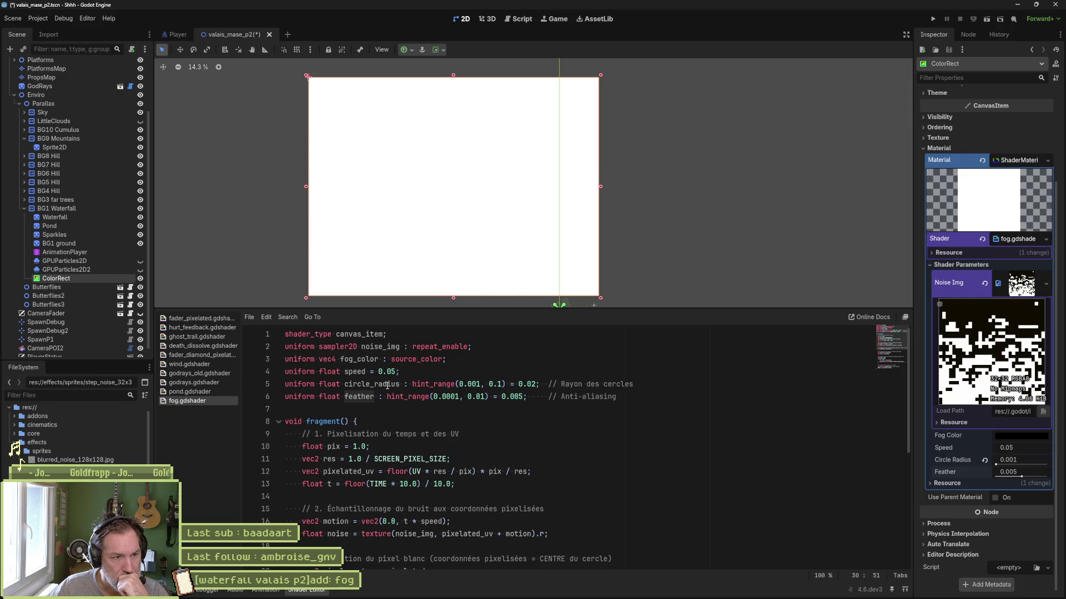
Delete the feather uniform and its '- feather' term from the smoothstep call, then save.
click(377, 364)
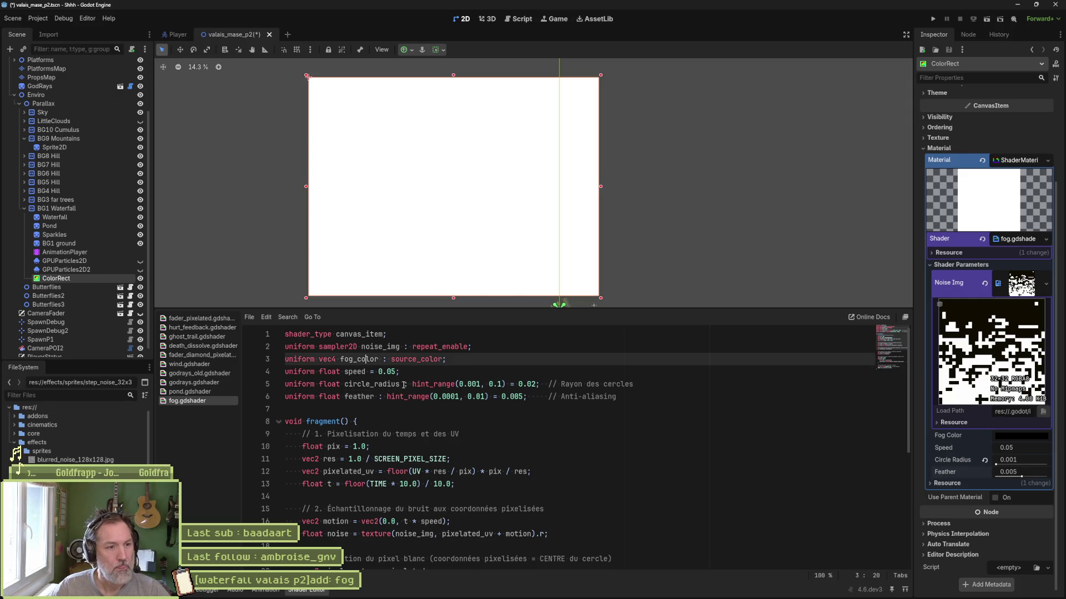
click(417, 372)
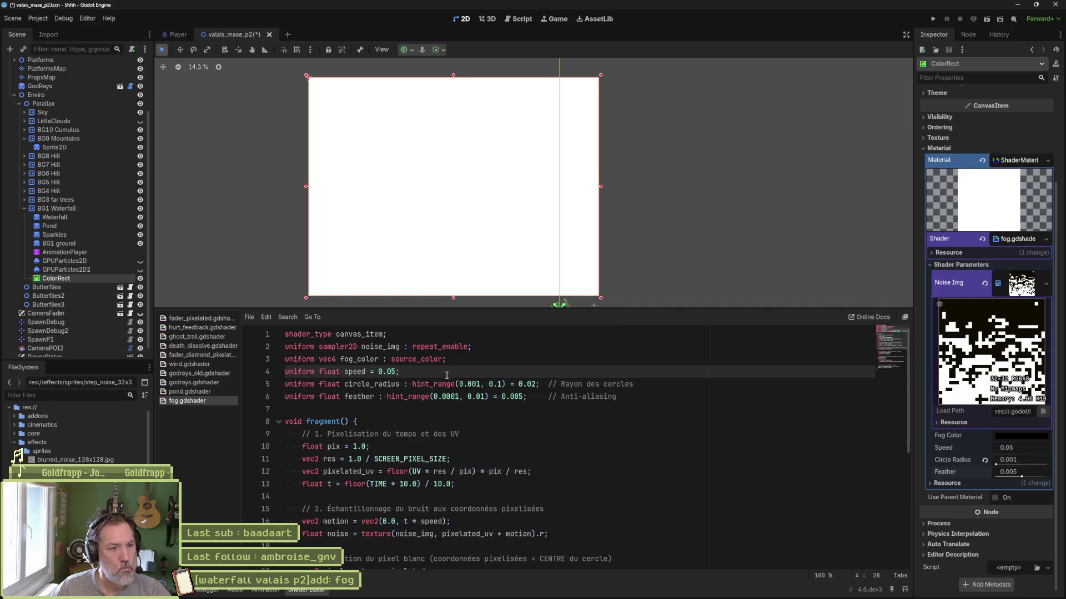
click(387, 384)
click(370, 396)
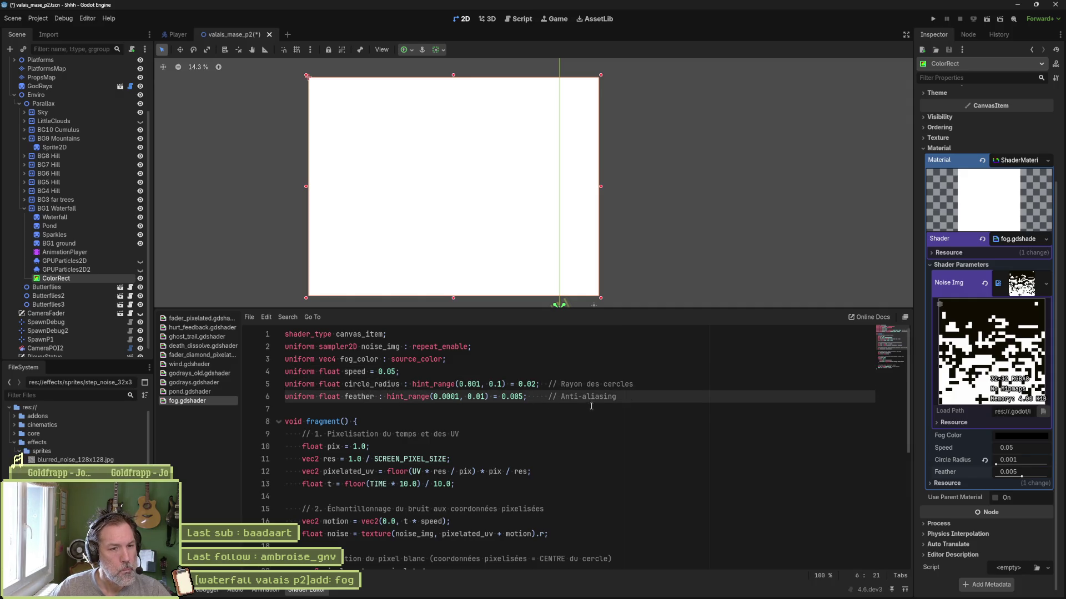
key(ctrl+x)
scroll(486, 484, down, 5)
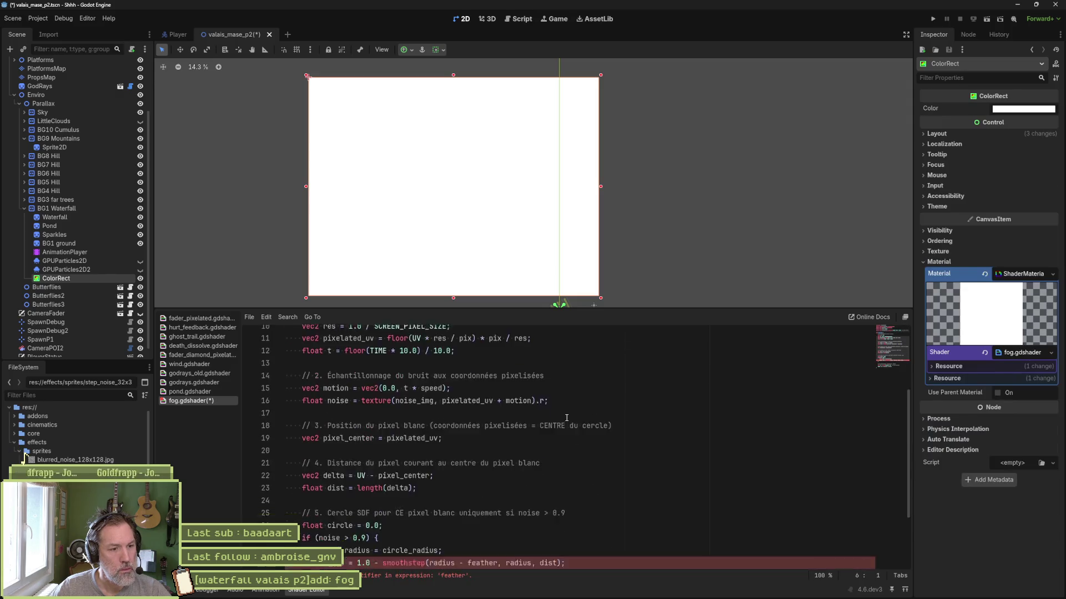
double_click(483, 534)
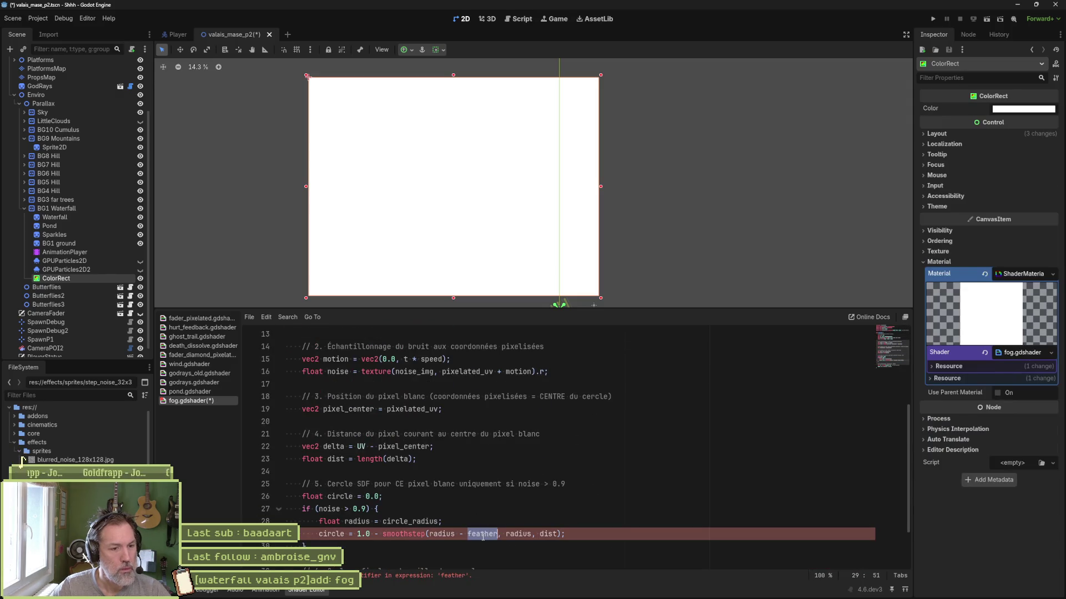
key(BackSpace)
key(BackSpace)
key(BackSpace)
key(BackSpace)
key(ctrl+s)
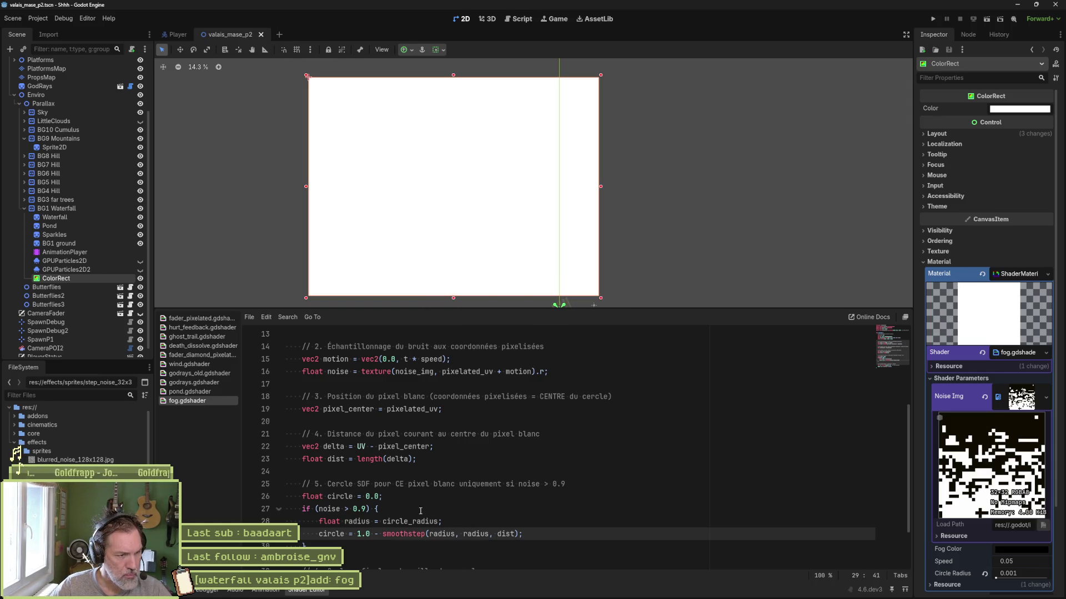
Edit the noise threshold value in the white-pixel condition and save the shader.
double_click(333, 509)
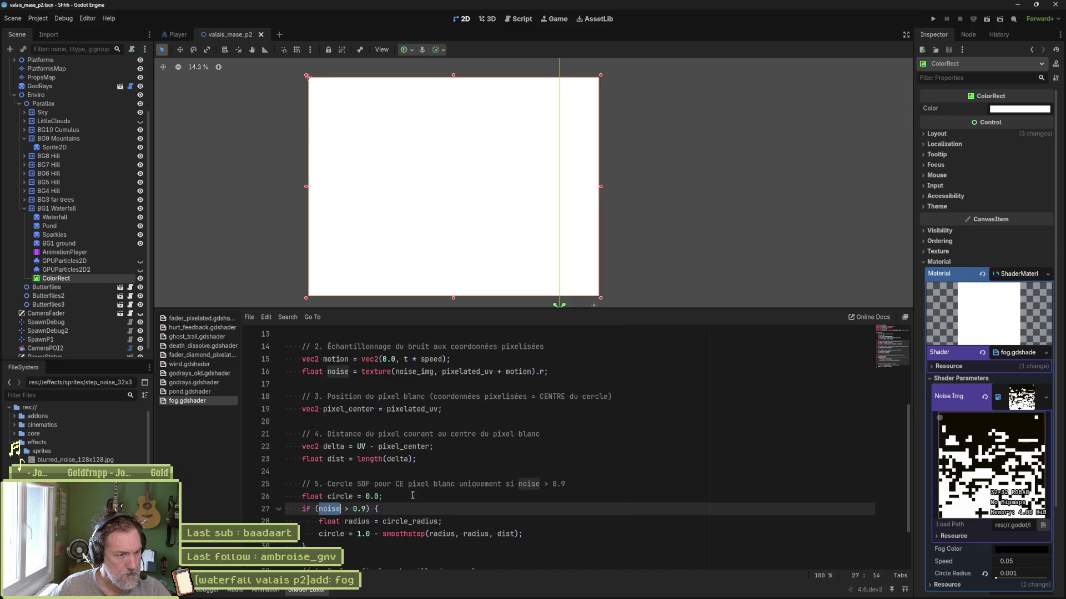
click(366, 509)
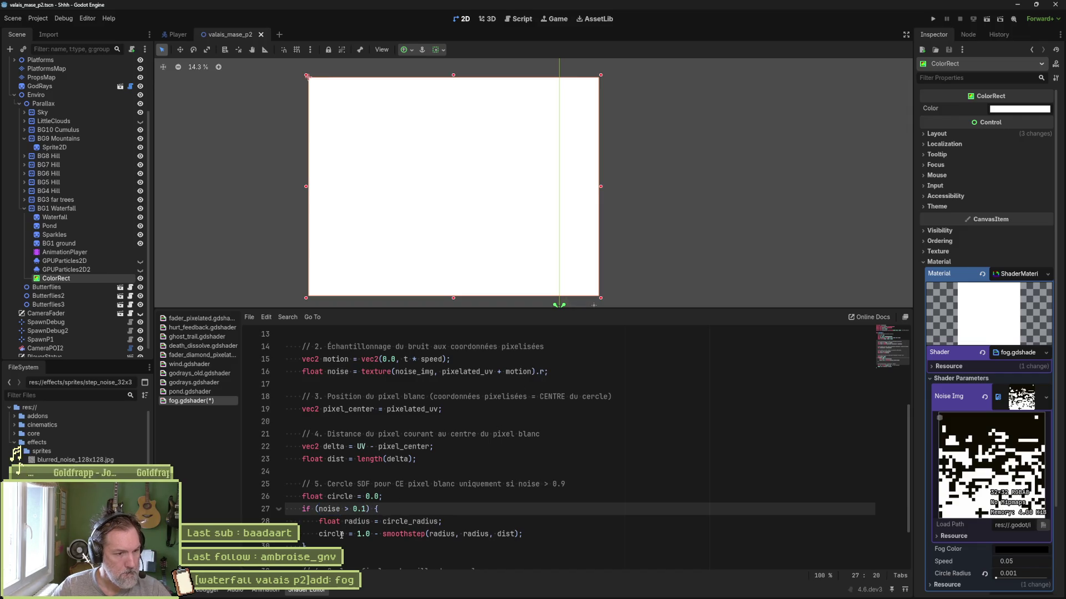
key(BackSpace)
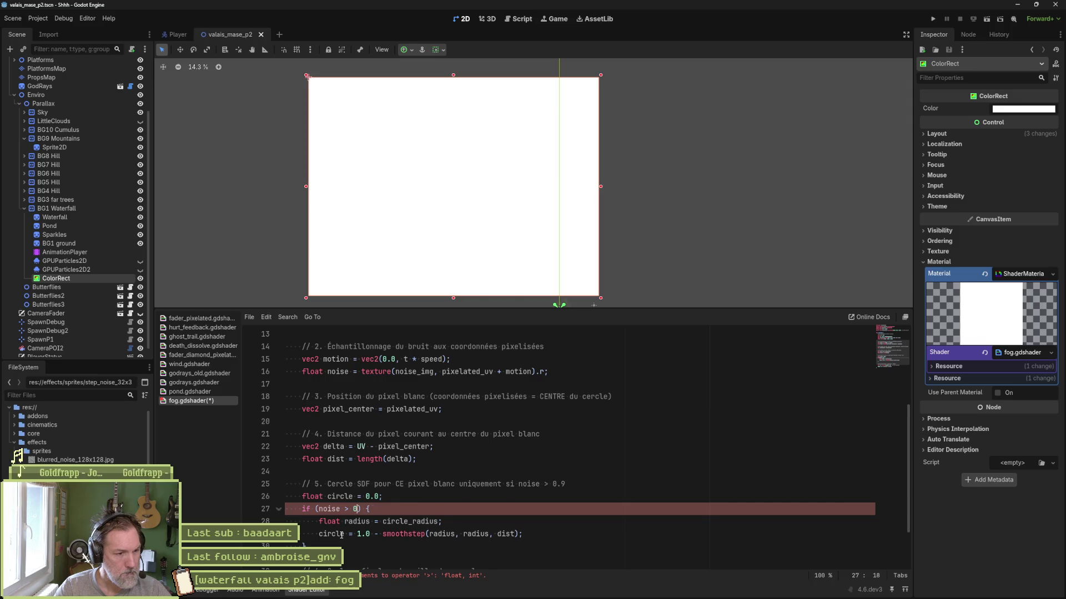
text(.0)
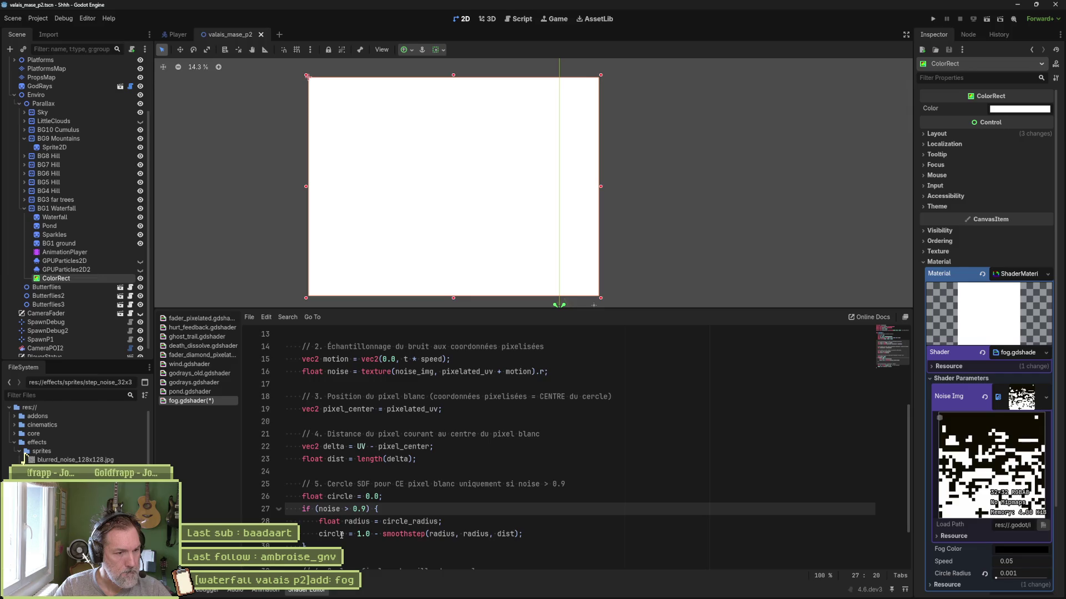
key(ctrl+s)
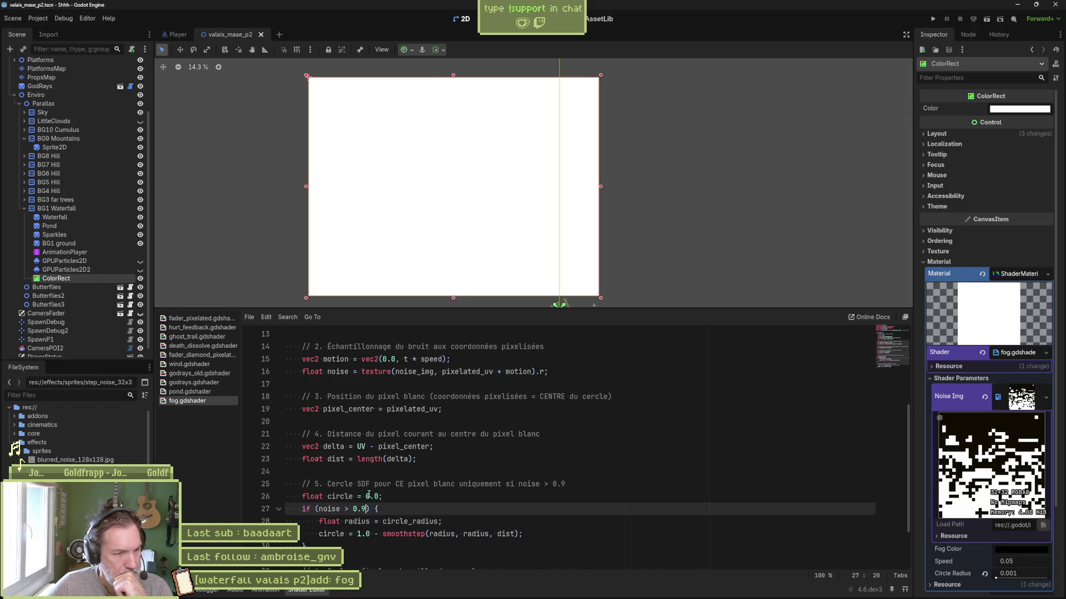
Duplicate the final 'COLOR = tex + fog_color * circle;' line.
scroll(399, 453, up, 4)
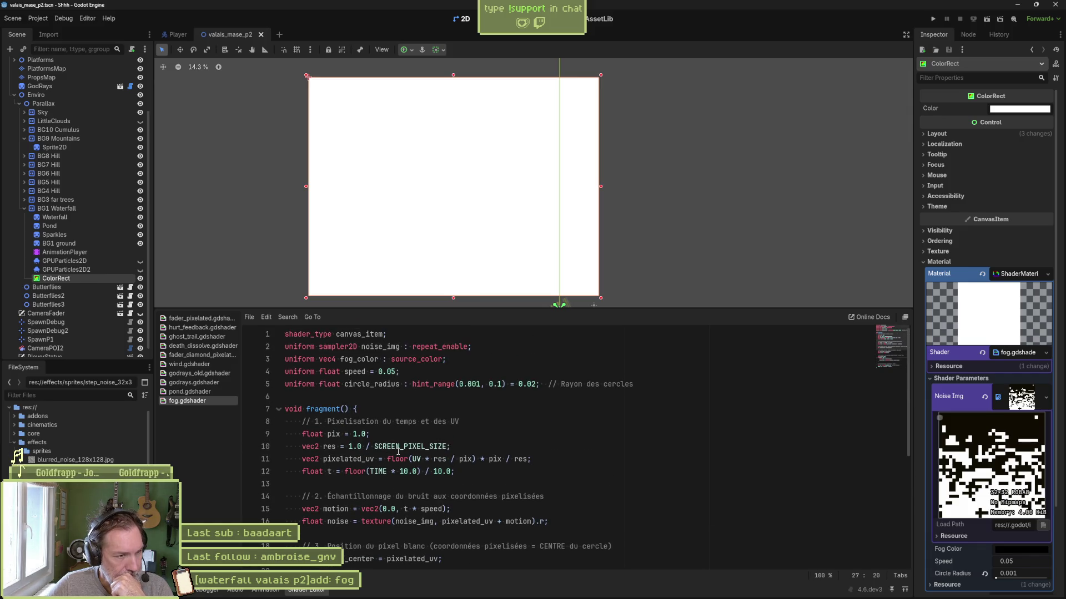
scroll(399, 452, down, 1)
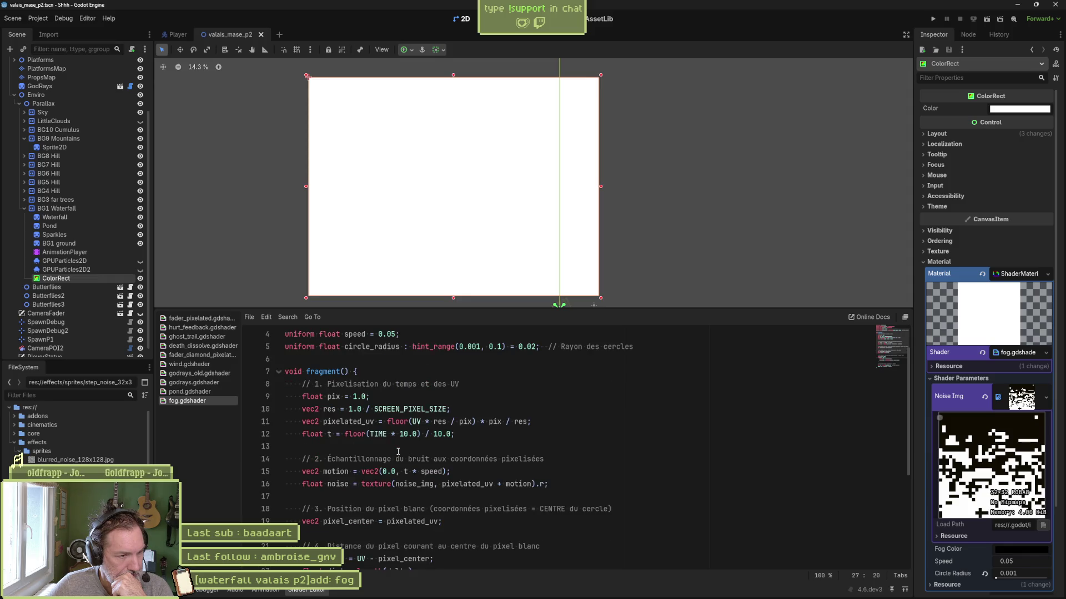
scroll(398, 452, down, 5)
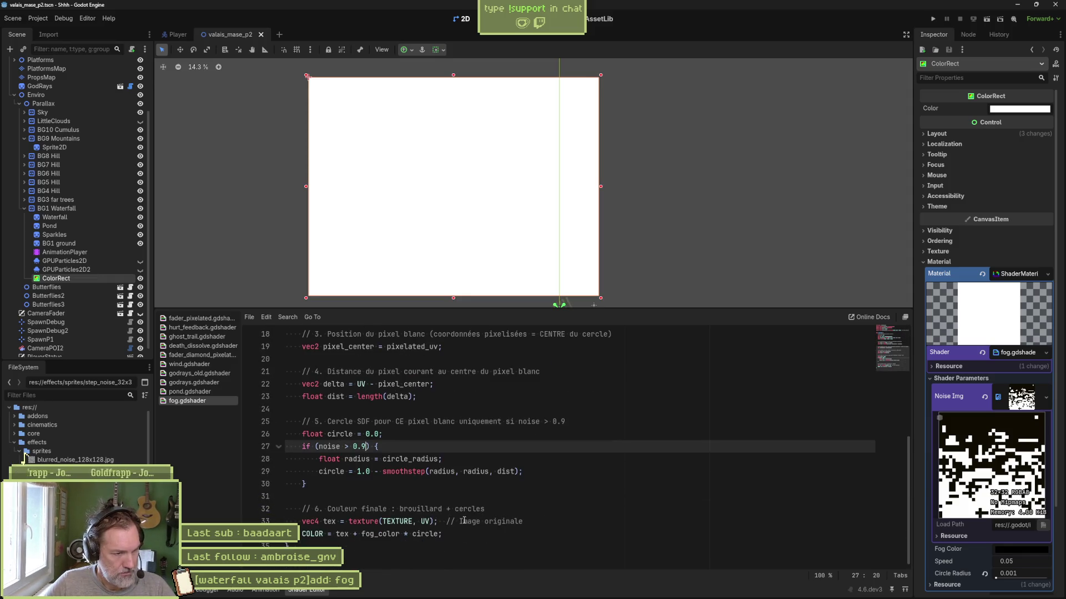
drag(480, 533, 539, 523)
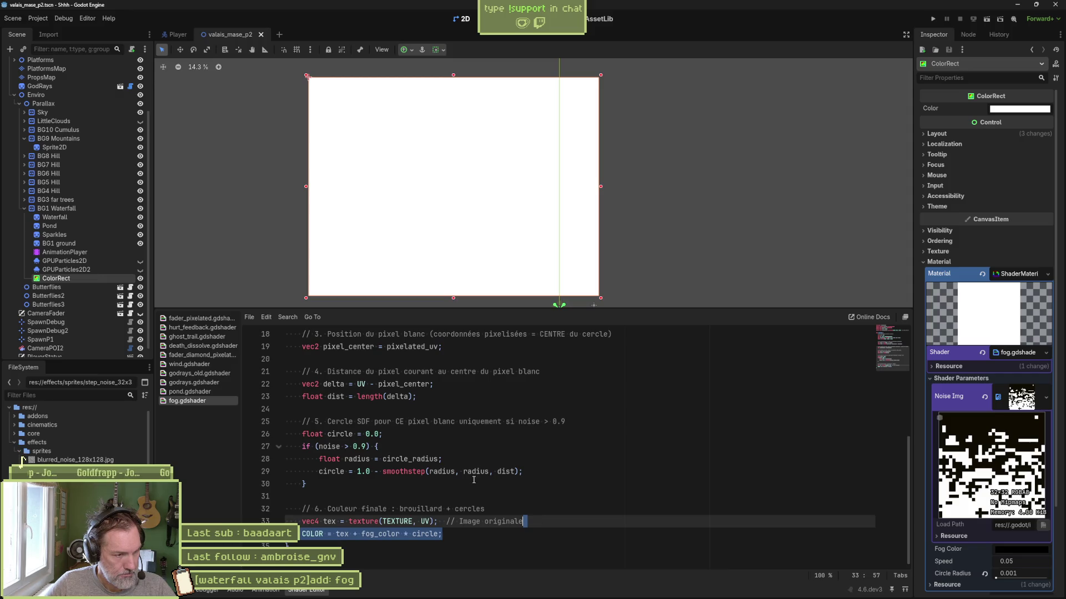
key(shift+Up)
scroll(480, 483, up, 1)
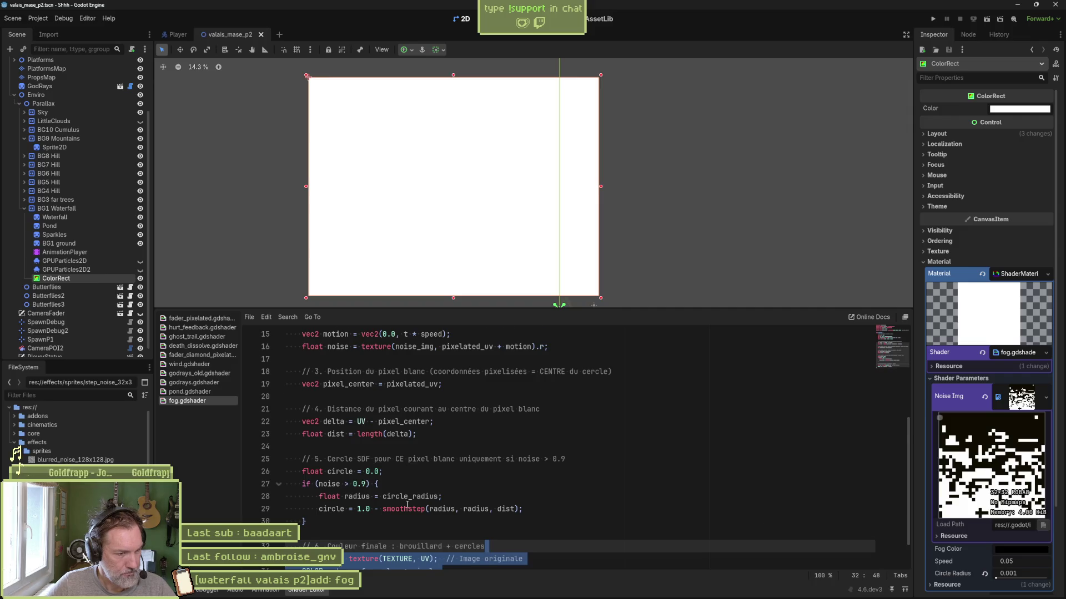
scroll(407, 504, down, 1)
key(shift+Down)
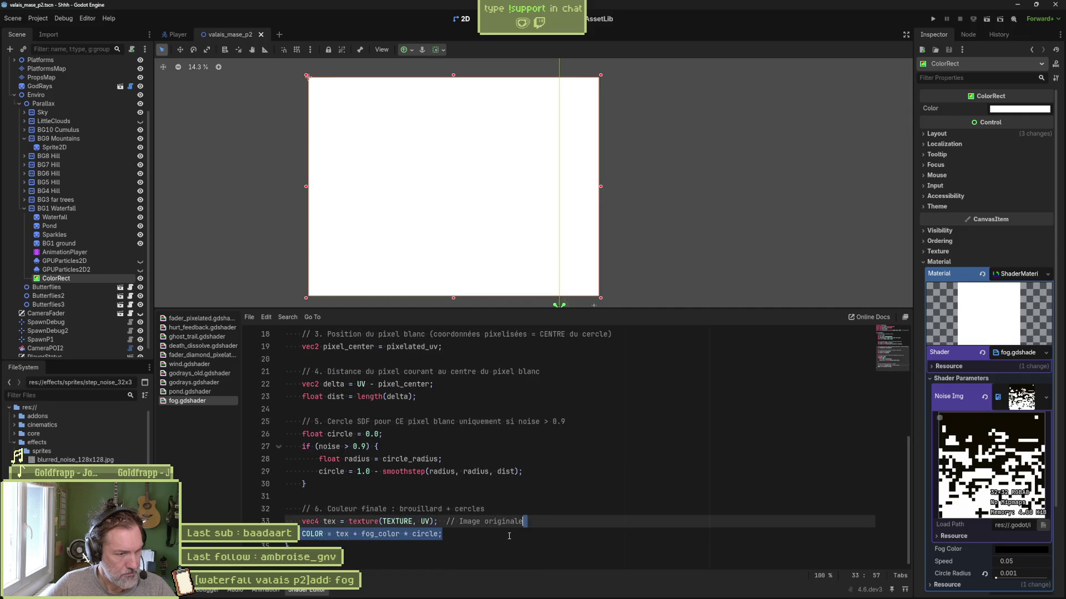
key(ctrl+shift+d)
Comment out the original COLOR line and make the copy 'COLOR = tex * circle;'.
click(307, 535)
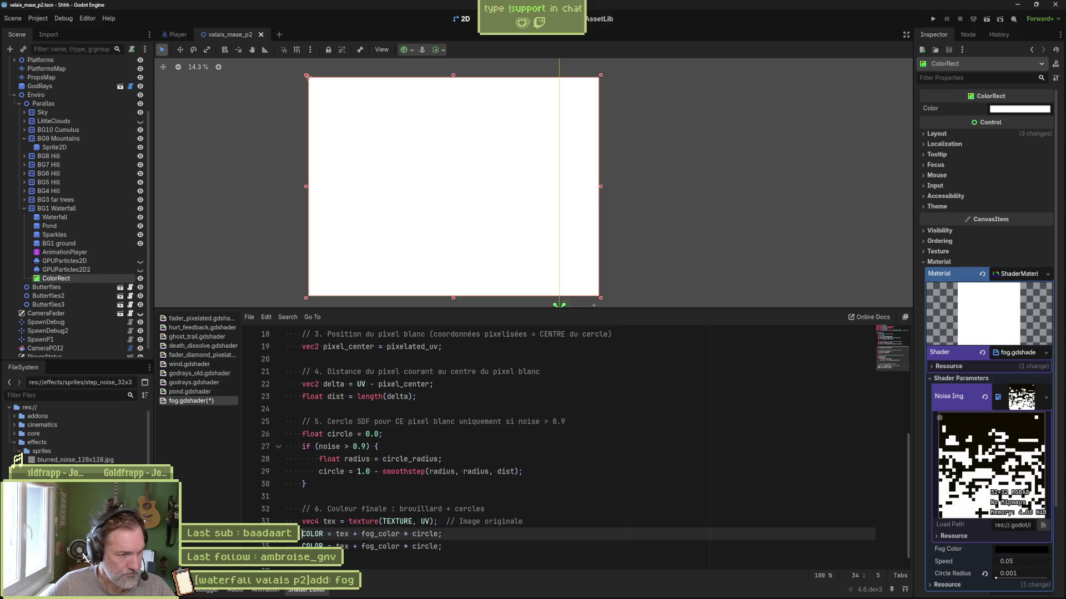
text(//)
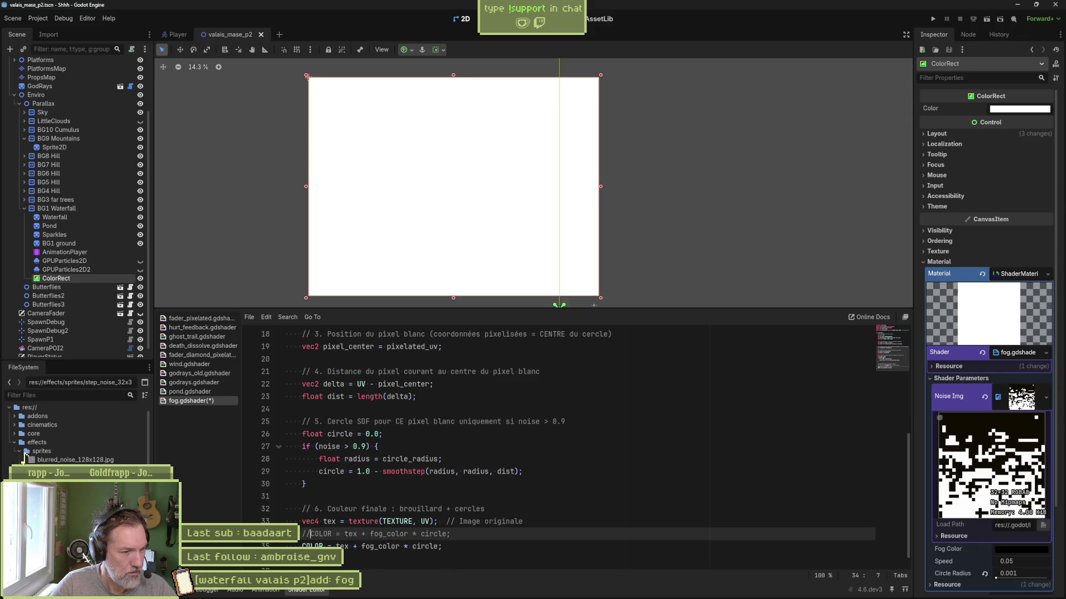
click(324, 546)
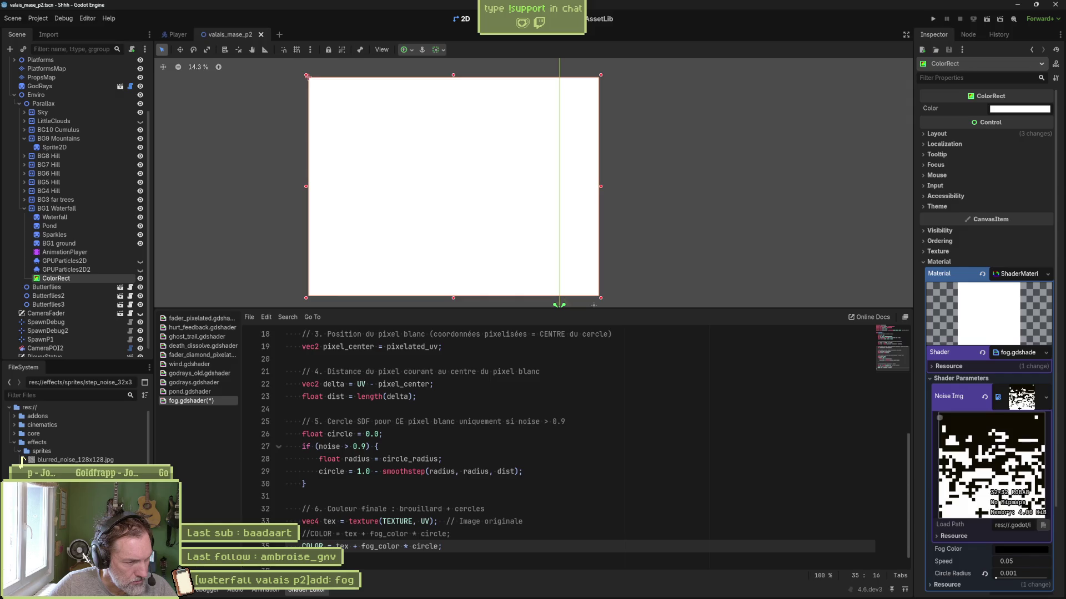
key(Delete)
key(Delete)
key(Delete)
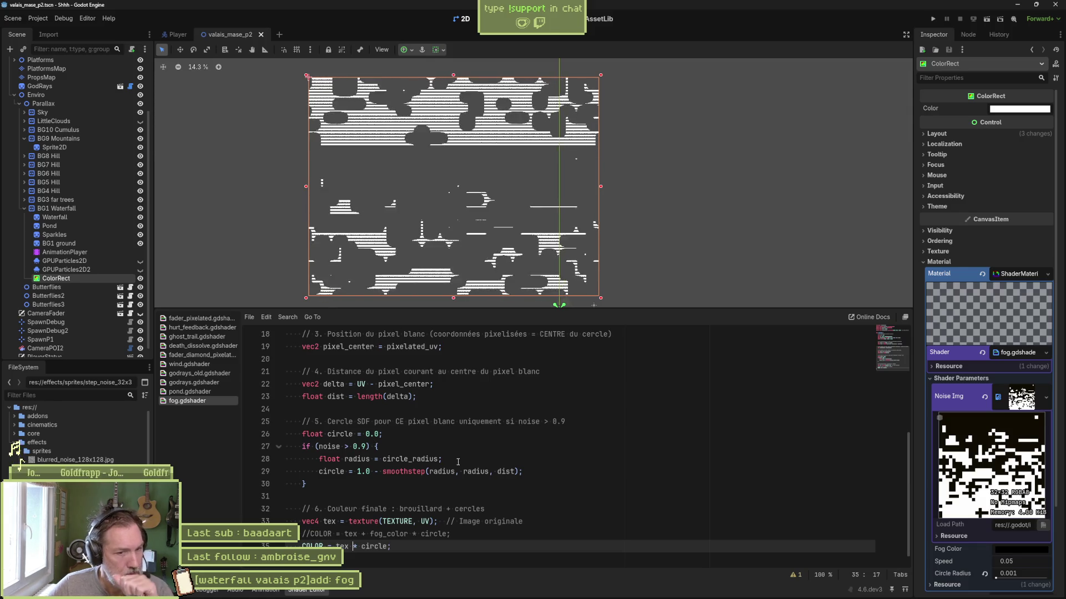
Try a larger Circle Radius, return it to 0.001, and set fog Speed to 0.
mouse_move(996, 577)
mouse_down()
mouse_move(1009, 582)
mouse_move(981, 584)
mouse_move(1019, 587)
mouse_up()
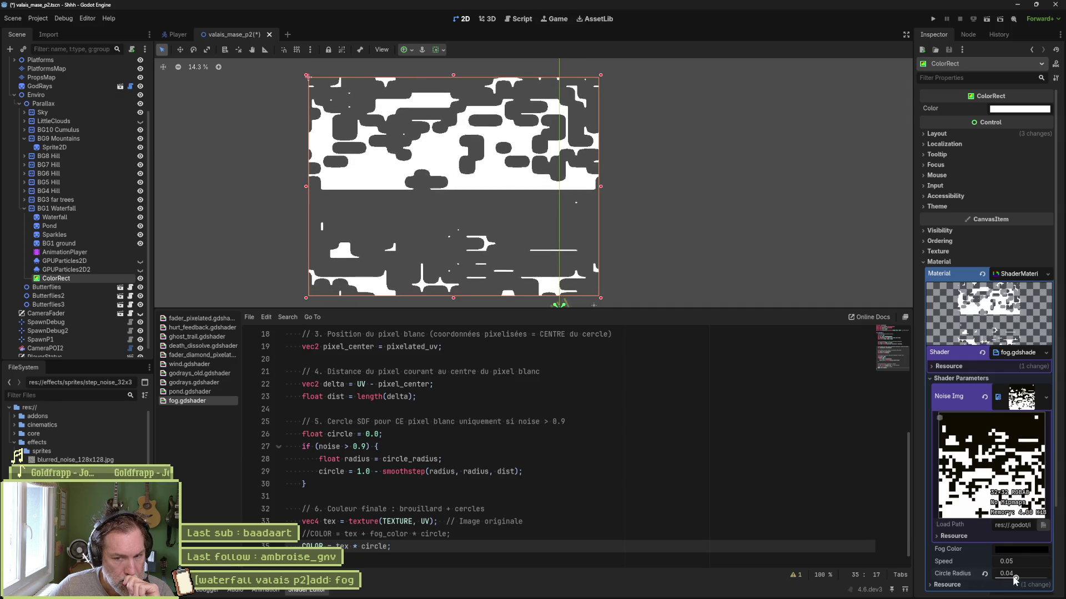
drag(1015, 578, 985, 580)
scroll(424, 277, up, 10)
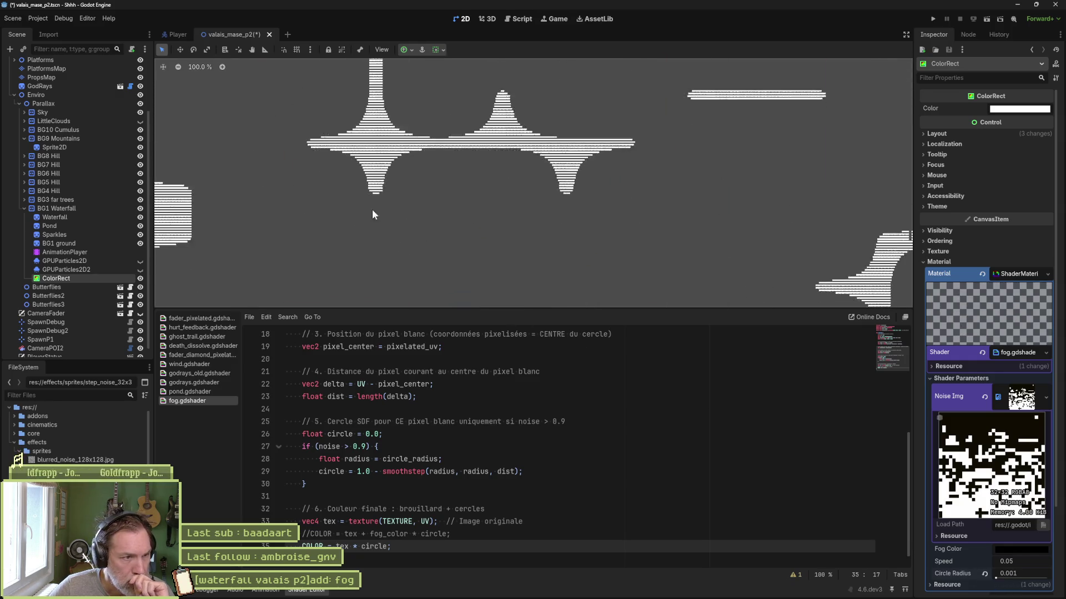
click(1021, 564)
text(0)
key(Return)
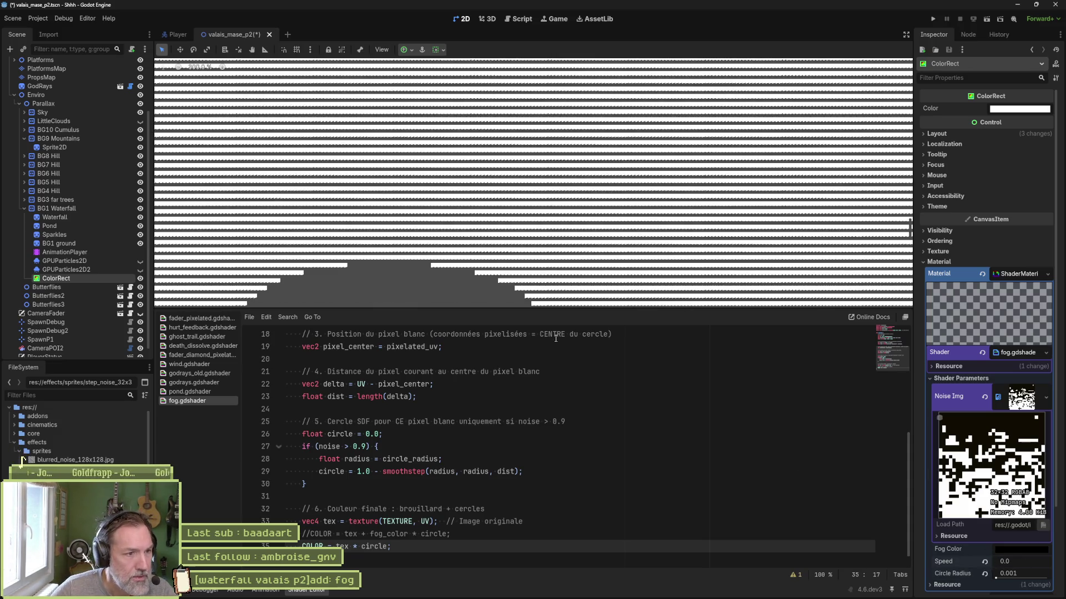
scroll(383, 277, up, 8)
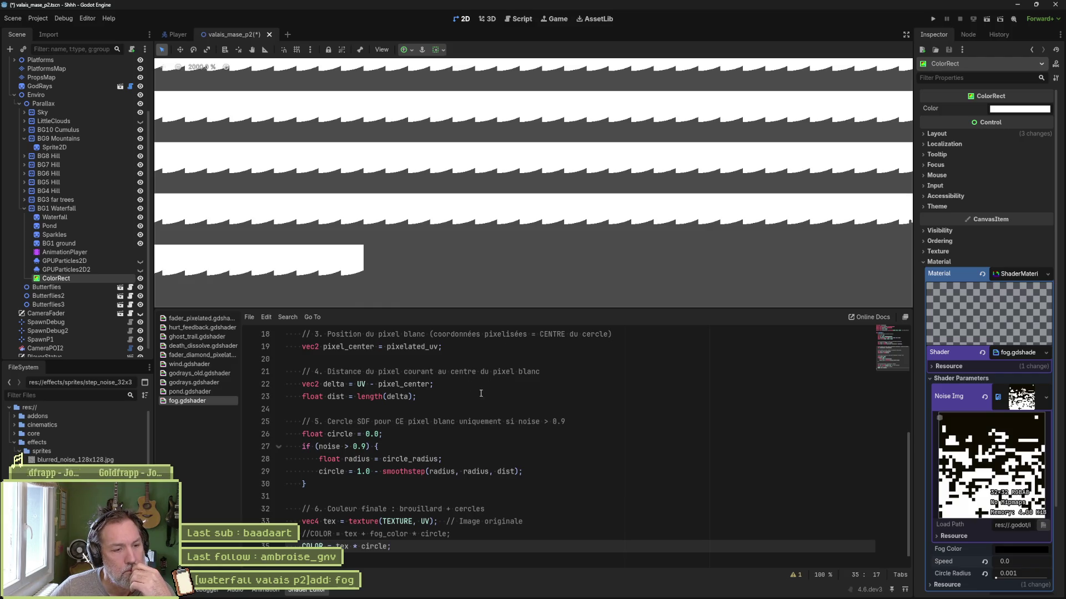
Ask Perplexity for a shader where each white noise pixel draws a 20-pixel-radius circle, and copy the code.
click(433, 597)
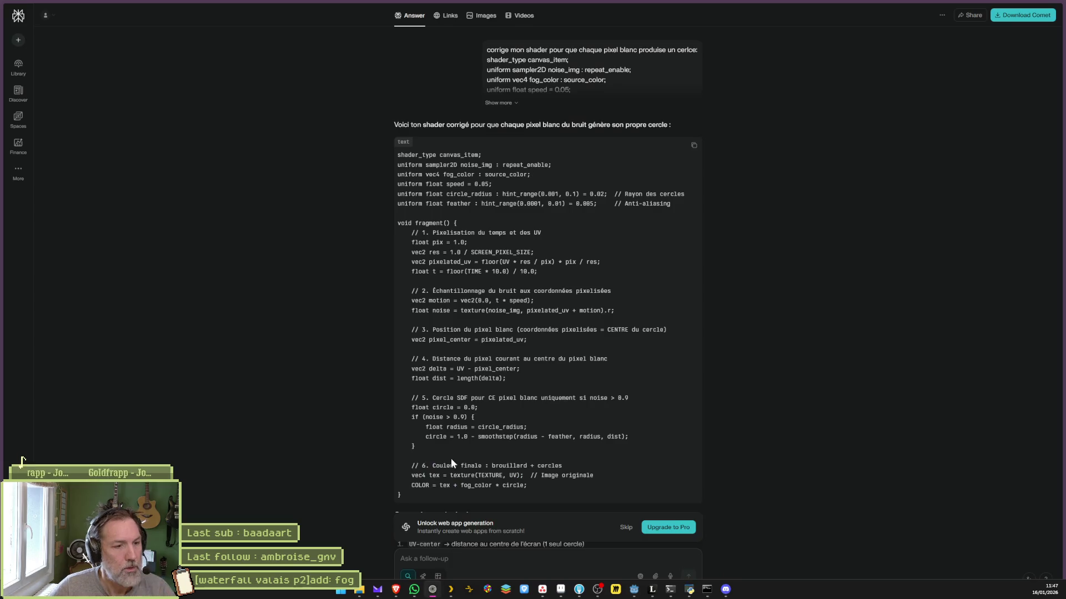
click(475, 552)
text(je veux q)
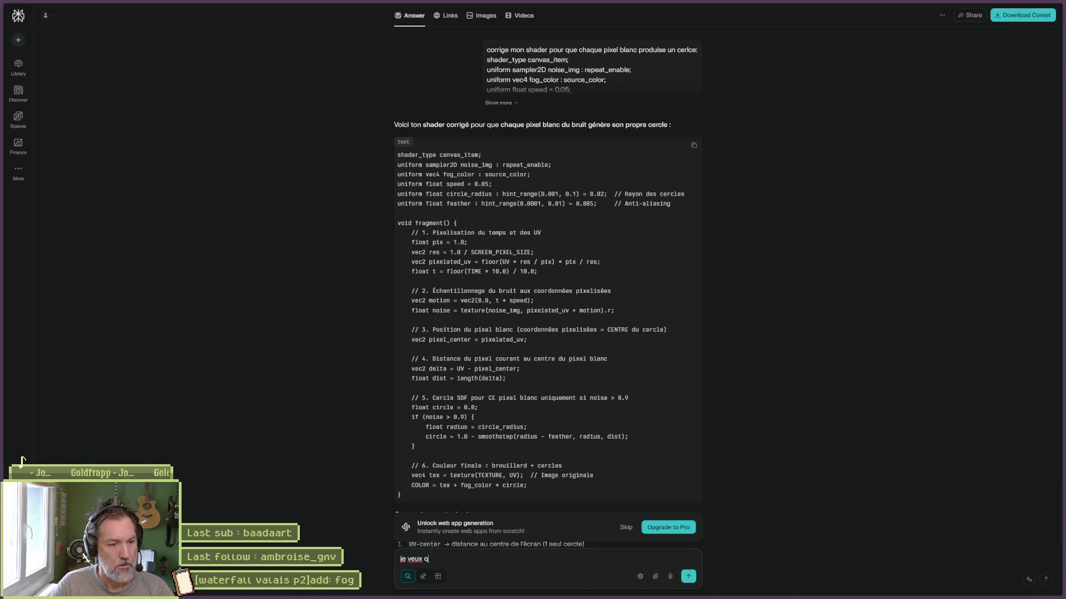
text(u)
text(e les c)
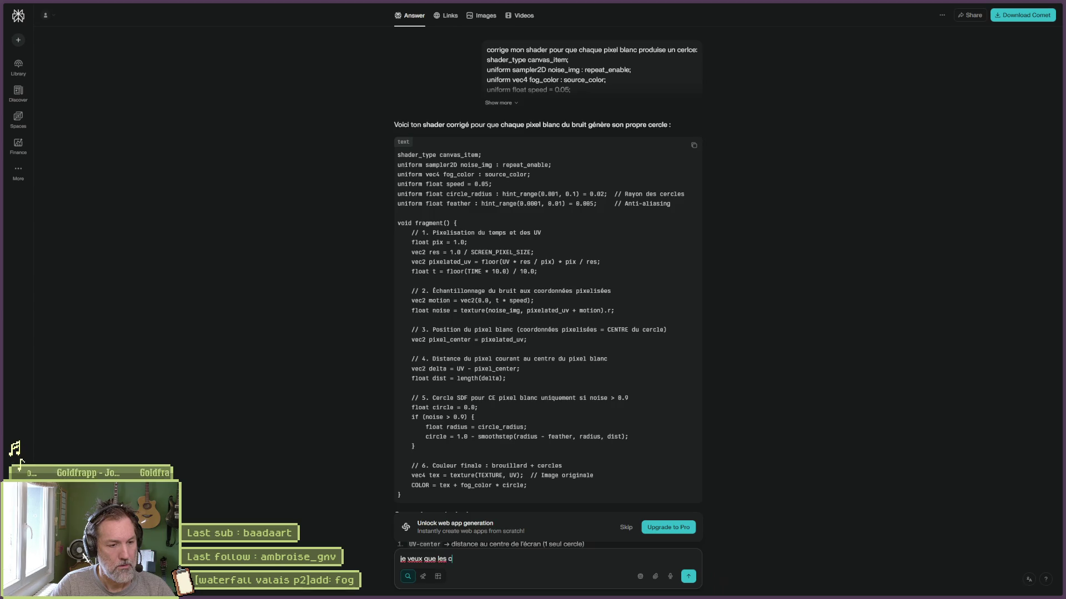
text(ercles)
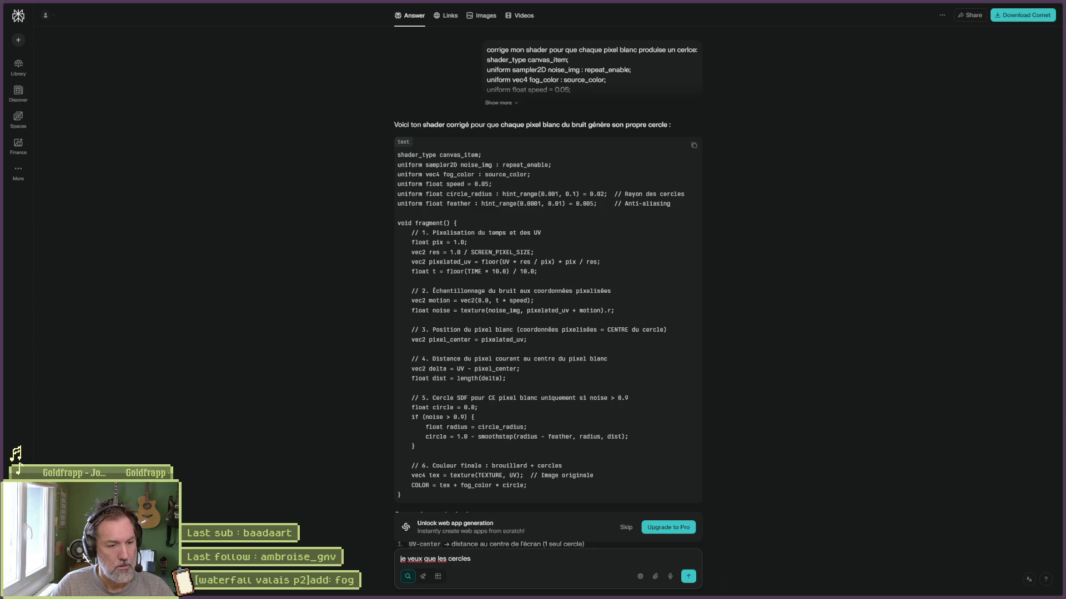
text( occupent p)
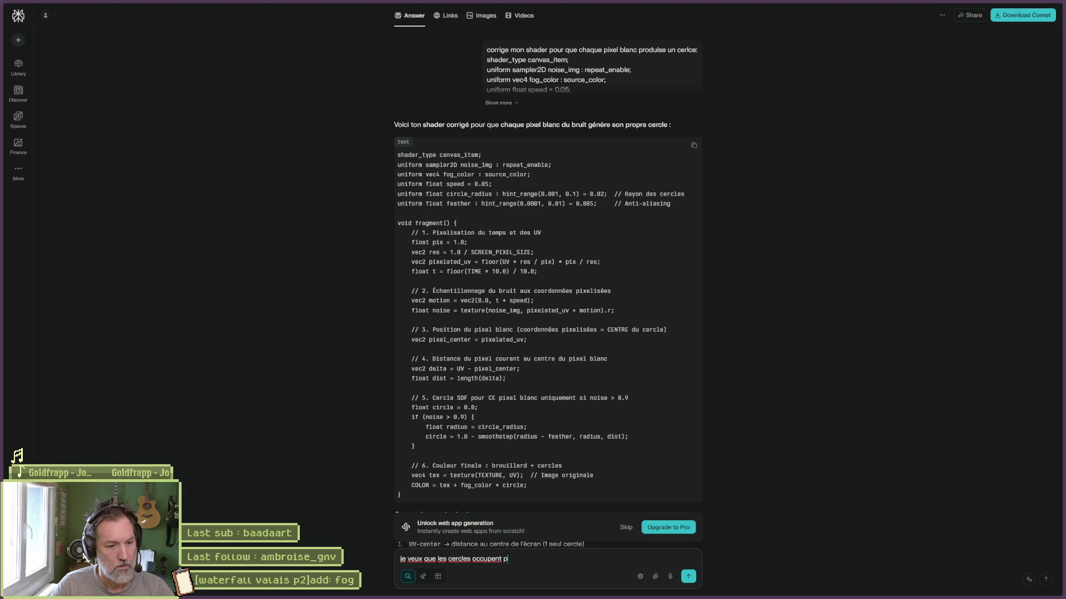
text(lusieurs pixels)
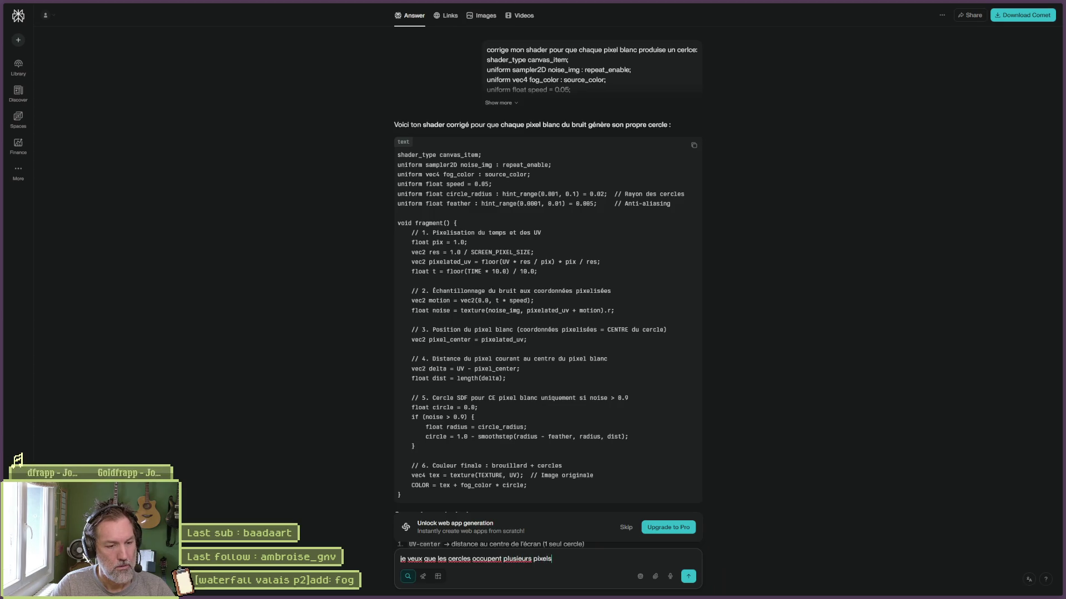
text(. pour chaque p)
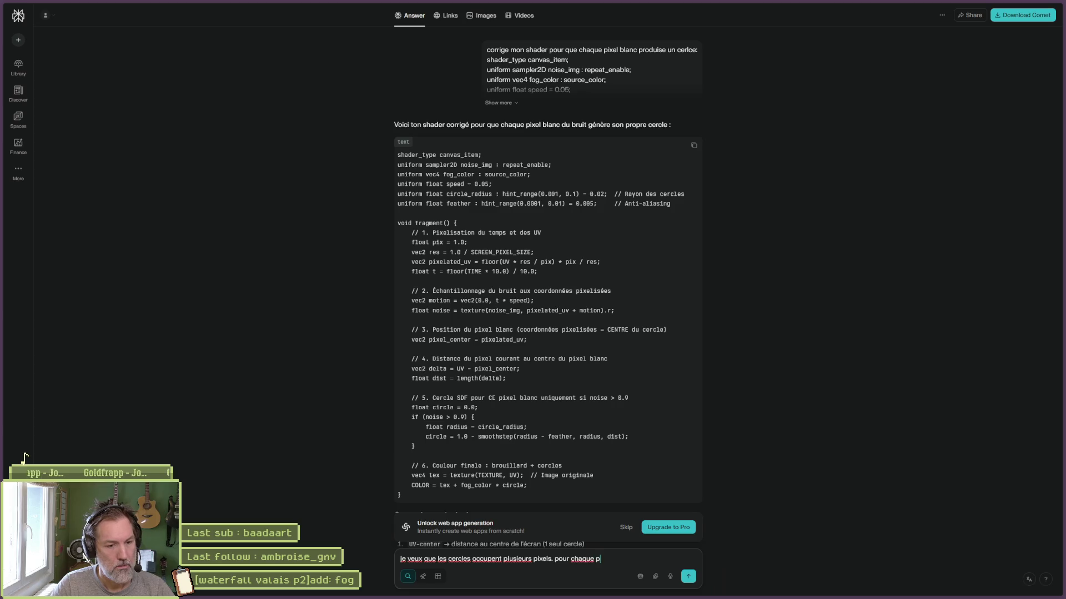
text(ixel blanc, il )
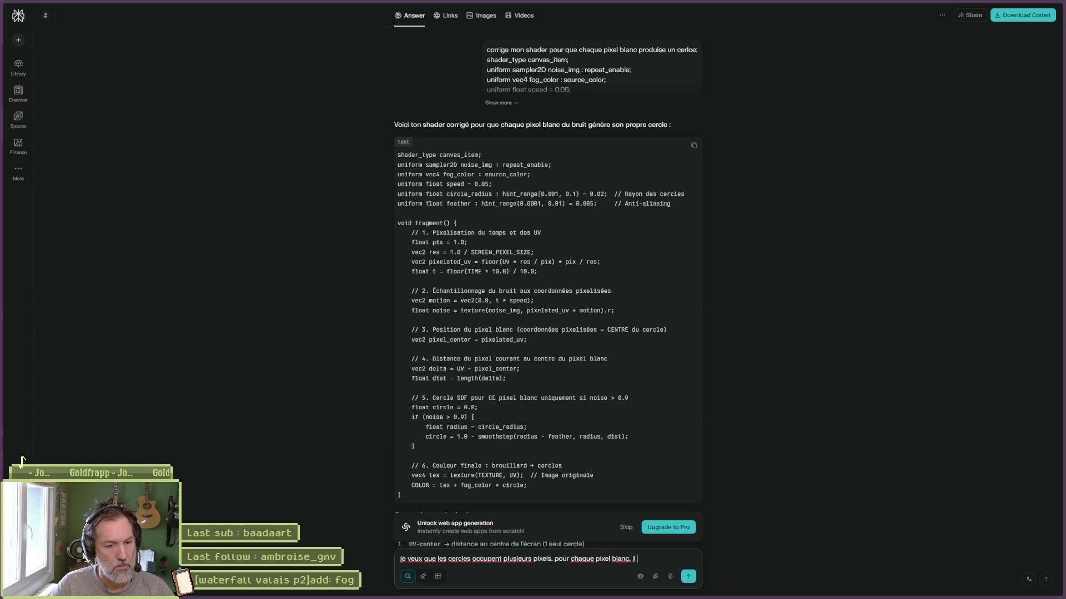
text(g)
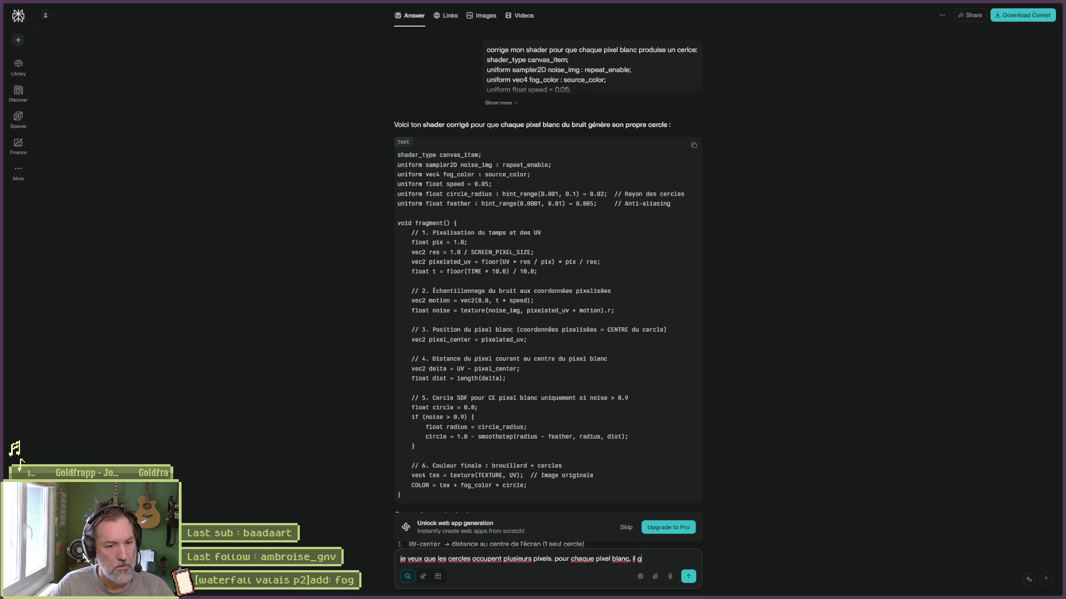
text(enere )
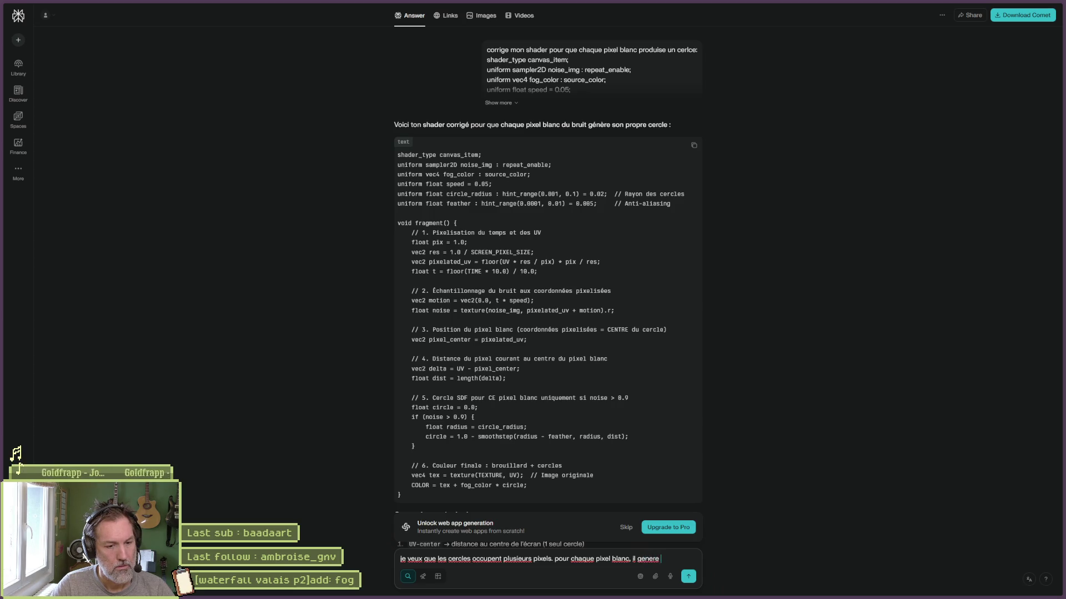
text(un clercle )
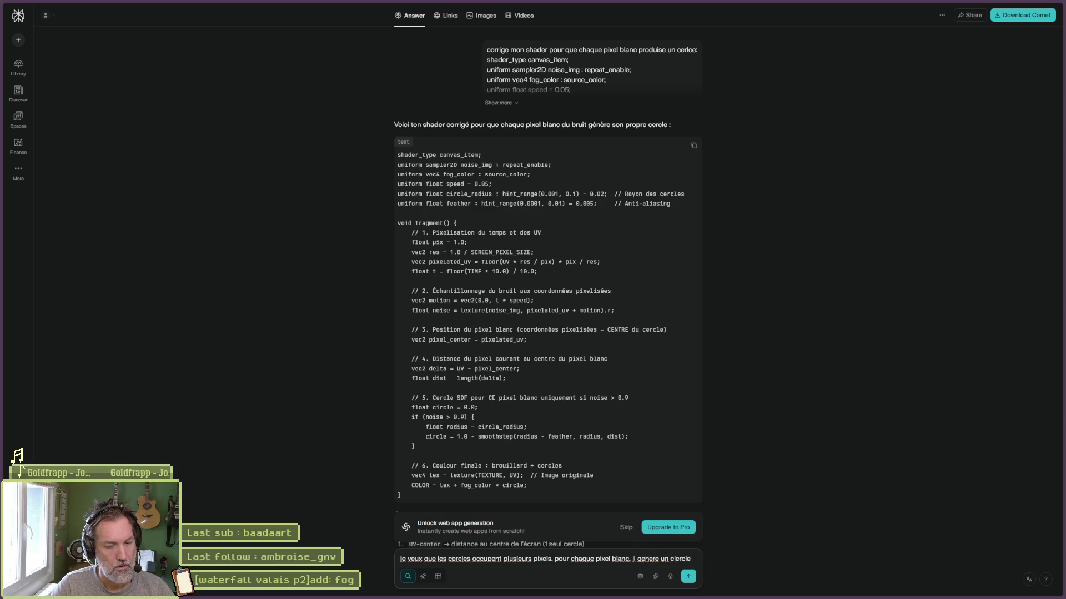
text(qui prend p)
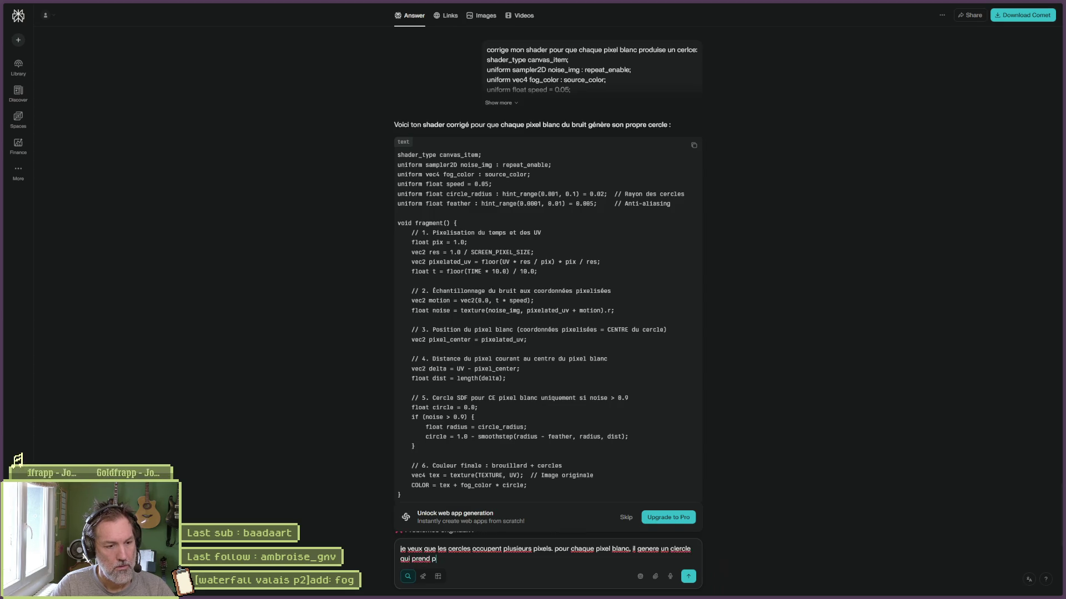
text(ar exemple )
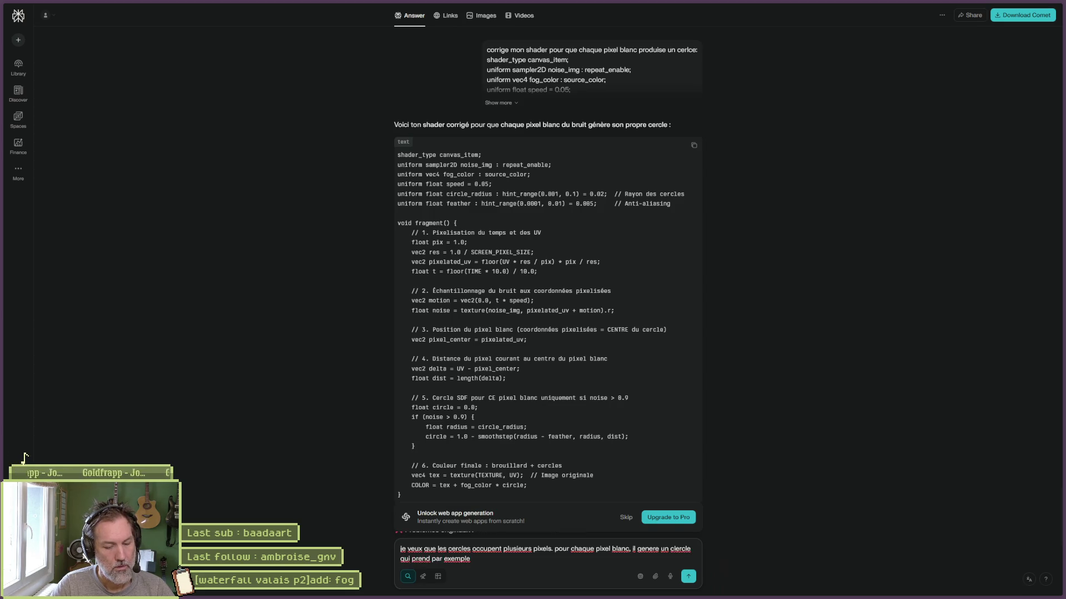
text(20 pixels d)
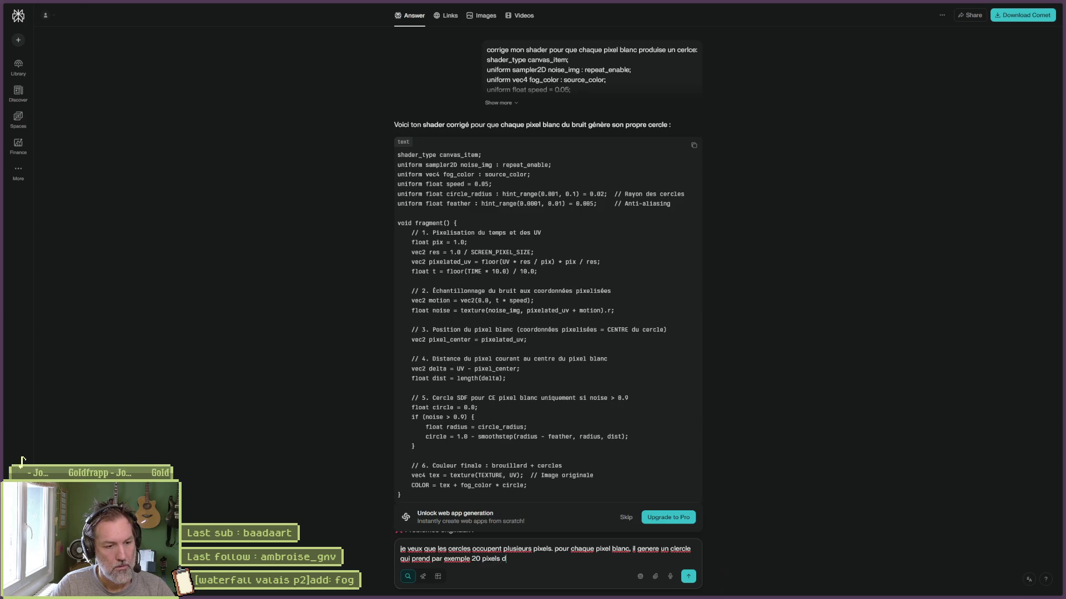
text(e radius)
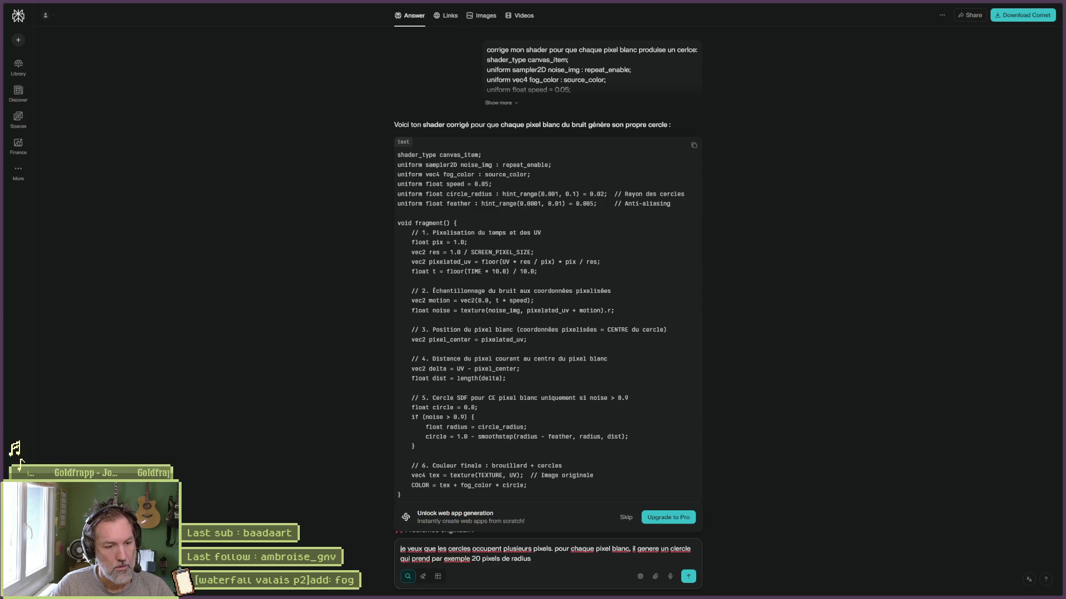
key(Return)
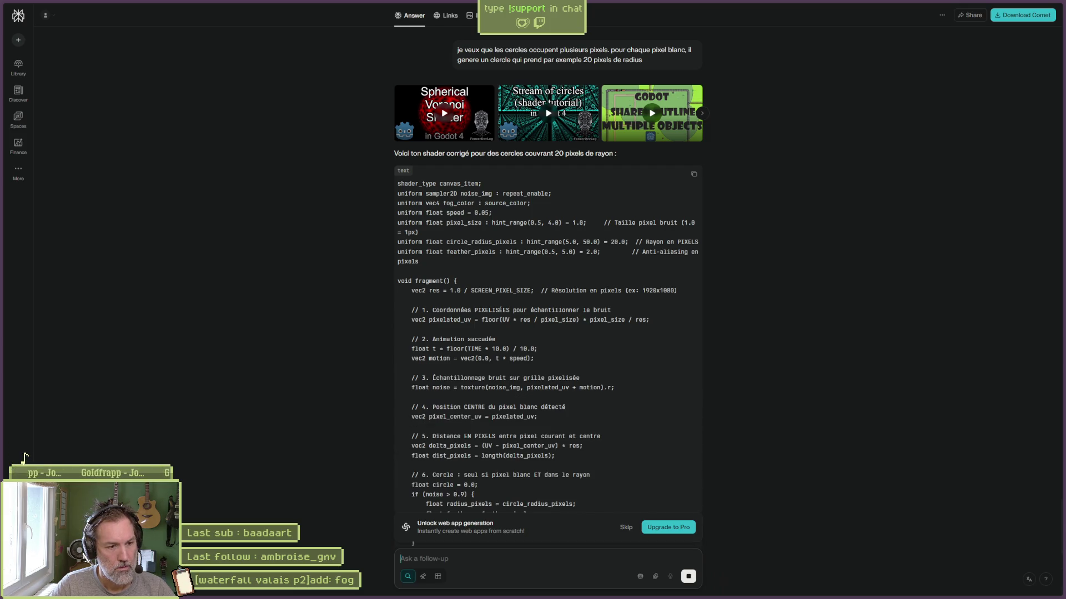
click(693, 173)
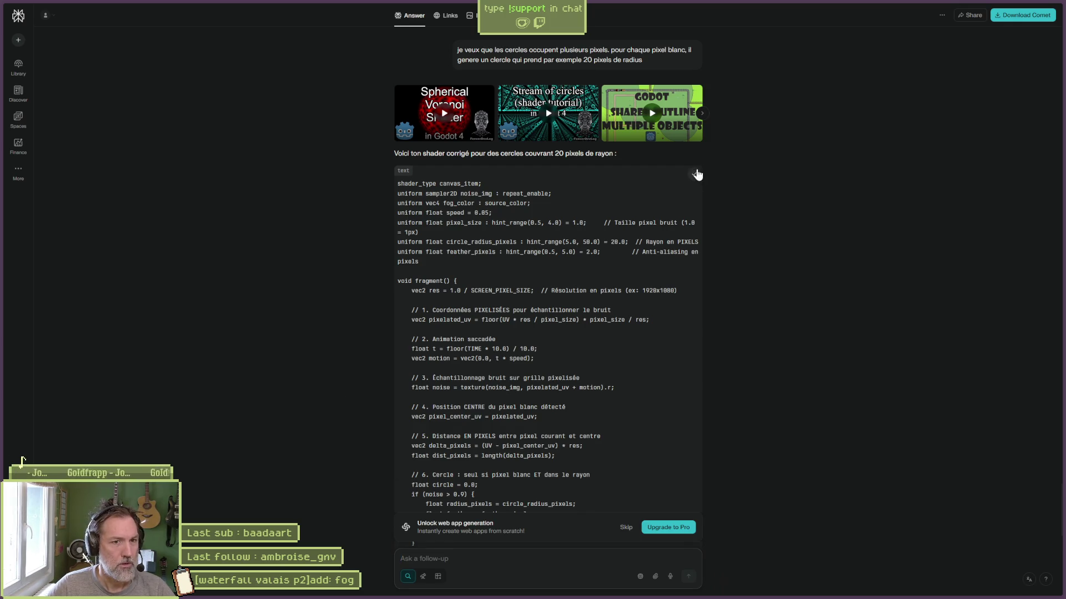
key(alt+Tab)
Replace the fog.gdshader code with Perplexity's new pixel-radius circle shader.
click(590, 383)
key(ctrl+a)
key(ctrl+v)
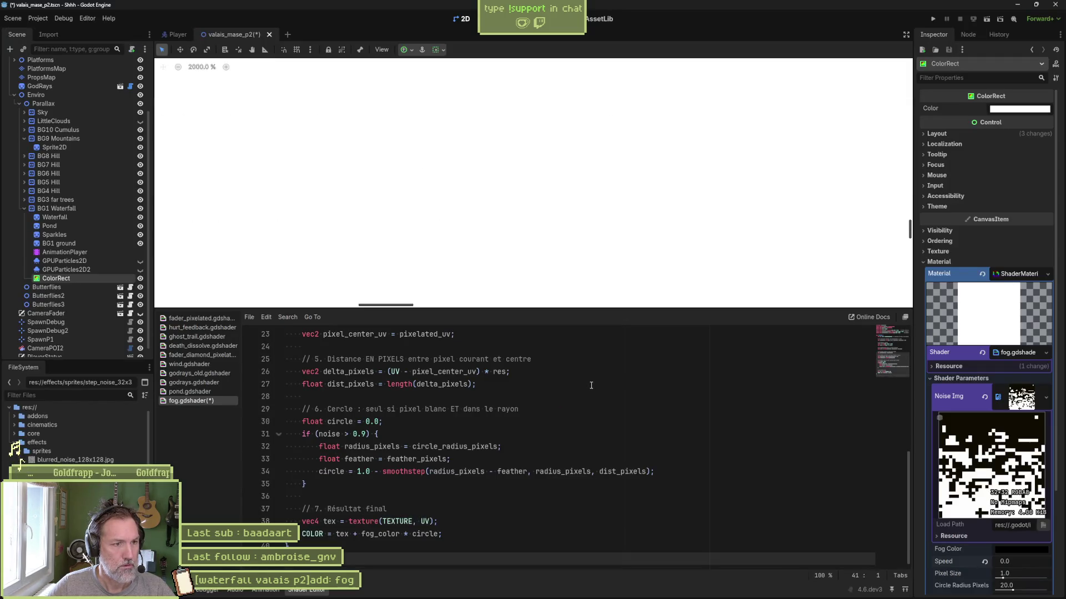
scroll(566, 236, down, 10)
scroll(546, 240, down, 1)
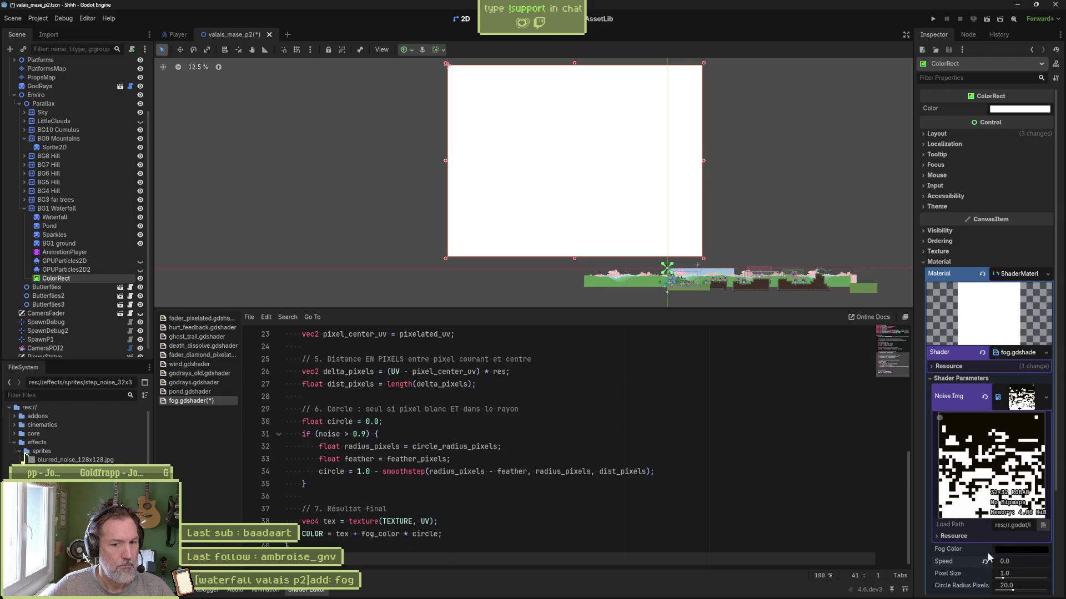
Make the Fog Color bright green and drop fog_color so the output is tex * circle.
click(1016, 550)
click(1016, 449)
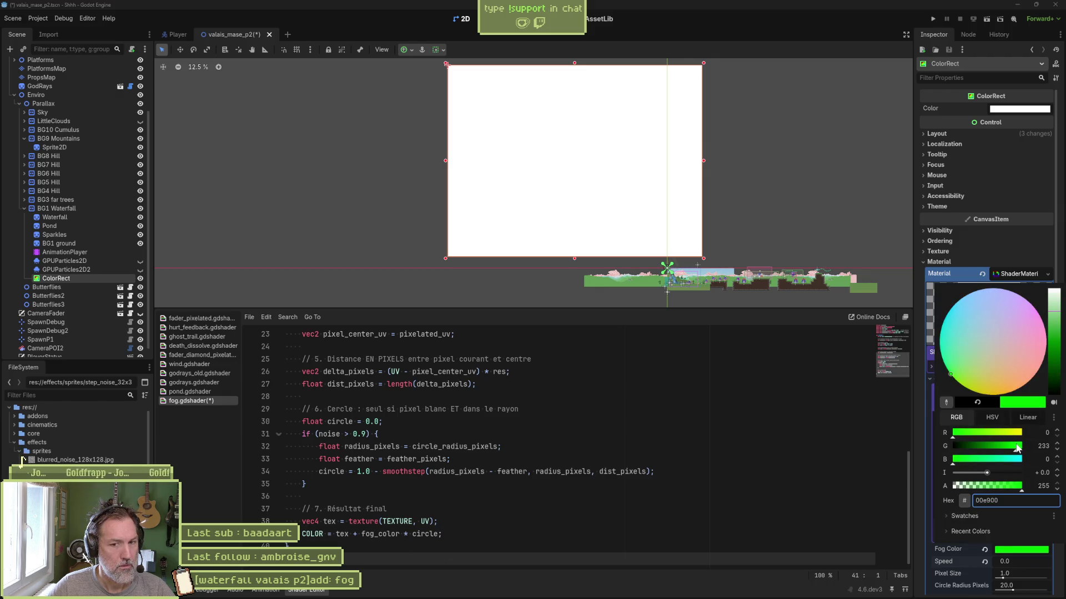
click(797, 482)
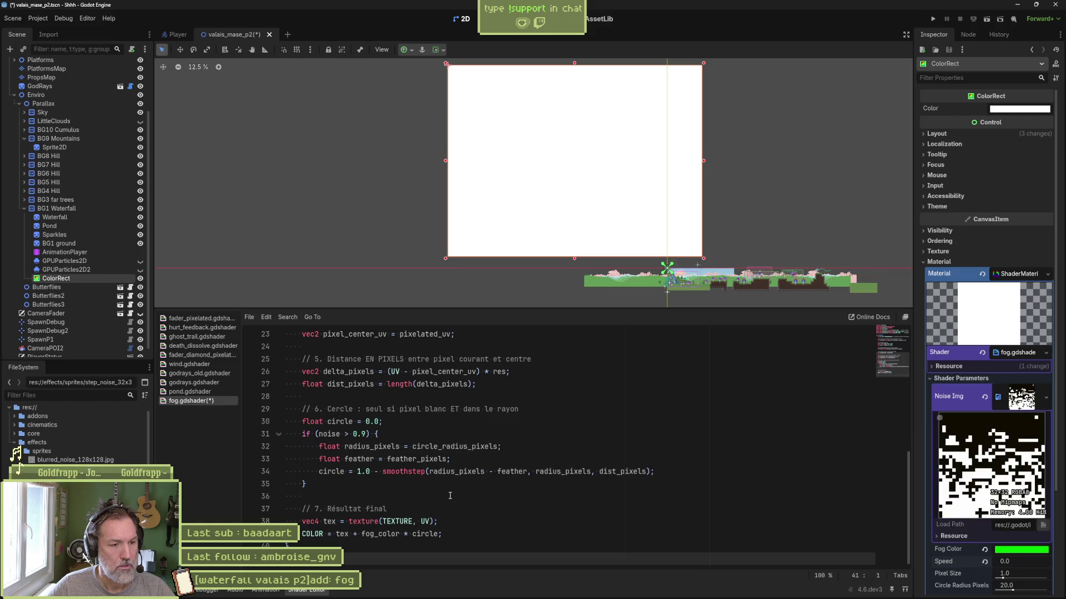
double_click(384, 535)
key(BackSpace)
key(BackSpace)
key(BackSpace)
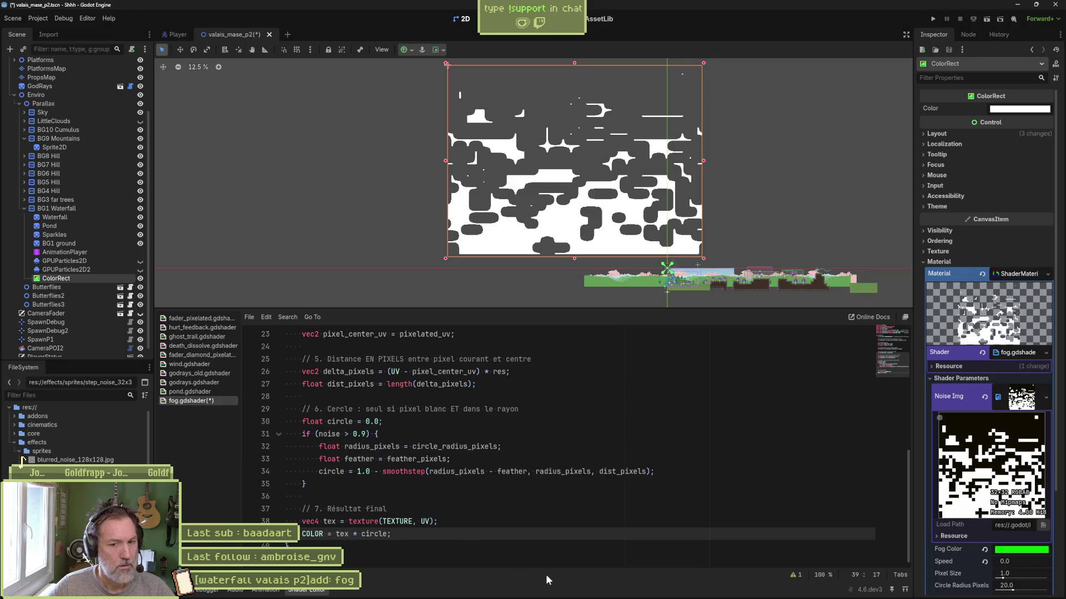
Lower Circle Radius Pixels to about 8.4 and inspect the fog blobs at actual size.
mouse_move(1012, 590)
mouse_down()
mouse_move(985, 594)
mouse_move(999, 592)
mouse_up()
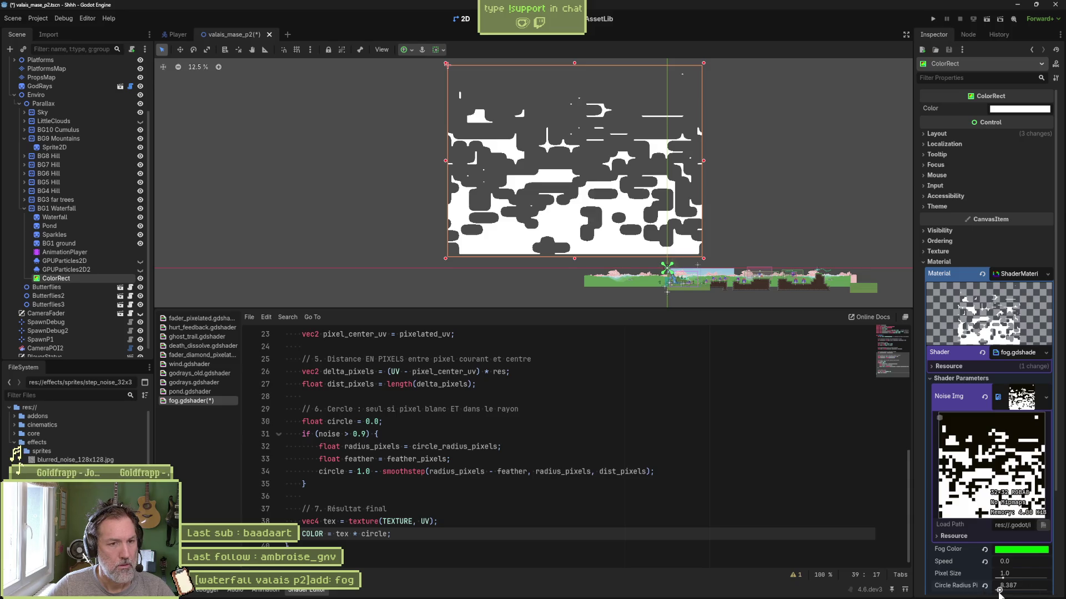
key(1)
scroll(734, 269, down, 2)
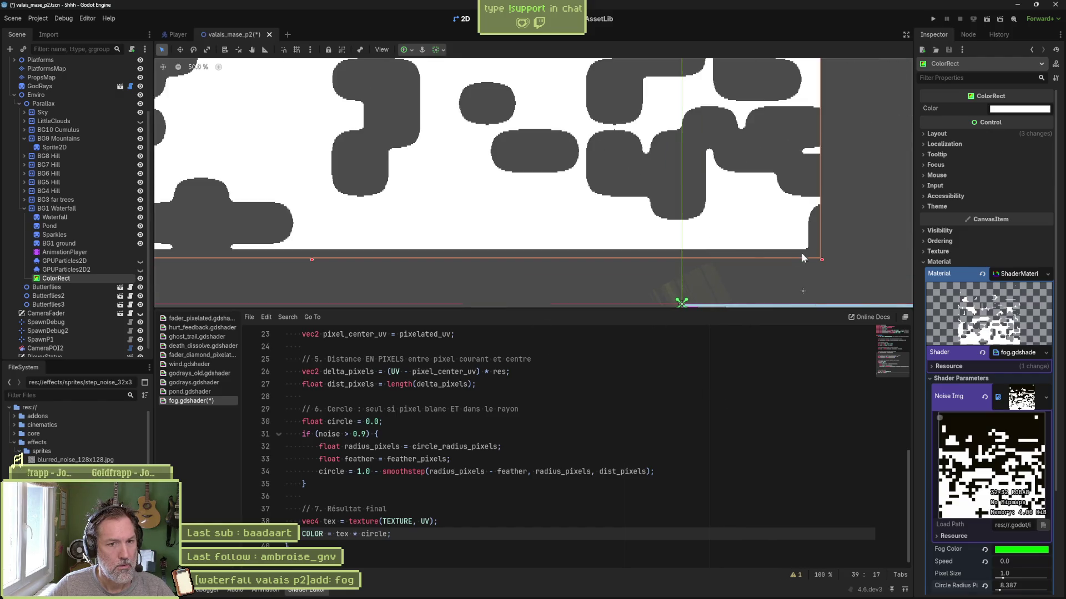
Shrink the fog ColorRect by pulling its bottom-right corner up and left.
mouse_move(822, 259)
mouse_down()
mouse_move(771, 233)
mouse_move(623, 222)
mouse_move(644, 194)
mouse_move(601, 93)
mouse_up()
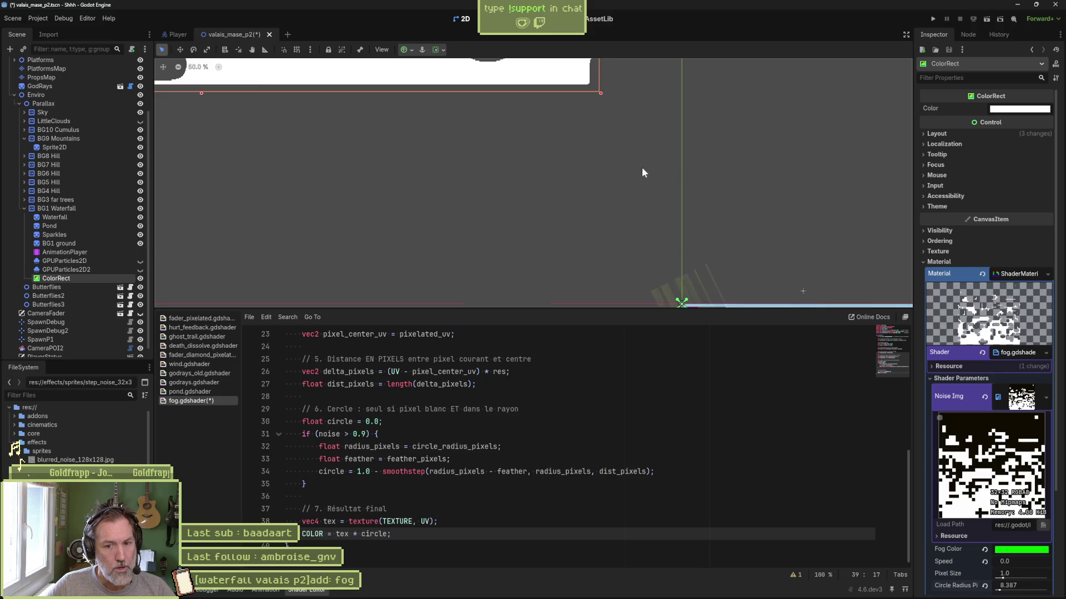
scroll(642, 168, down, 5)
scroll(562, 266, up, 2)
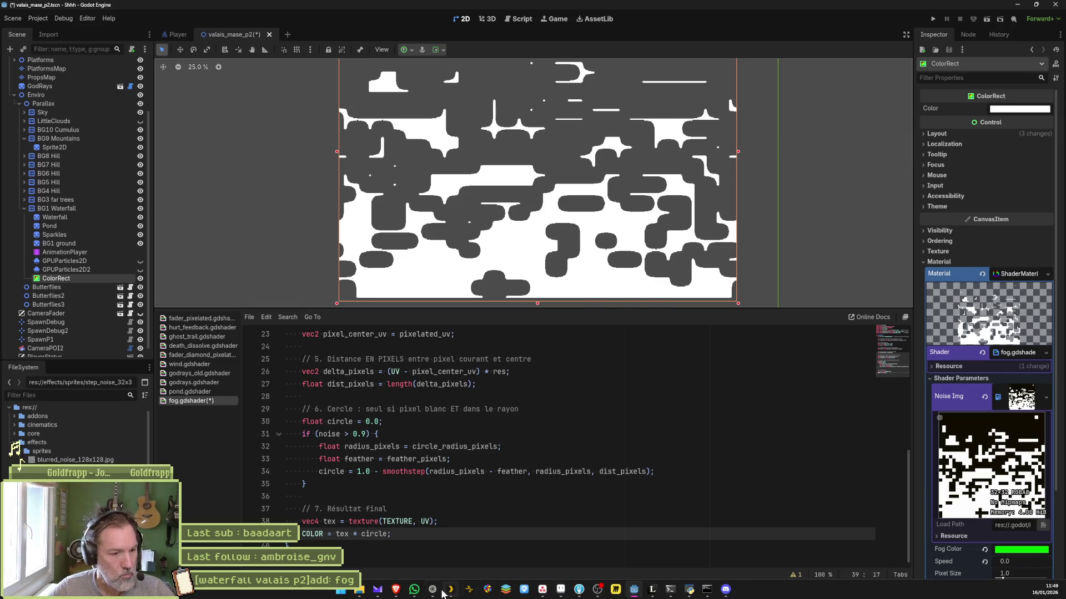
Open the Spherical Voronoi shader tutorial on YouTube, enlarge it nearly full screen, and unmute it.
click(433, 589)
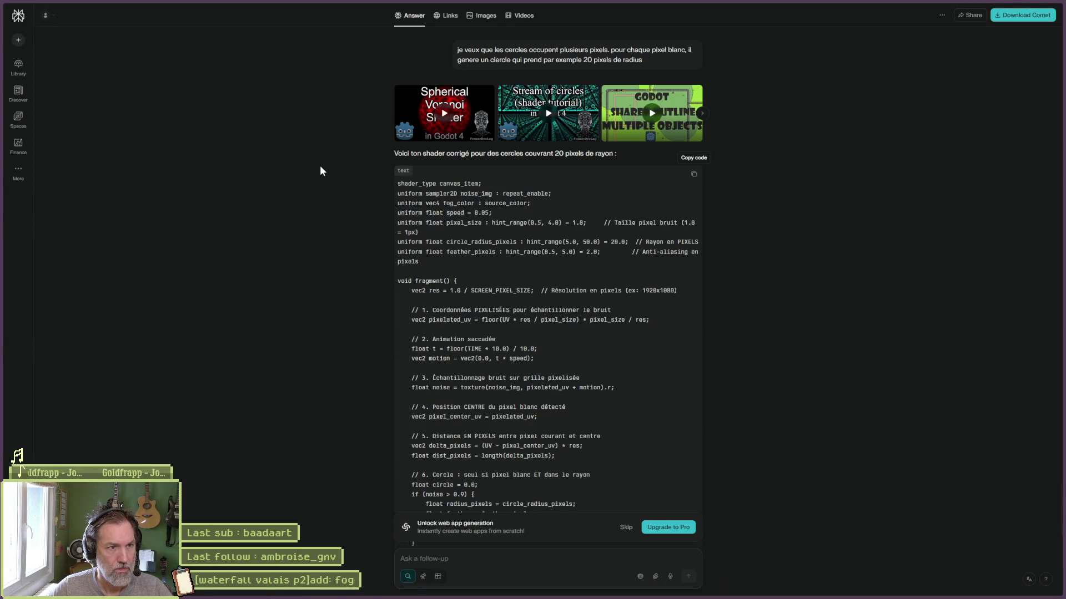
click(449, 117)
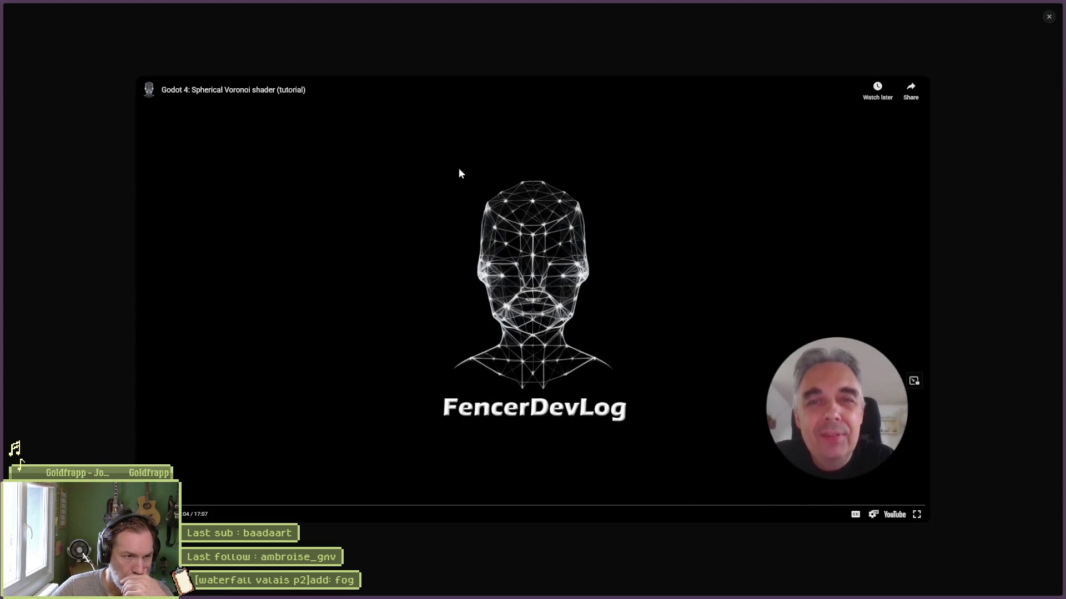
click(253, 92)
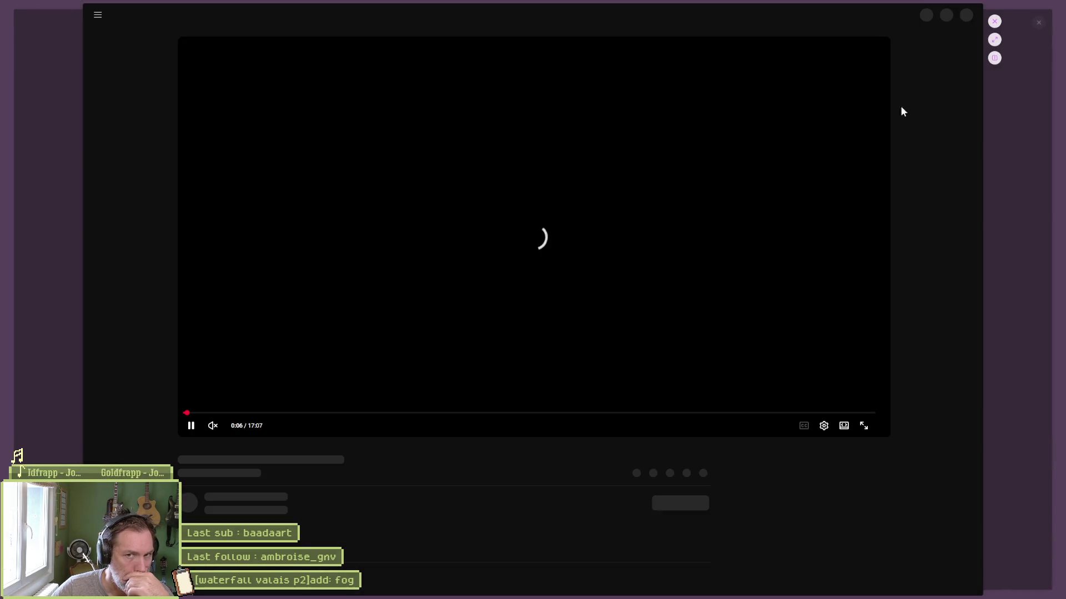
click(994, 39)
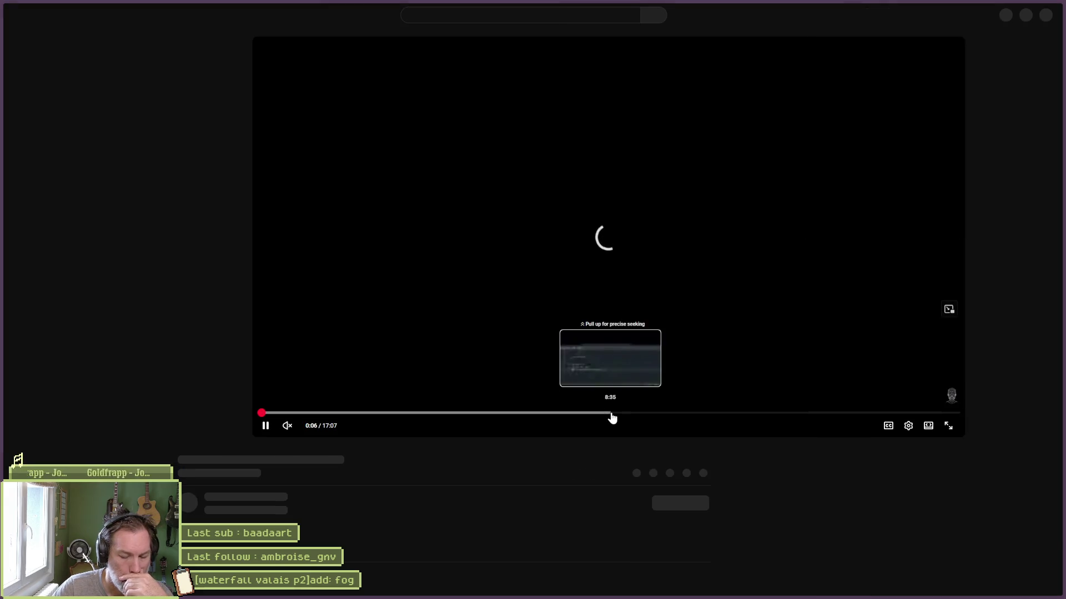
key(Up)
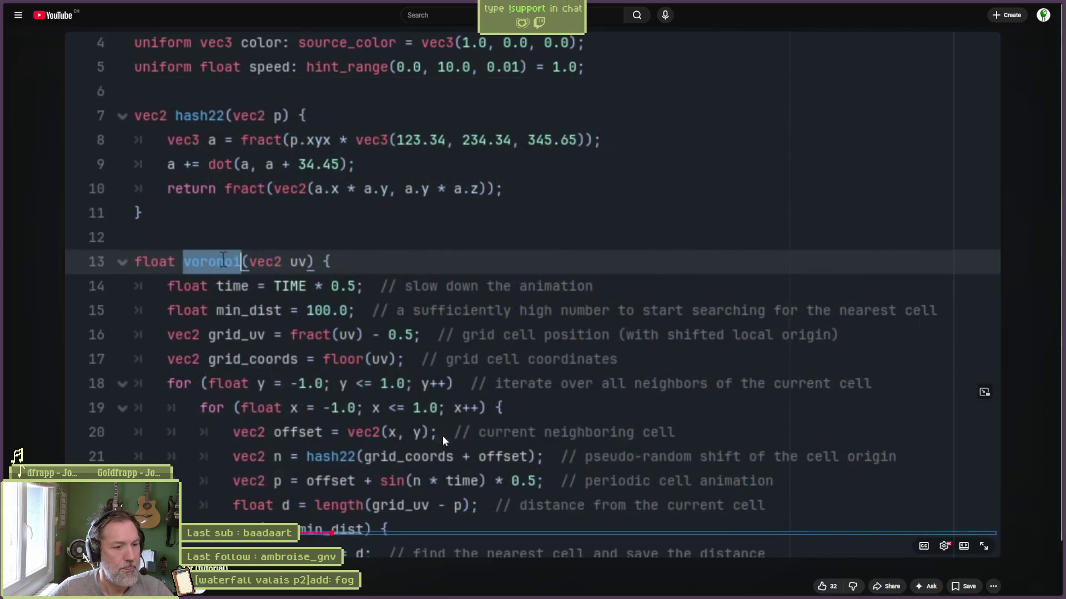
Pause the Voronoi tutorial, search 'draw circle shader godot', then return to YouTube.
click(373, 443)
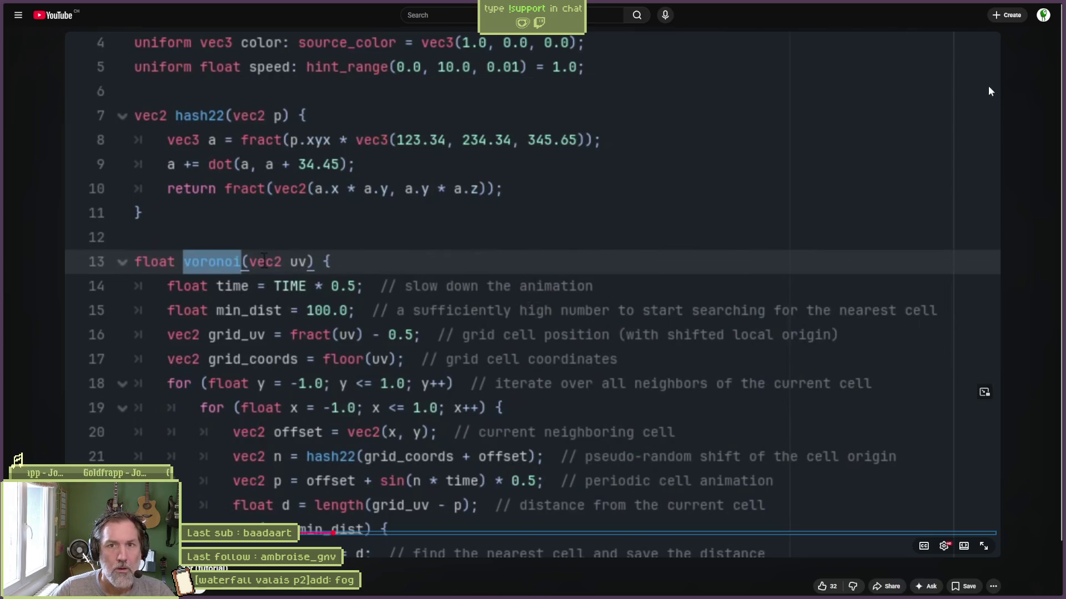
key(ctrl+l)
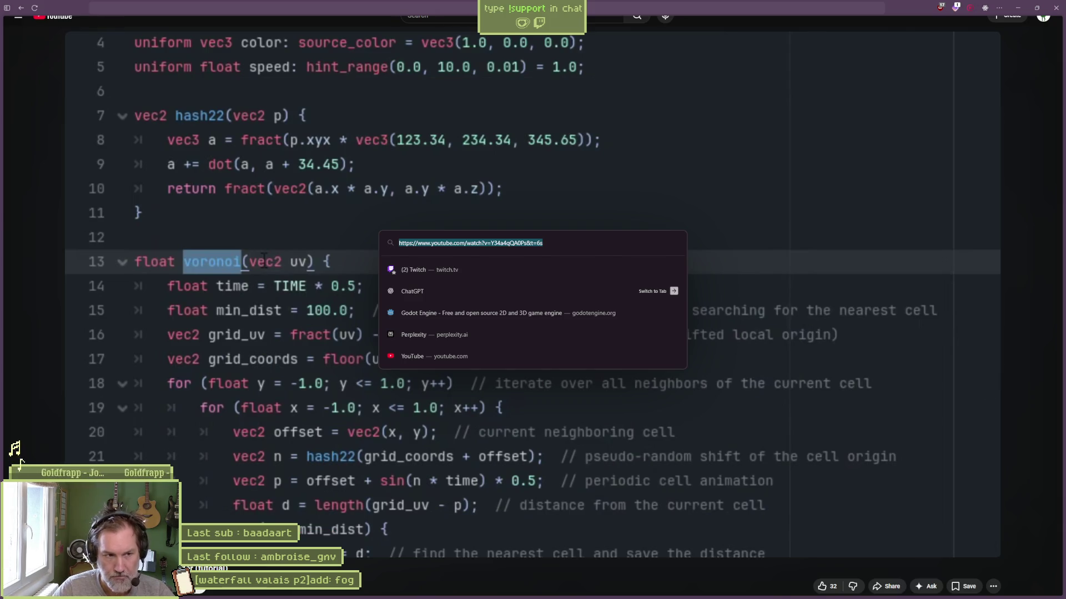
text(draw cir)
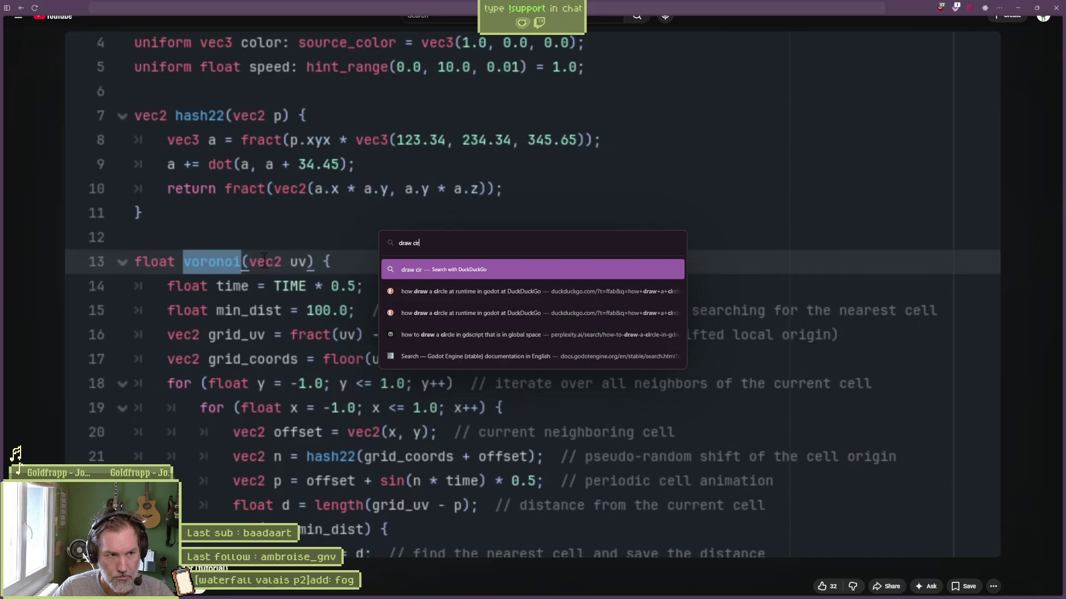
text(cle shader godot)
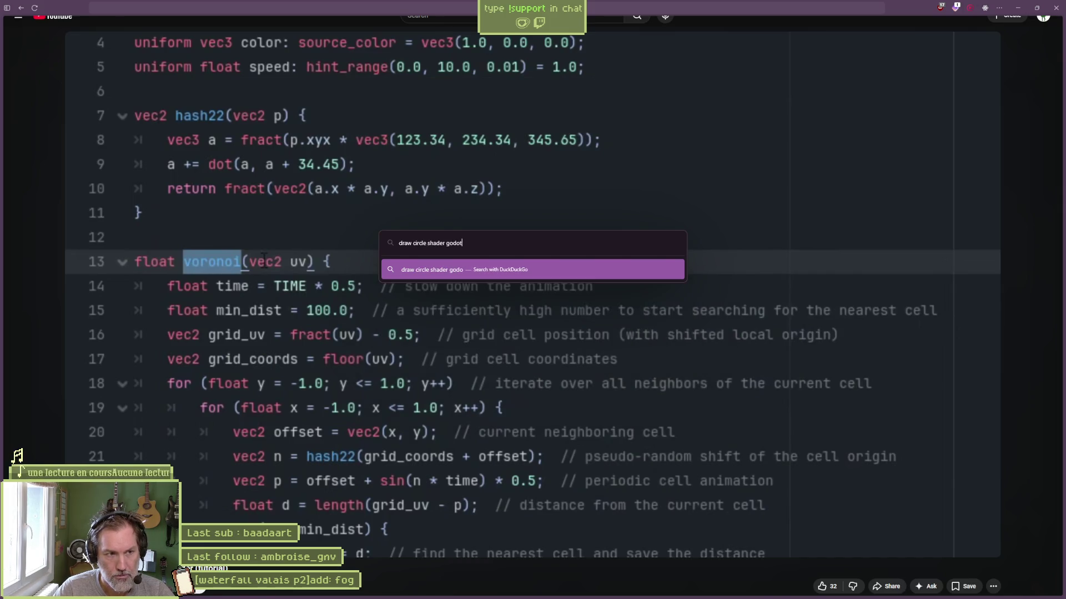
key(Return)
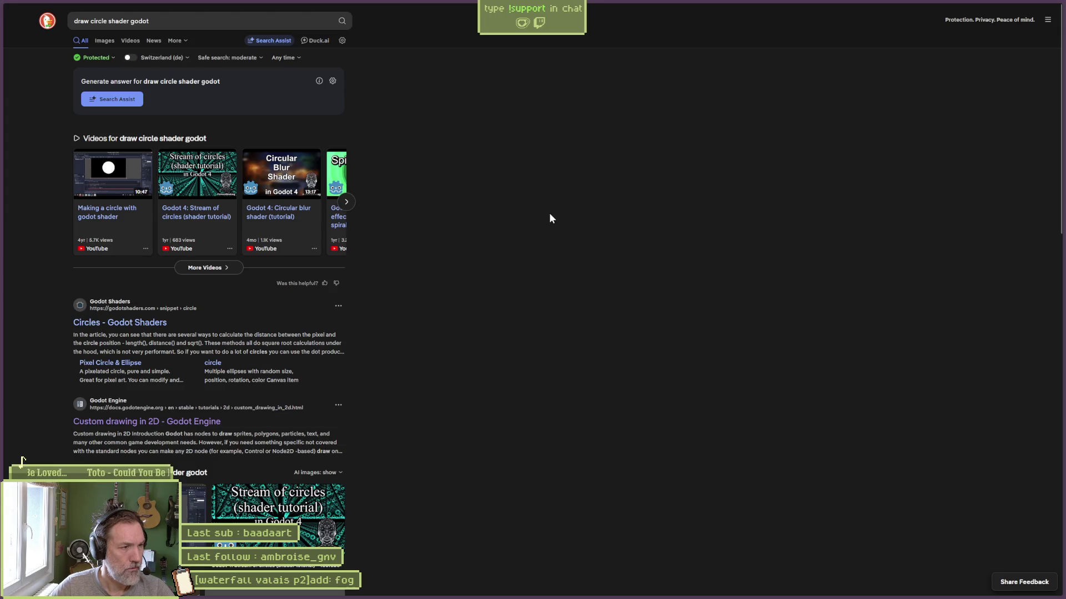
key(alt+Left)
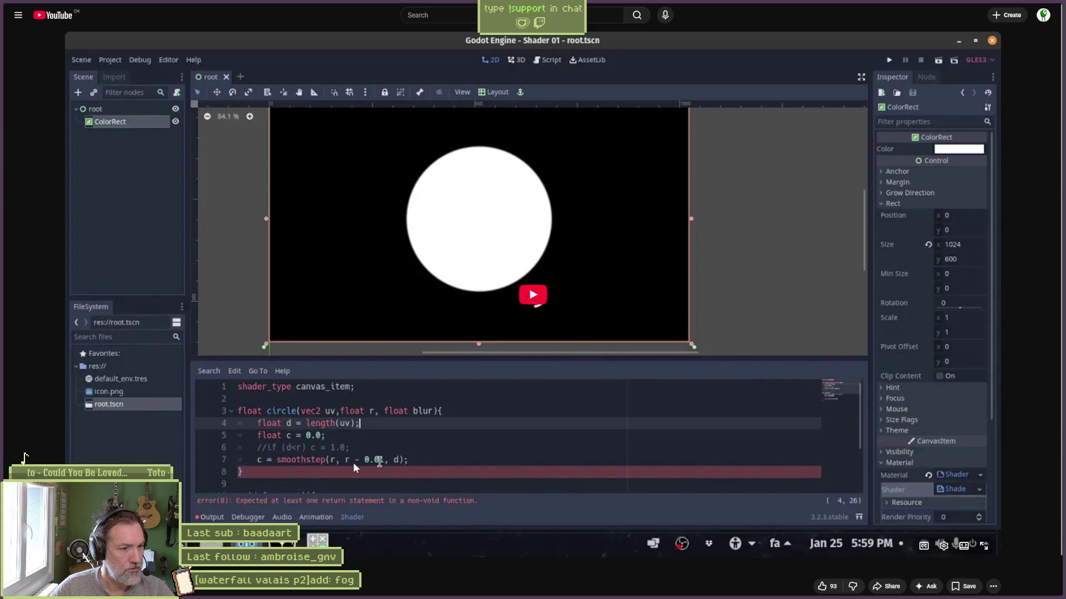
Search 'shader smoothstep' and read The Book of Shaders smoothstep page.
mouse_move(380, 590)
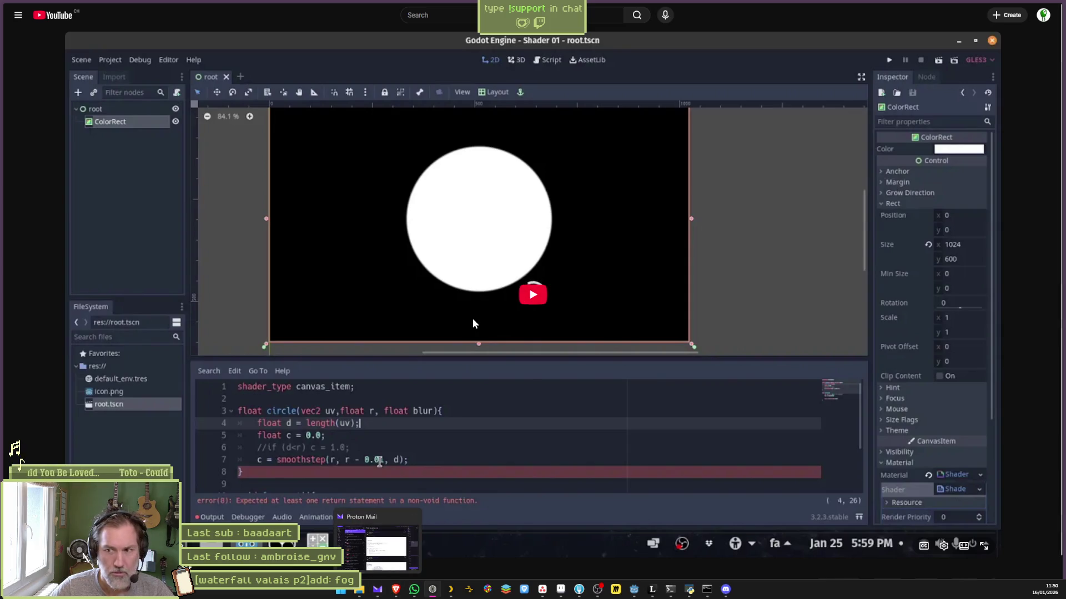
key(ctrl+t)
text(shader smo)
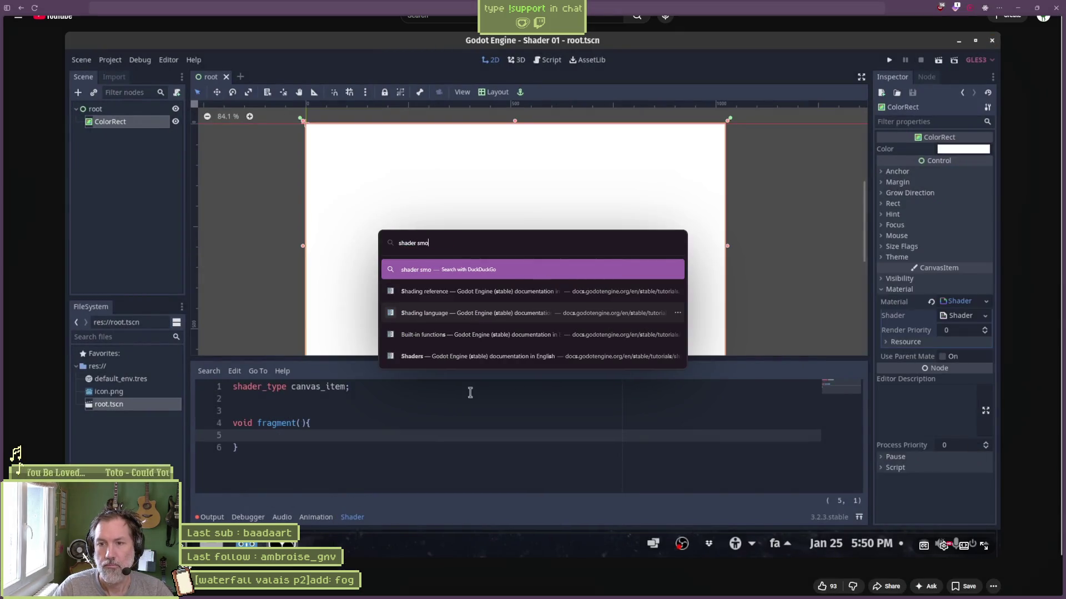
text(othstep)
key(Return)
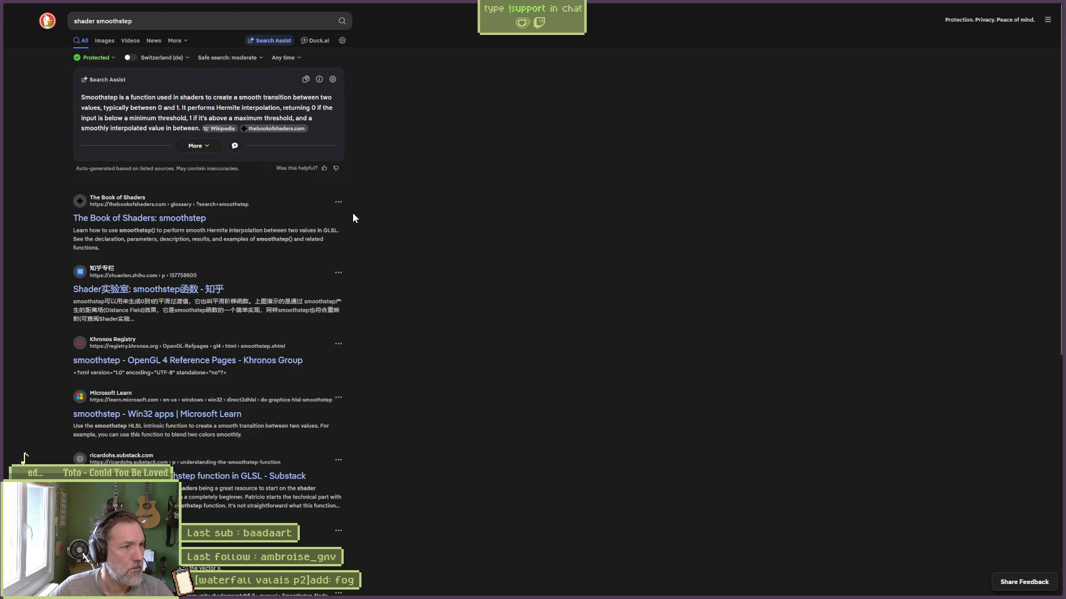
key(Return)
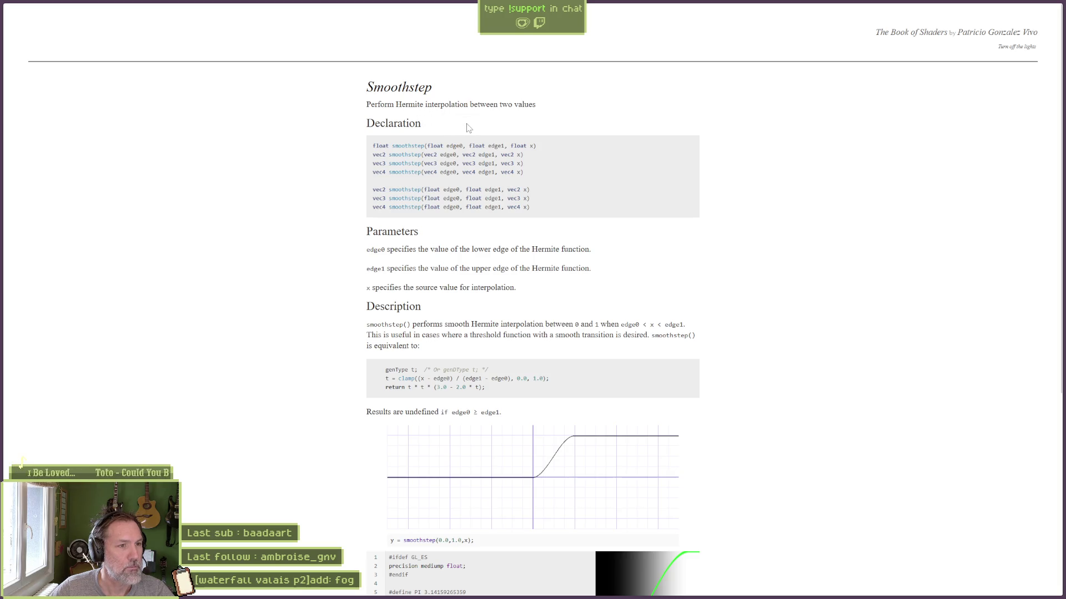
scroll(794, 252, down, 5)
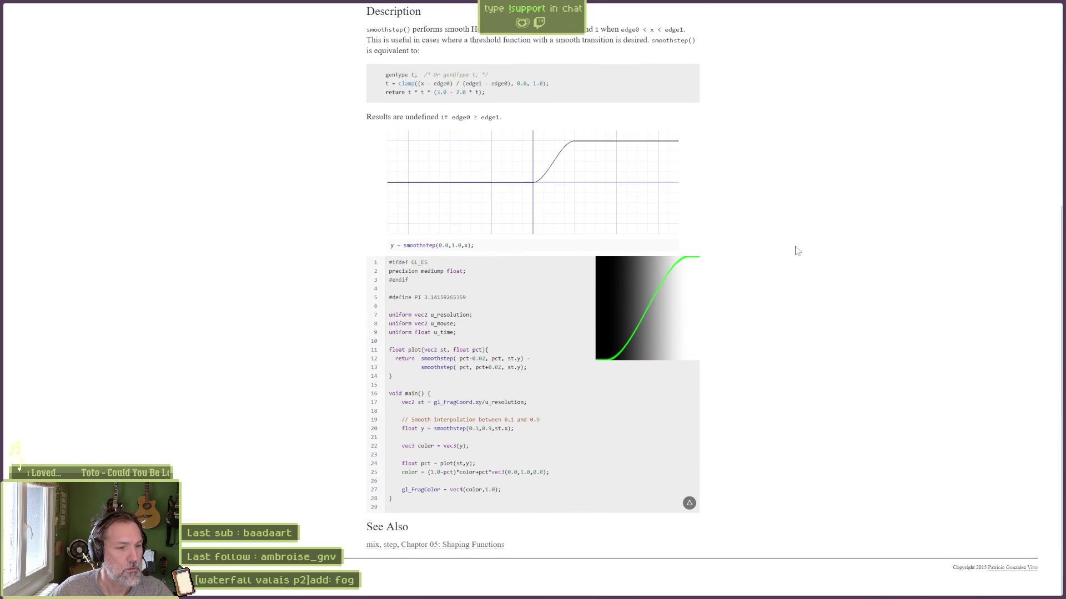
scroll(797, 251, up, 5)
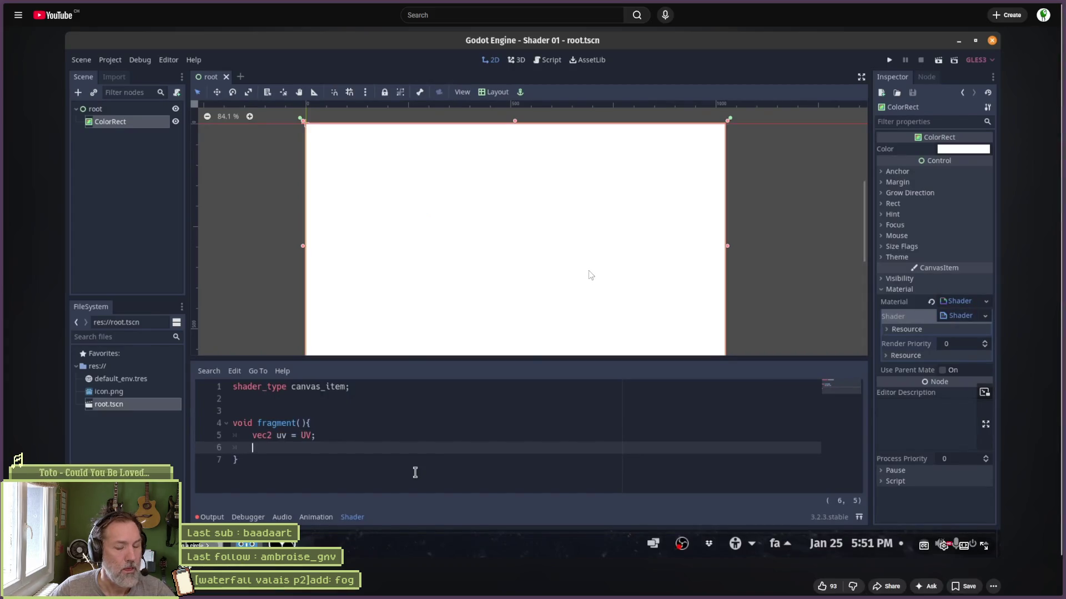
Go to the YouTube home page and close the two leftover browser tabs.
key(ctrl+t)
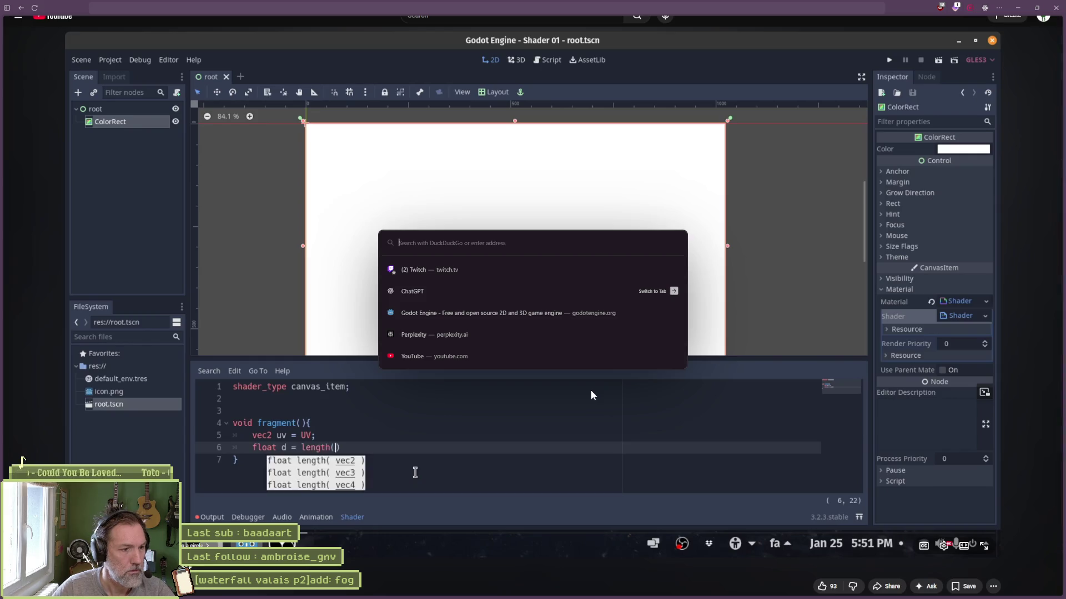
click(652, 358)
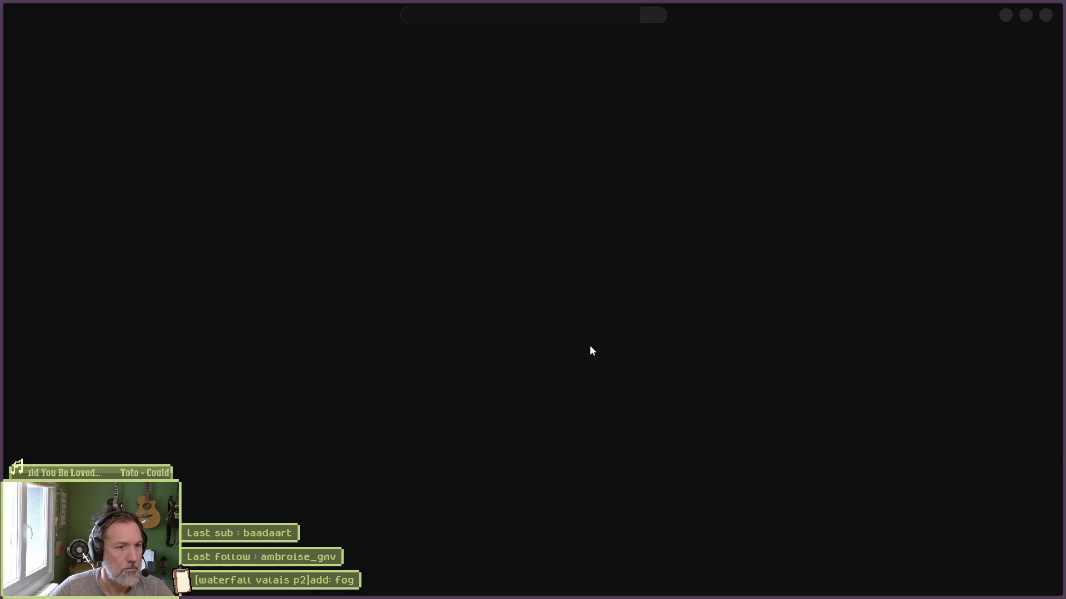
mouse_move(6, 105)
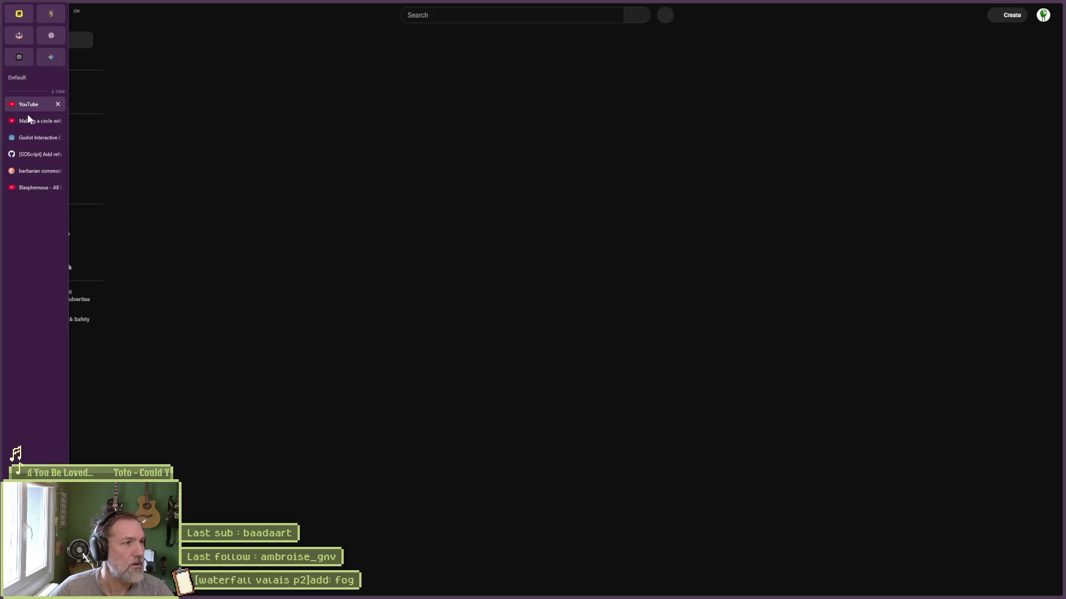
middle_click(31, 121)
middle_click(31, 120)
middle_click(31, 119)
middle_click(31, 120)
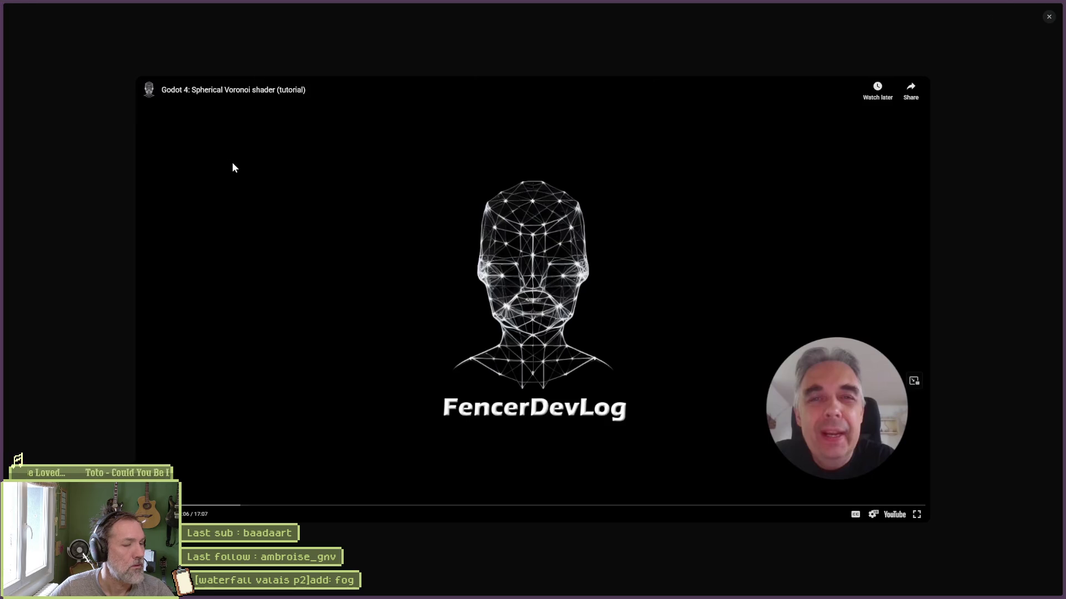
Search the web for 'godot shader circle'.
key(ctrl+t)
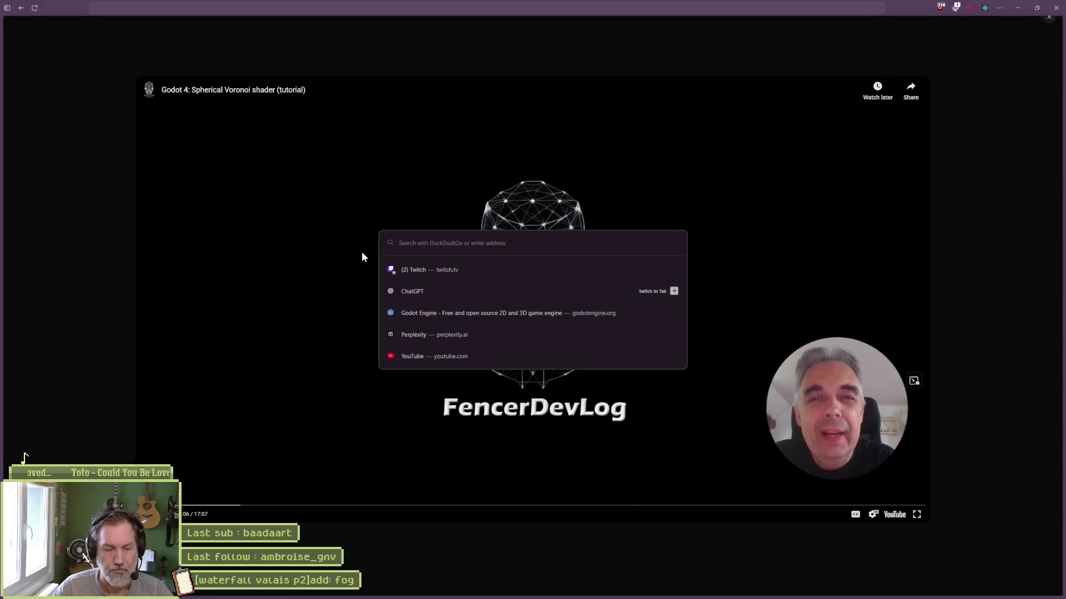
text(godot shader )
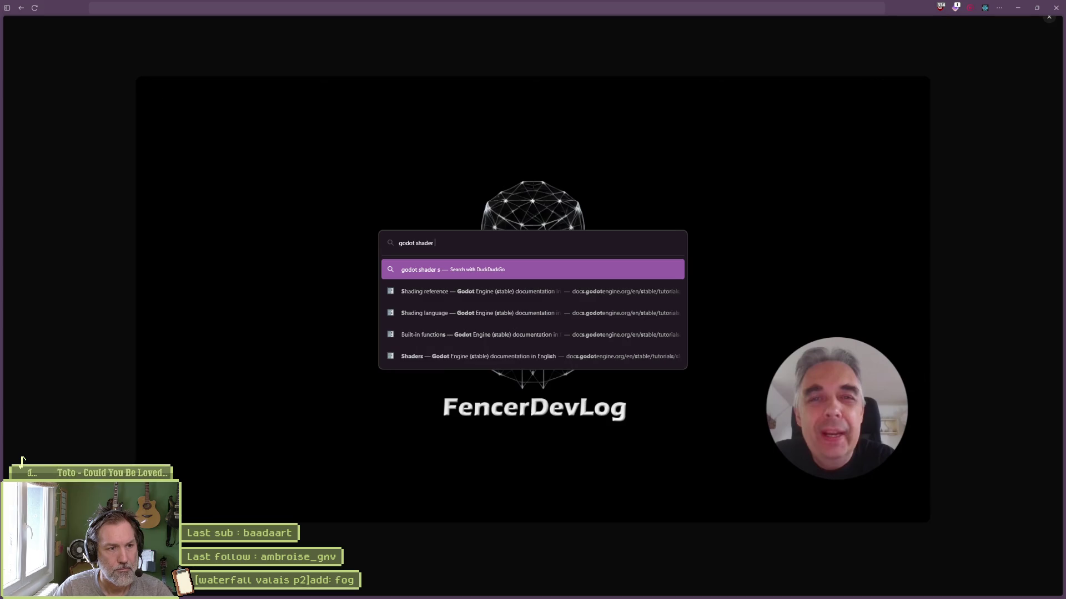
text(circle)
key(Return)
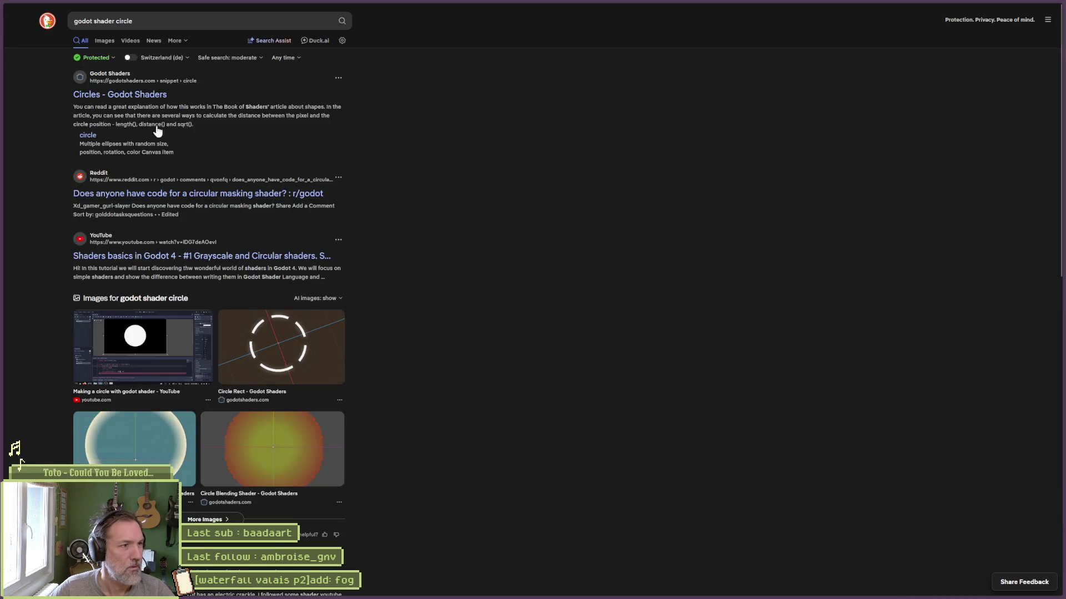
Open the Godot Shaders 'Circles' result and highlight its return smoothstep line.
click(136, 100)
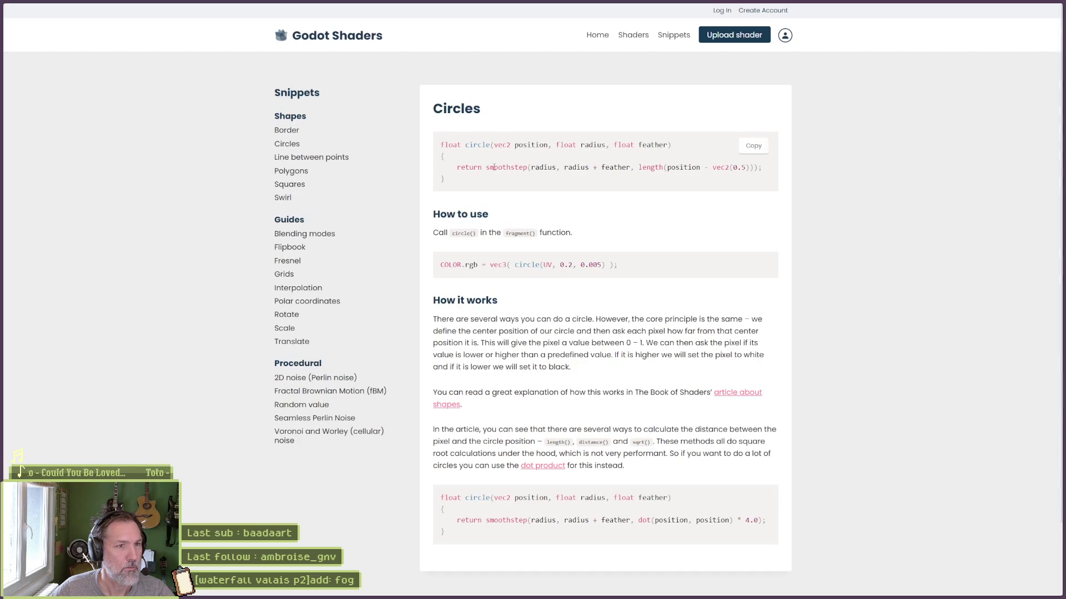
drag(457, 167, 763, 168)
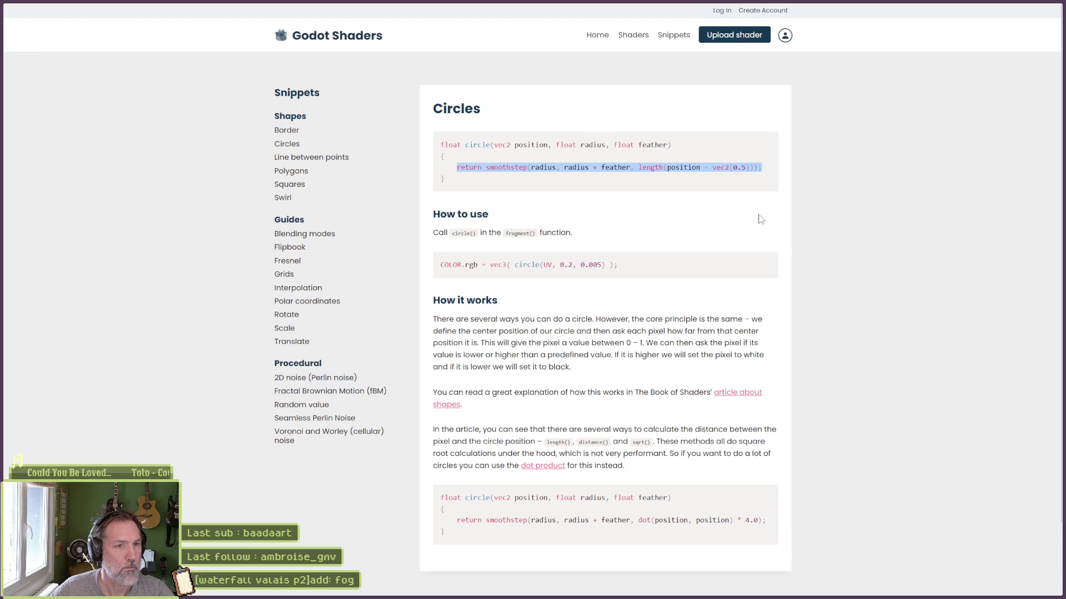
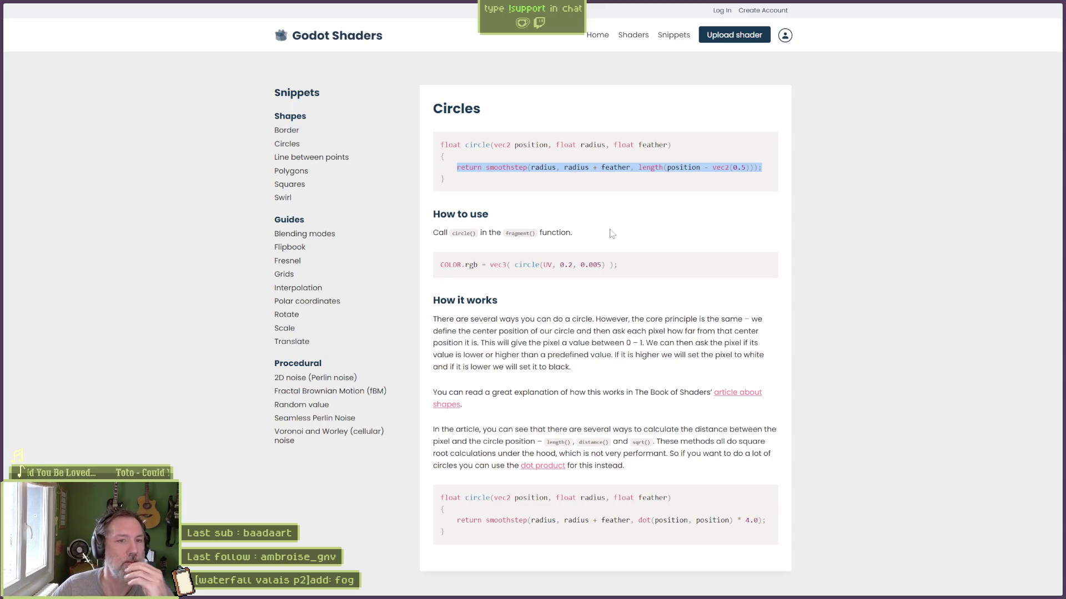
Highlight the length(position - vec2(0.5)) distance expression inside the Circles snippet's circle() function.
mouse_move(639, 166)
drag(733, 166, 732, 166)
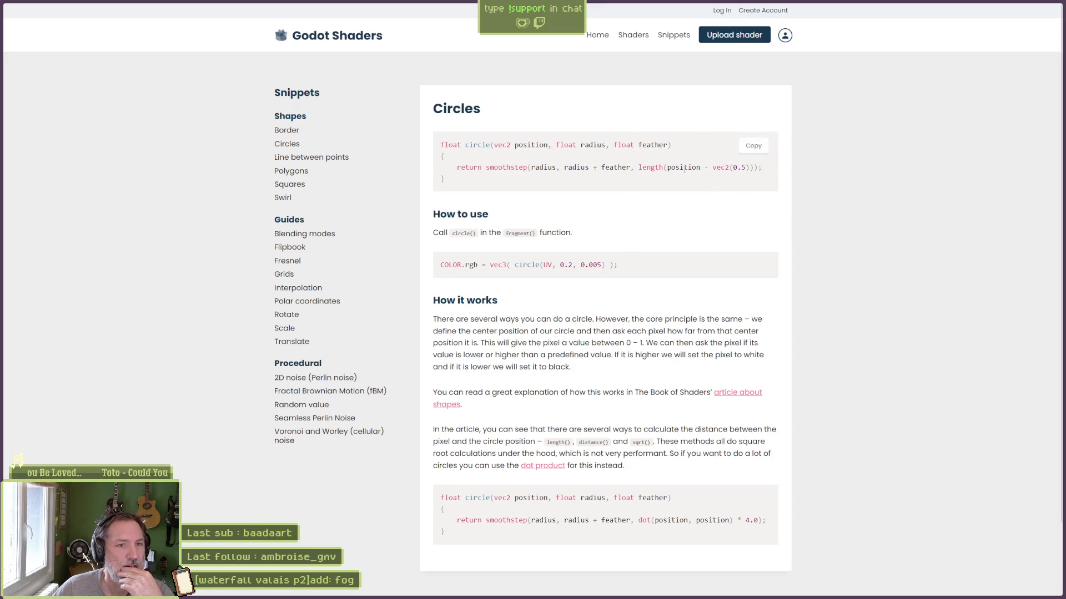
drag(642, 167, 753, 167)
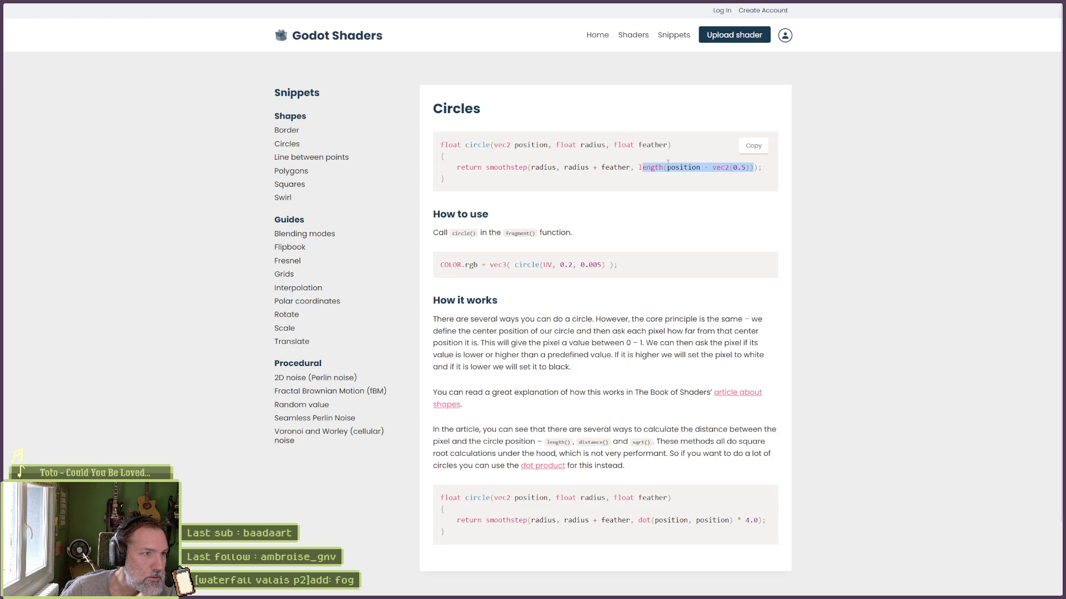
Ask Perplexity, in French, for a shader drawing different-radius circles around three random white pixels.
mouse_move(26, 123)
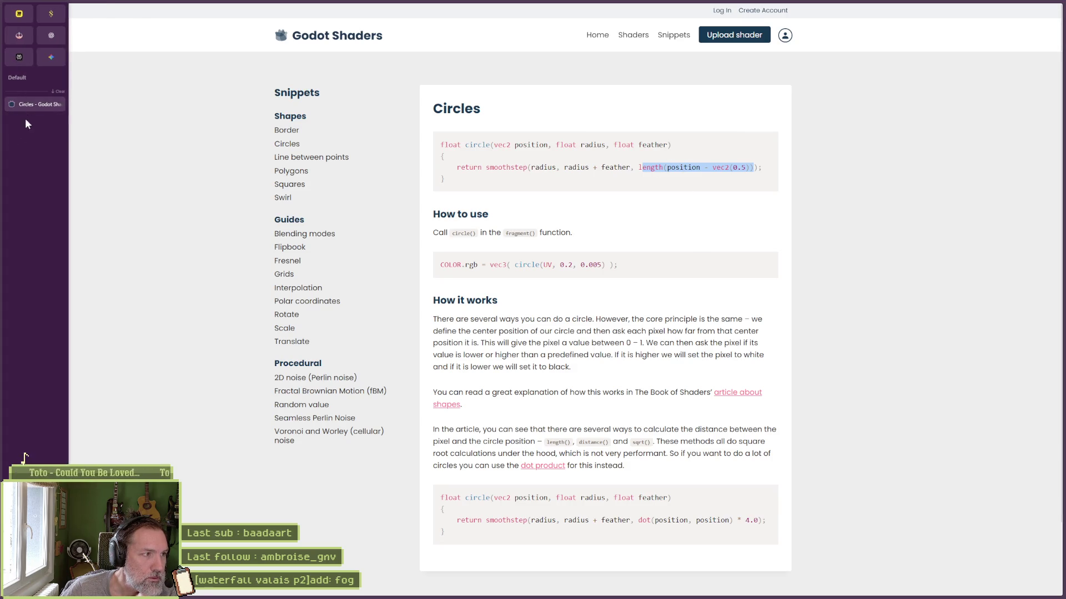
click(16, 64)
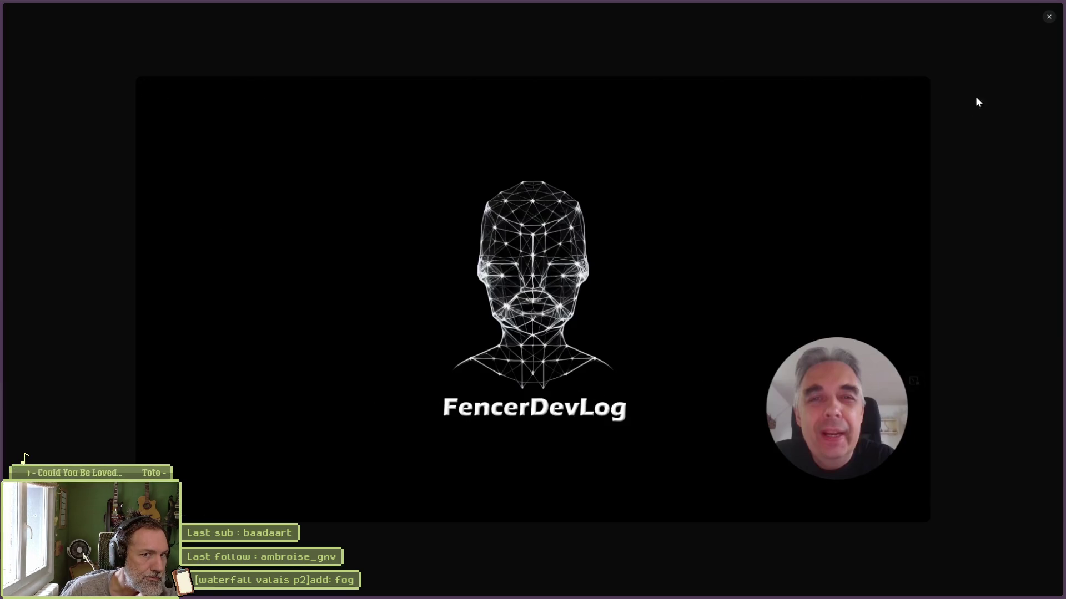
click(1047, 20)
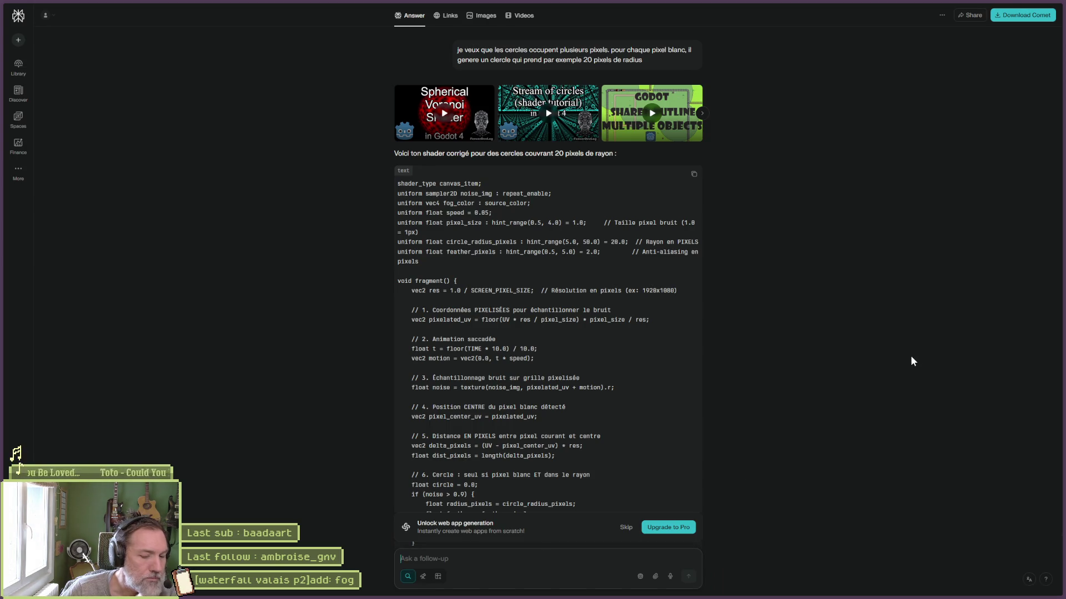
text(si )
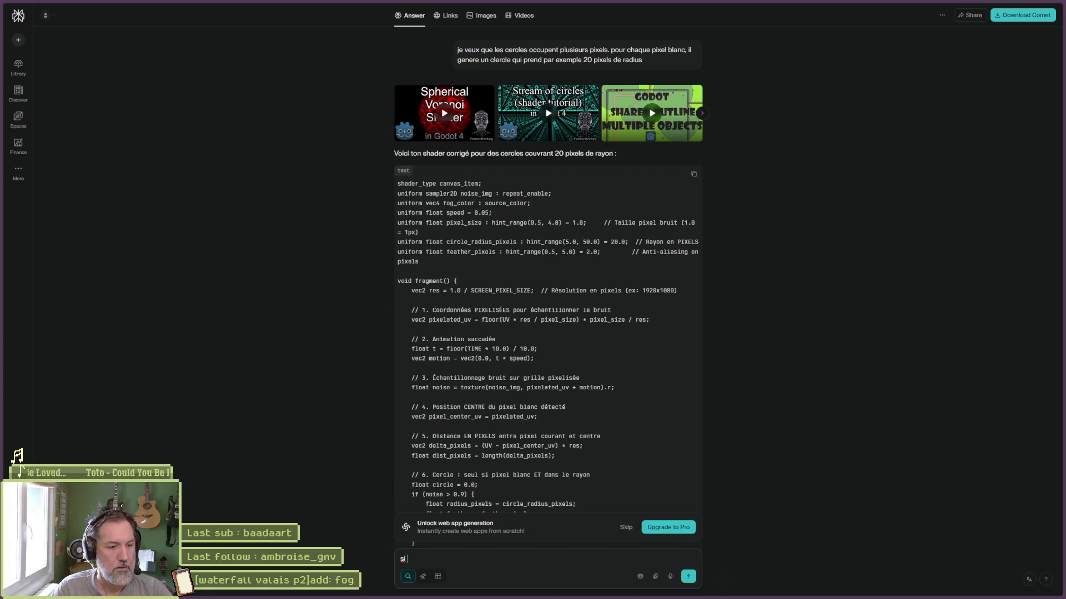
text(j'ai une image n)
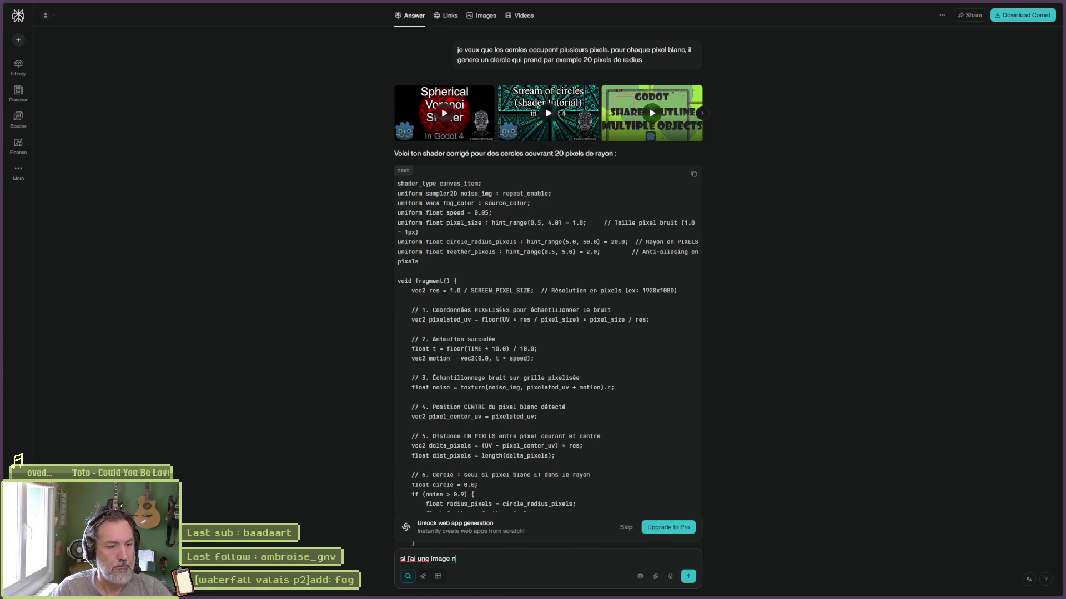
text(oir avec 3 pixe)
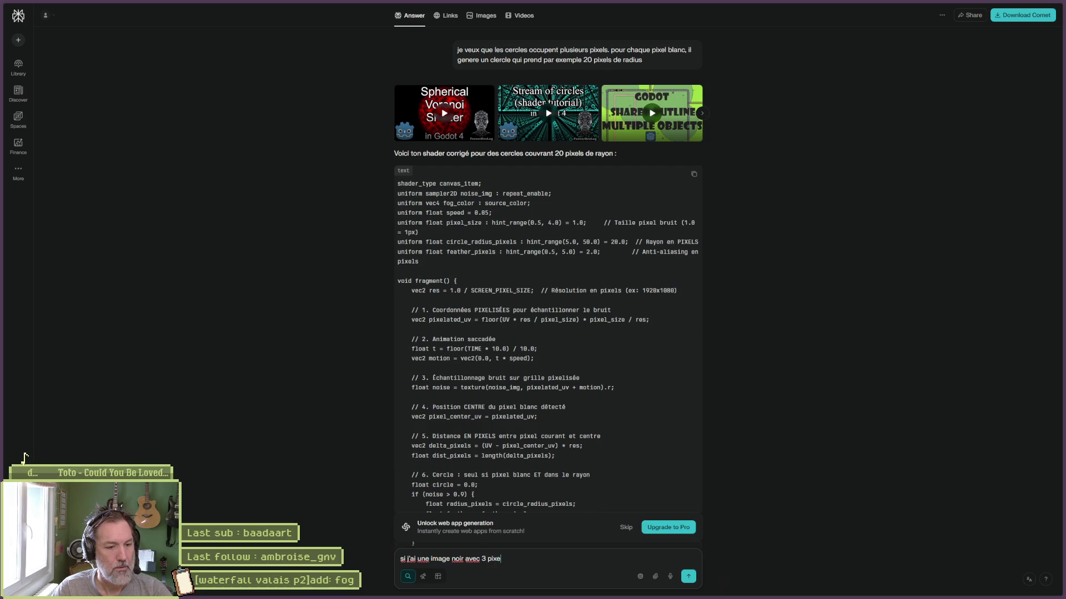
text(ls blancs )
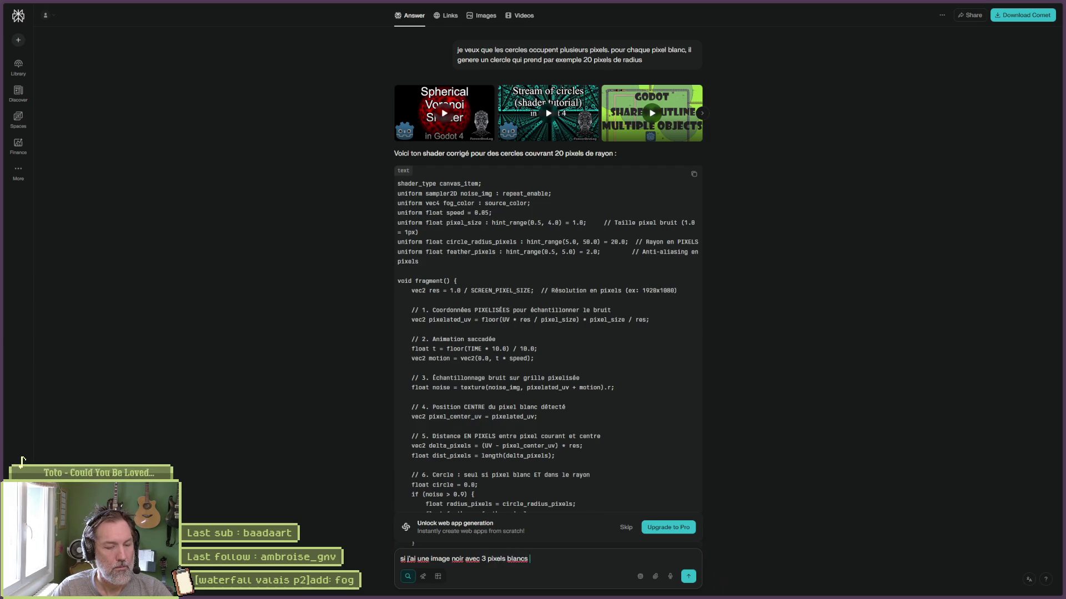
text(places ale)
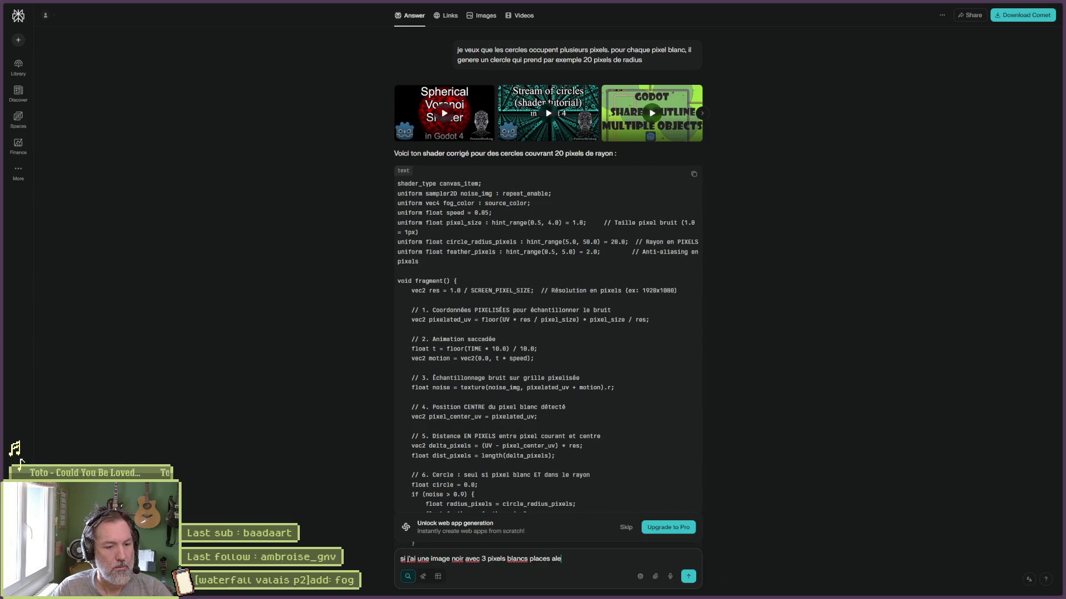
text(atoirement, je v)
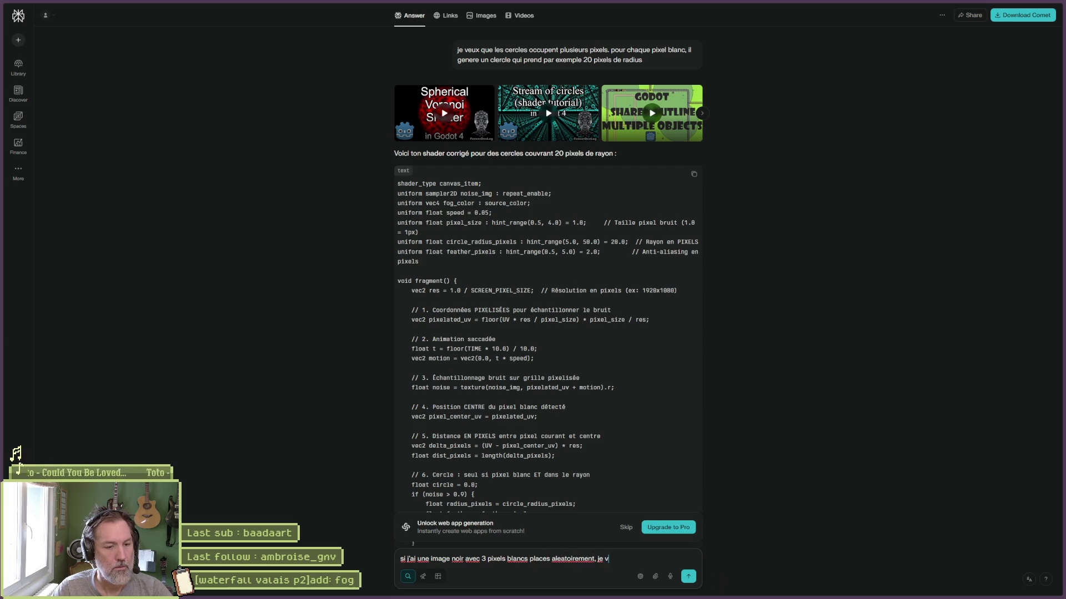
text(eux que le shader cre)
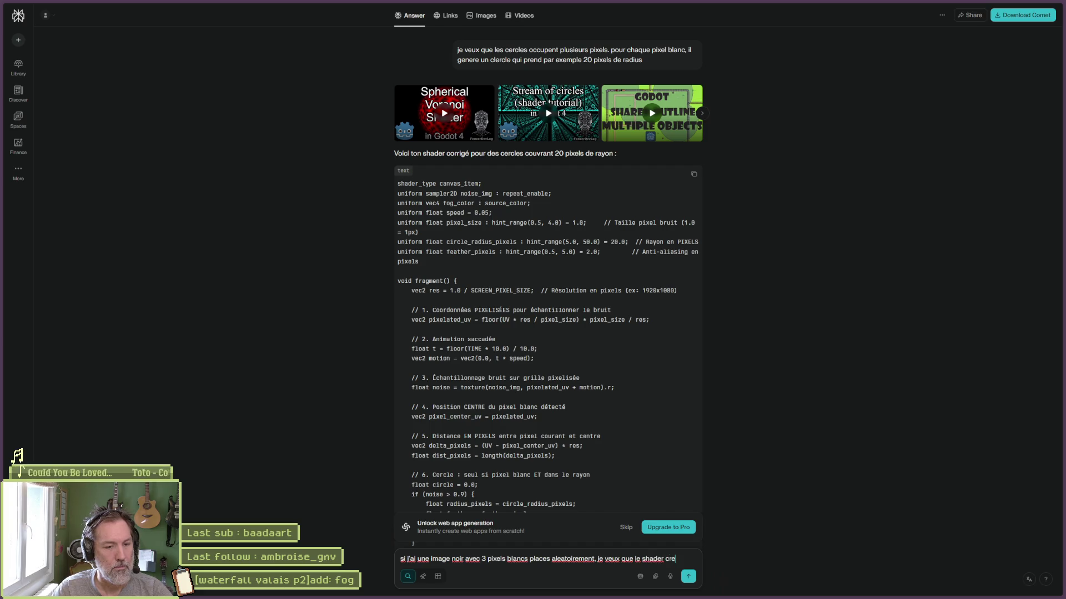
text(e 3 cercles )
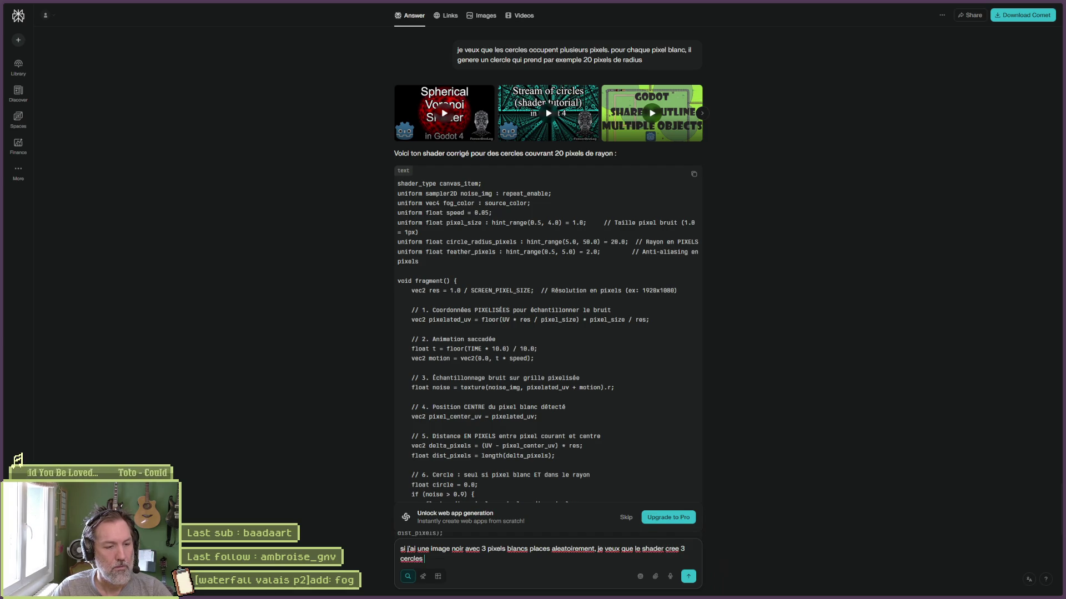
text(dont le c)
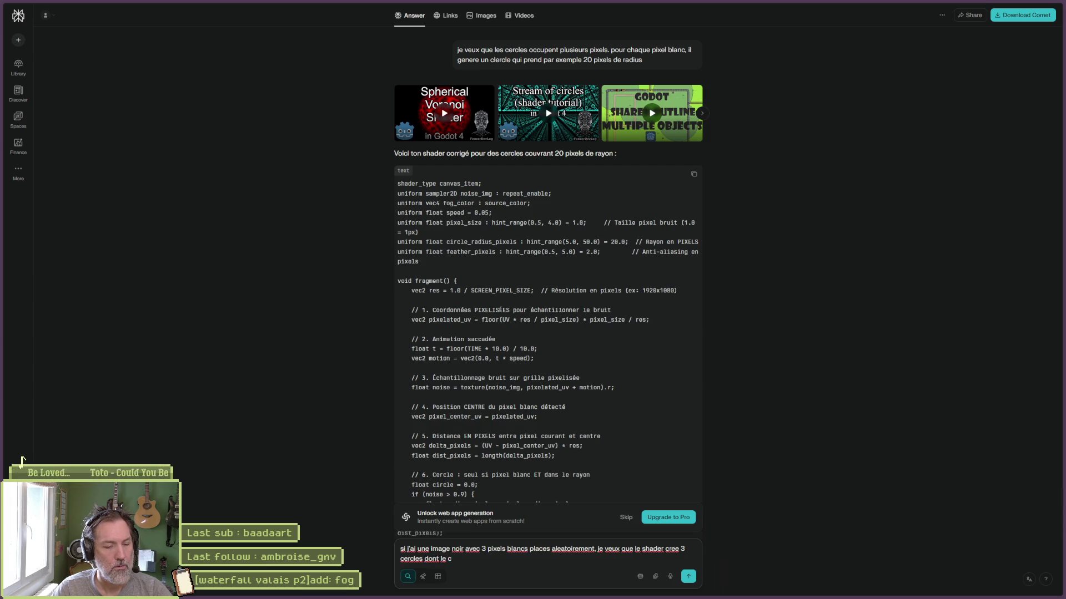
key(BackSpace)
key(BackSpace)
key(BackSpace)
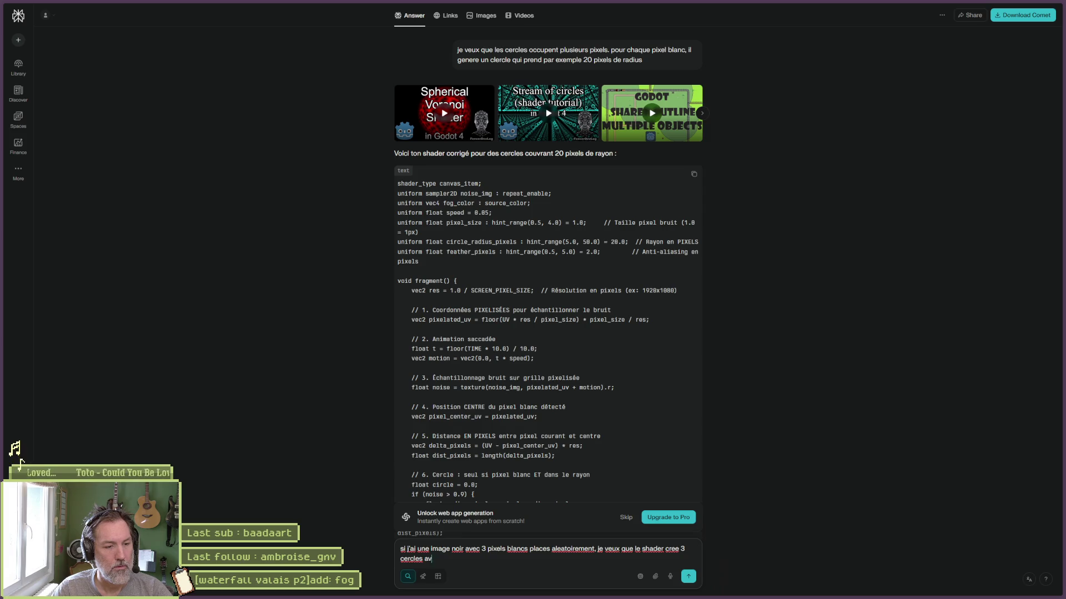
text(avec comme origine les 3 pixels)
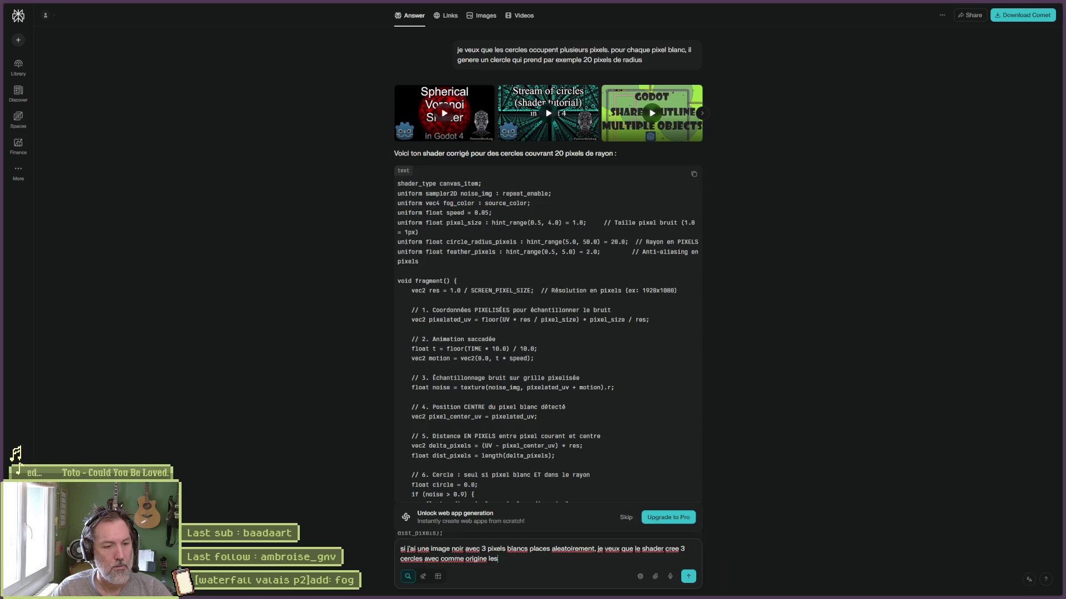
text( blancs)
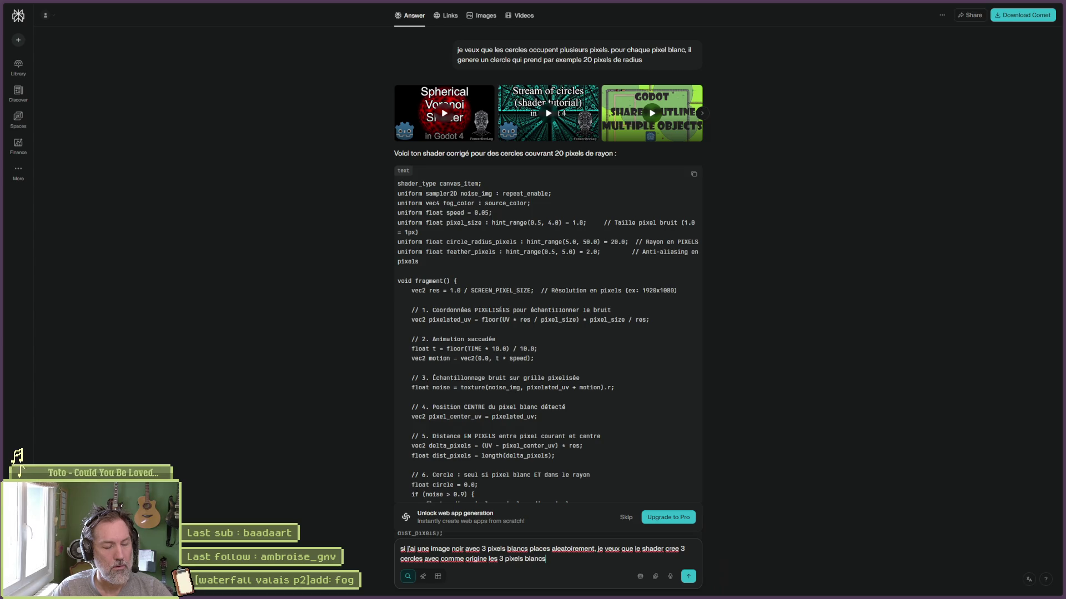
text(. ces cerlce)
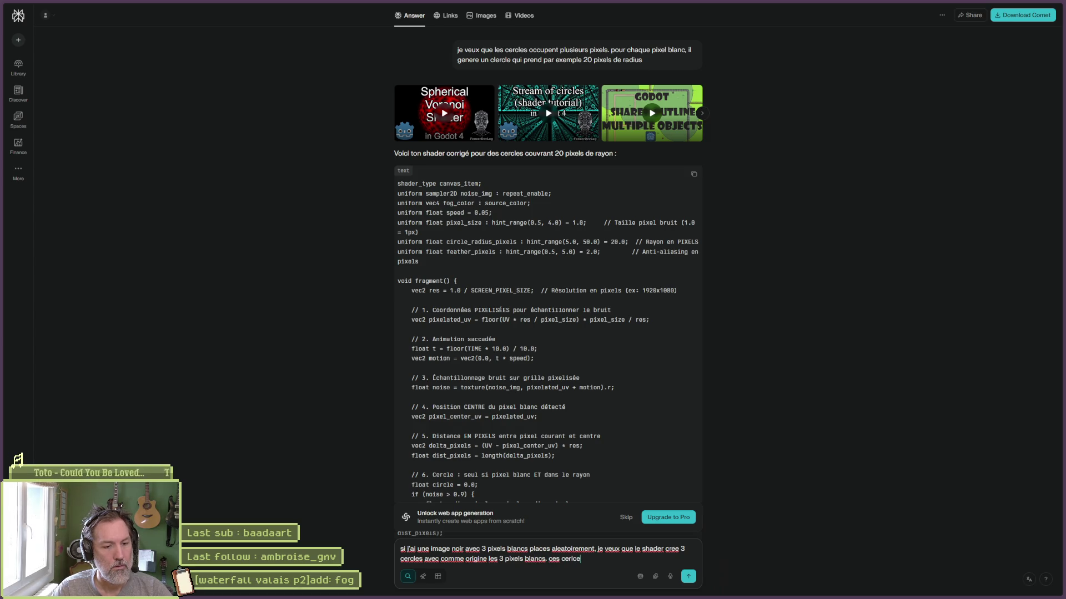
key(BackSpace)
key(BackSpace)
key(BackSpace)
text(cles)
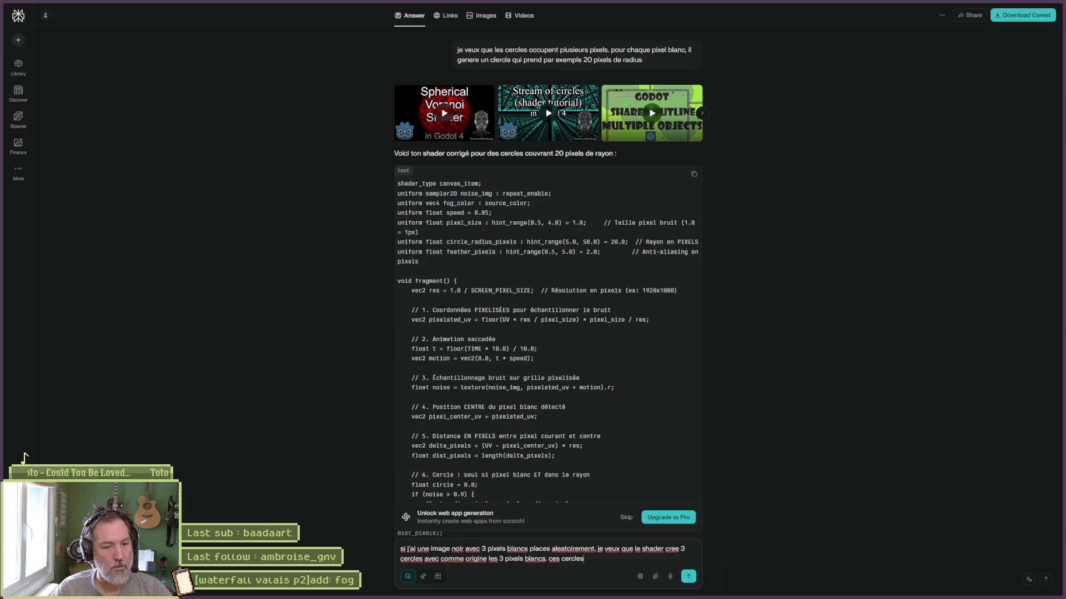
text( on t des)
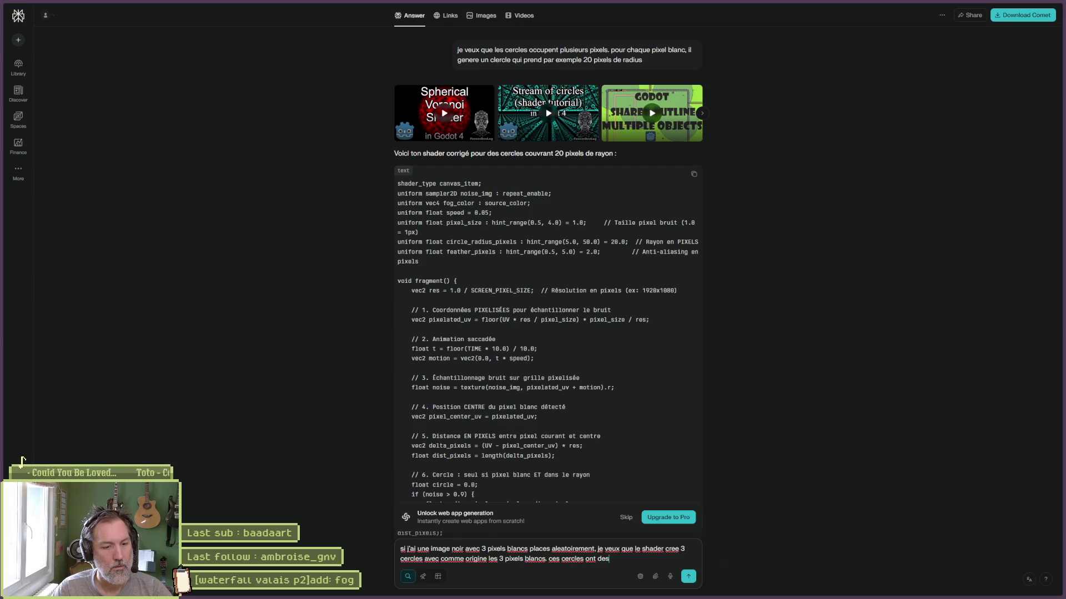
text( rayons differents.)
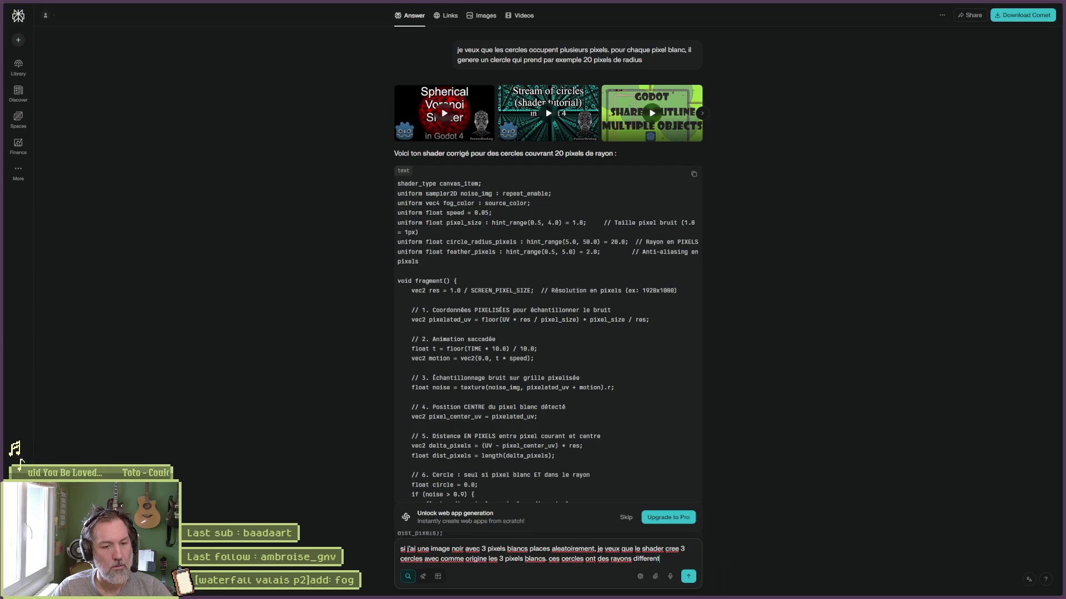
key(Return)
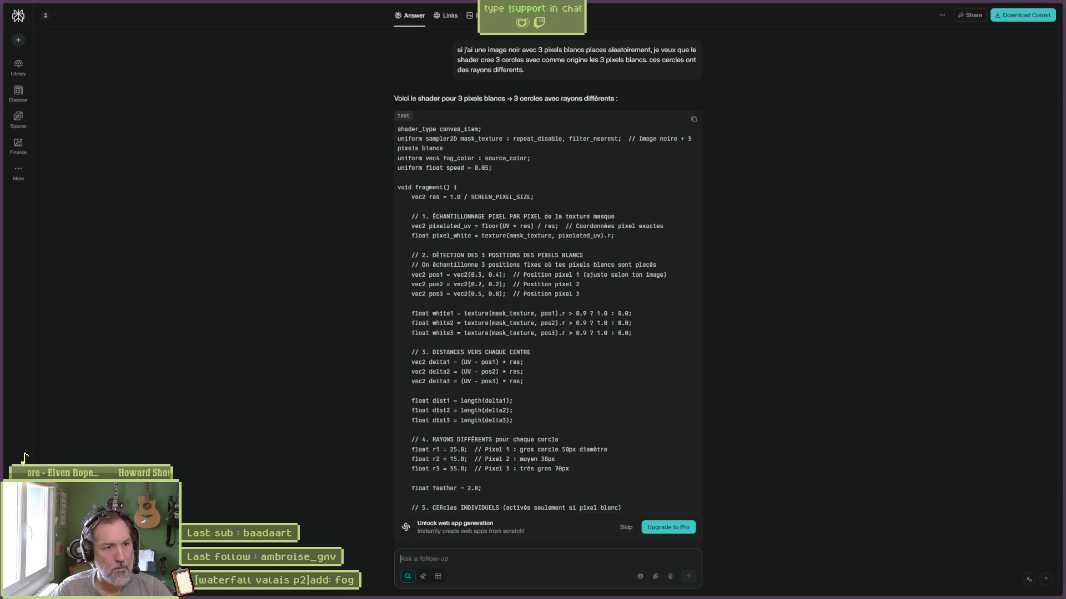
Tell Perplexity the pixels come from a texture, then copy the resulting shader code.
text(les pix)
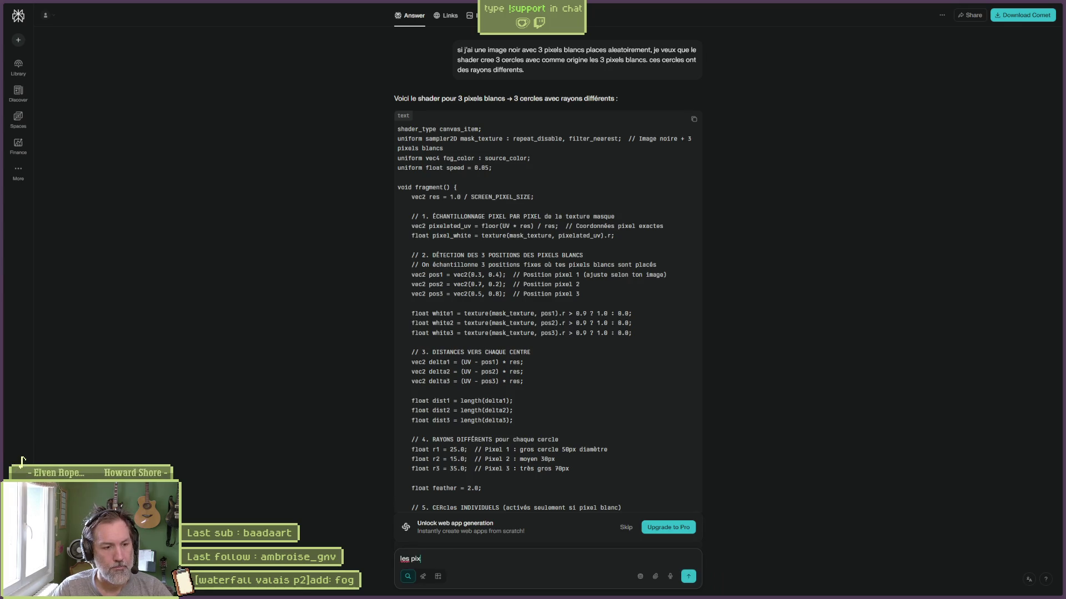
text(els sont dete)
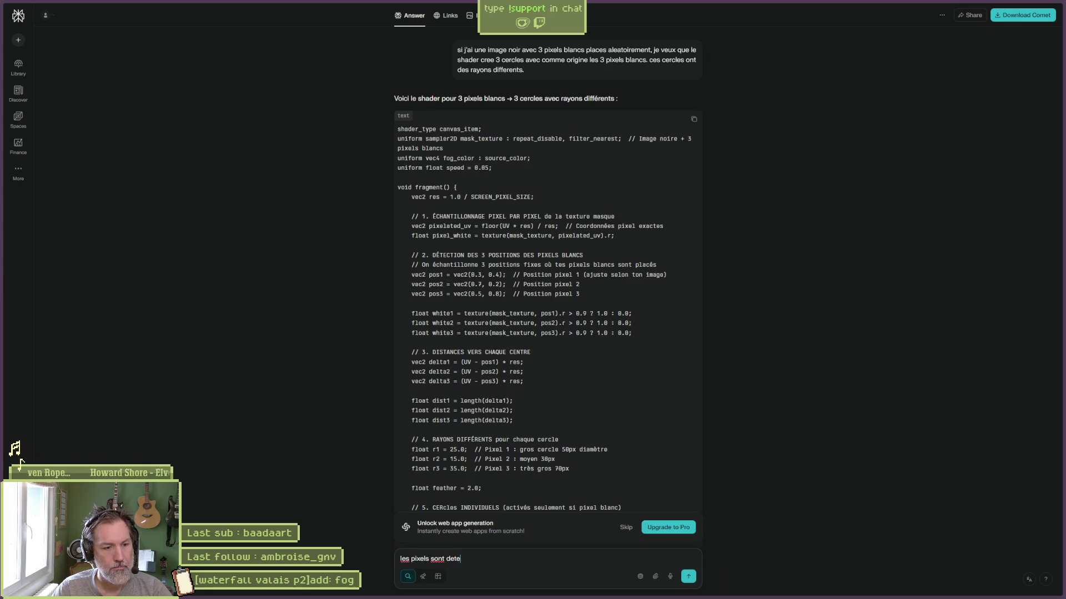
text(ctes depuis une)
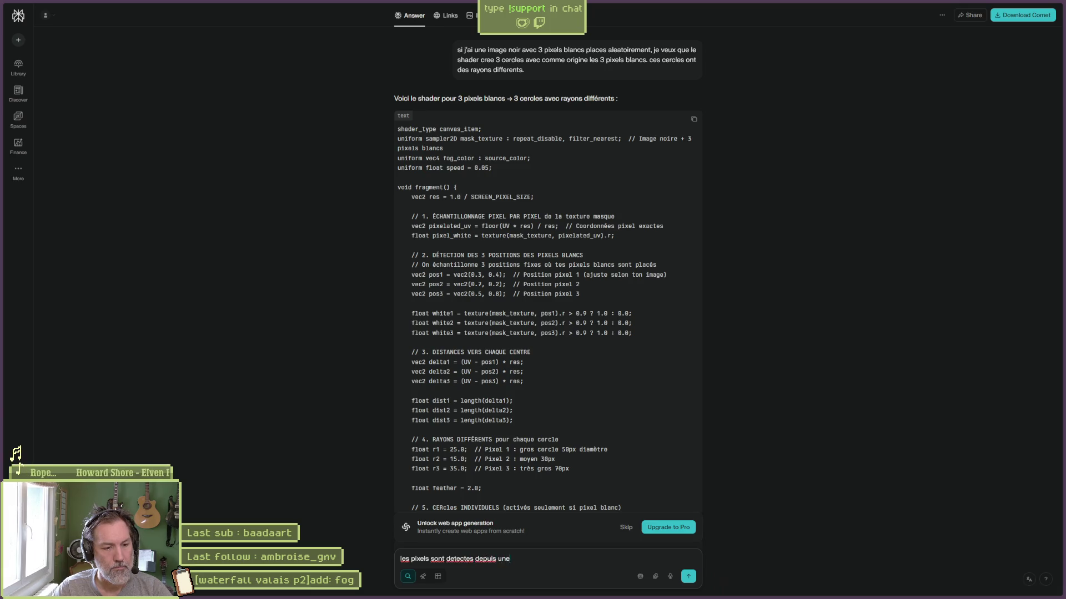
text( texture)
key(Return)
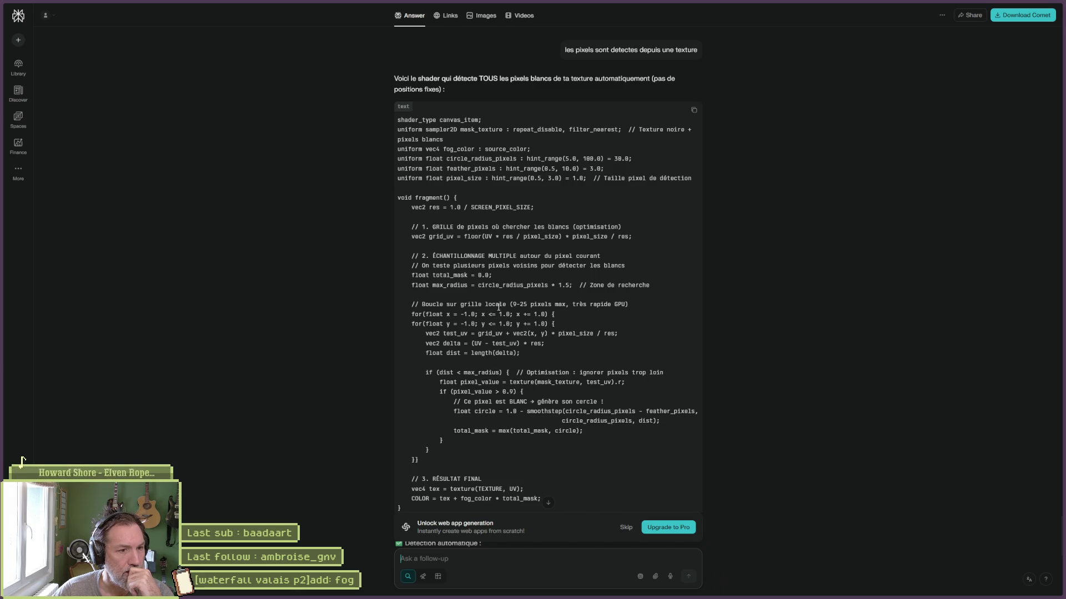
double_click(457, 285)
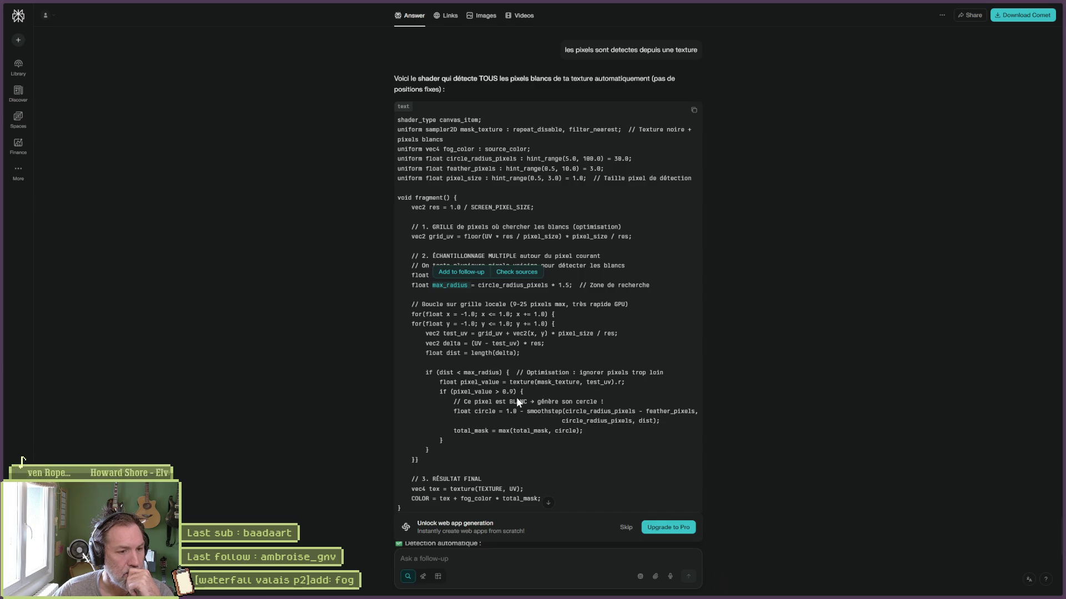
scroll(537, 405, down, 3)
scroll(582, 317, up, 3)
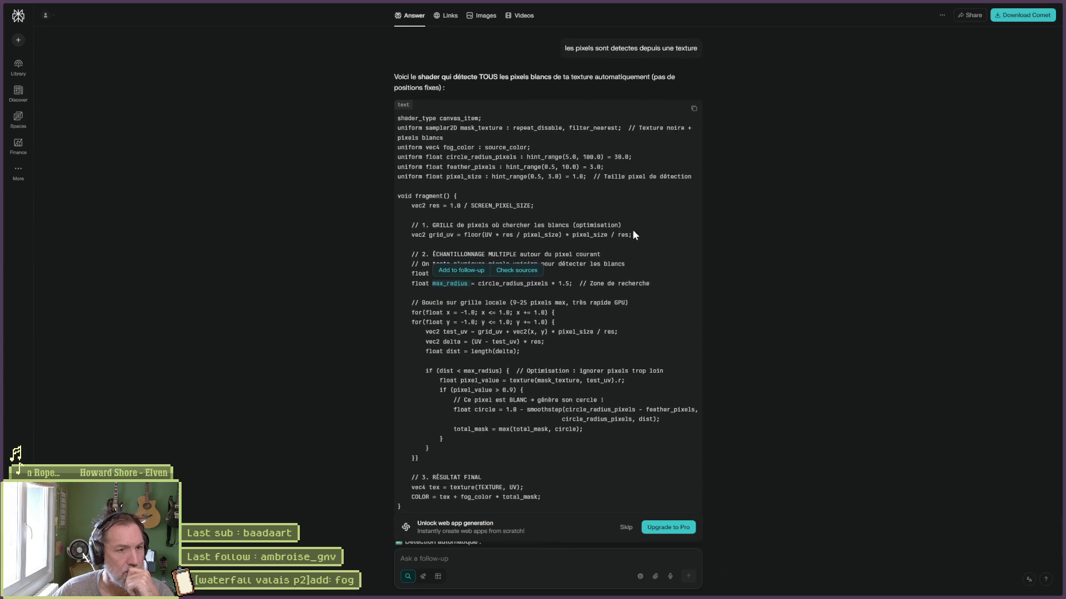
click(695, 111)
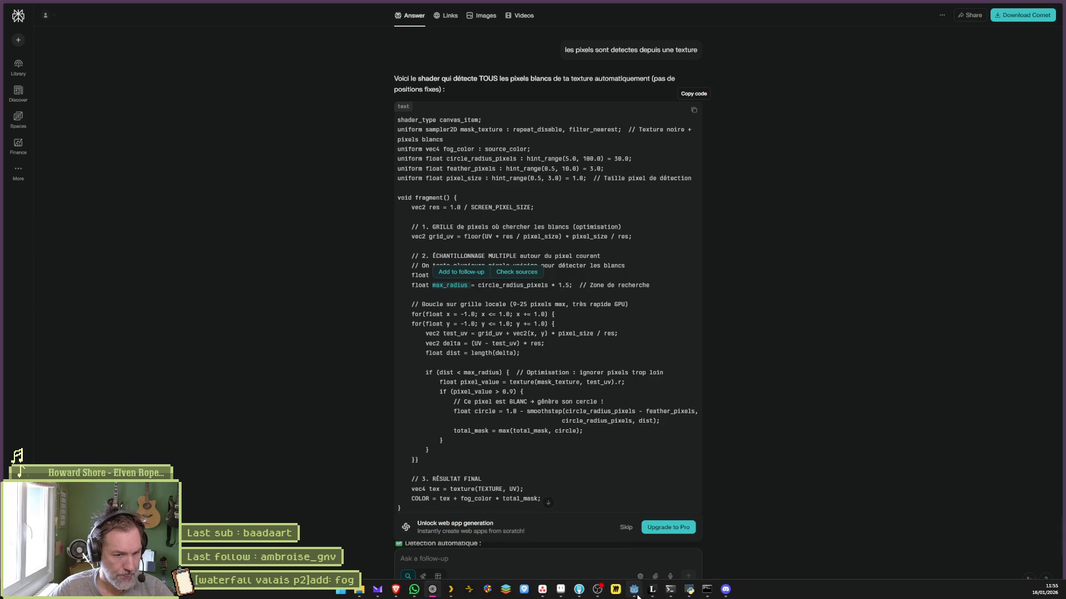
click(635, 590)
Replace all of fog.gdshader's code with the copied white-pixel detection shader.
click(447, 486)
key(ctrl+a)
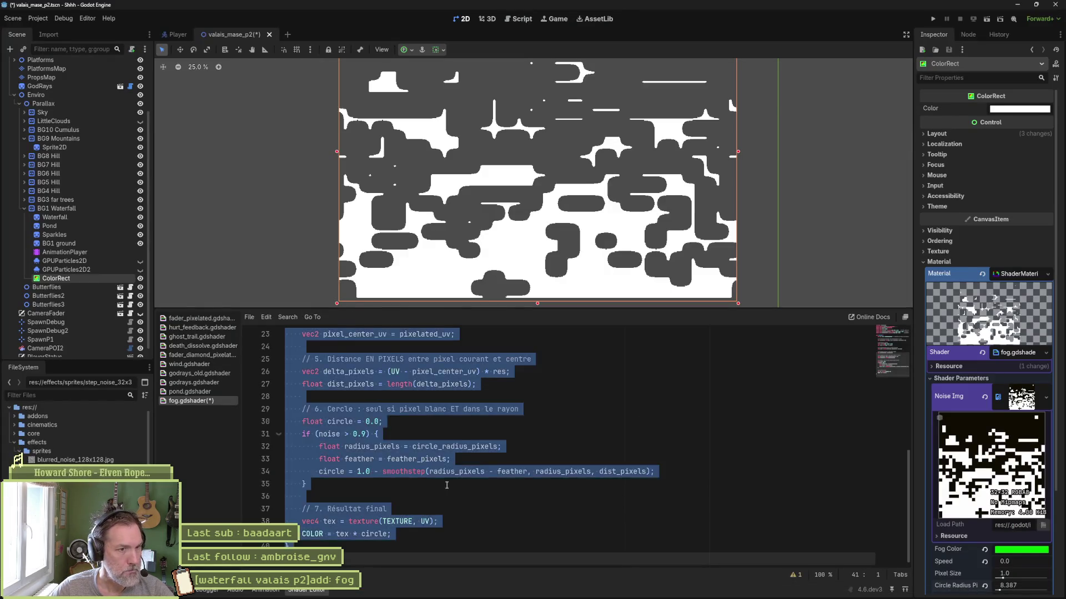
key(ctrl+v)
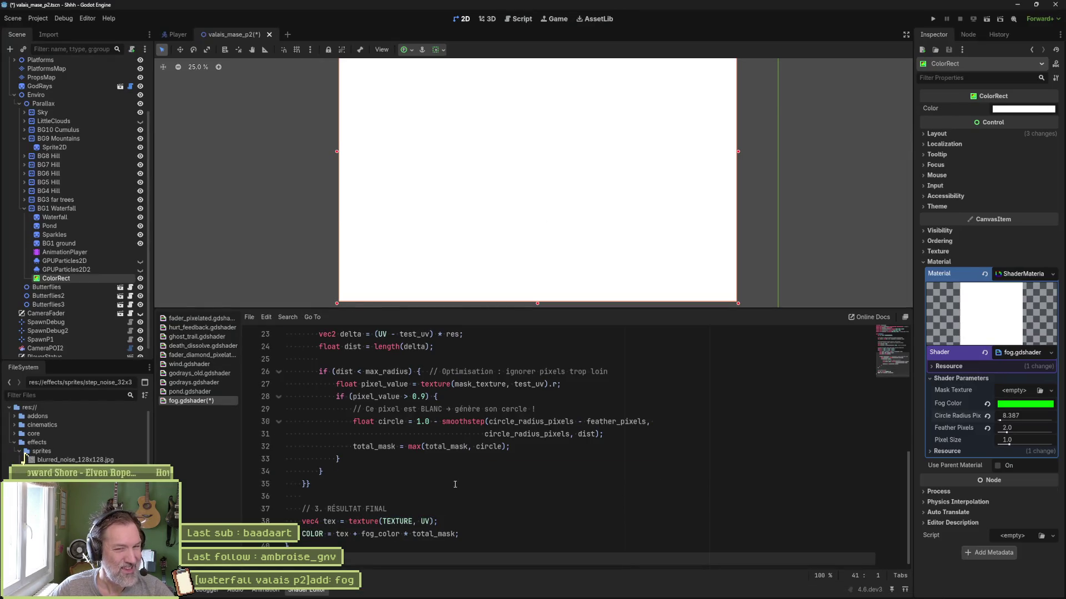
scroll(591, 470, up, 6)
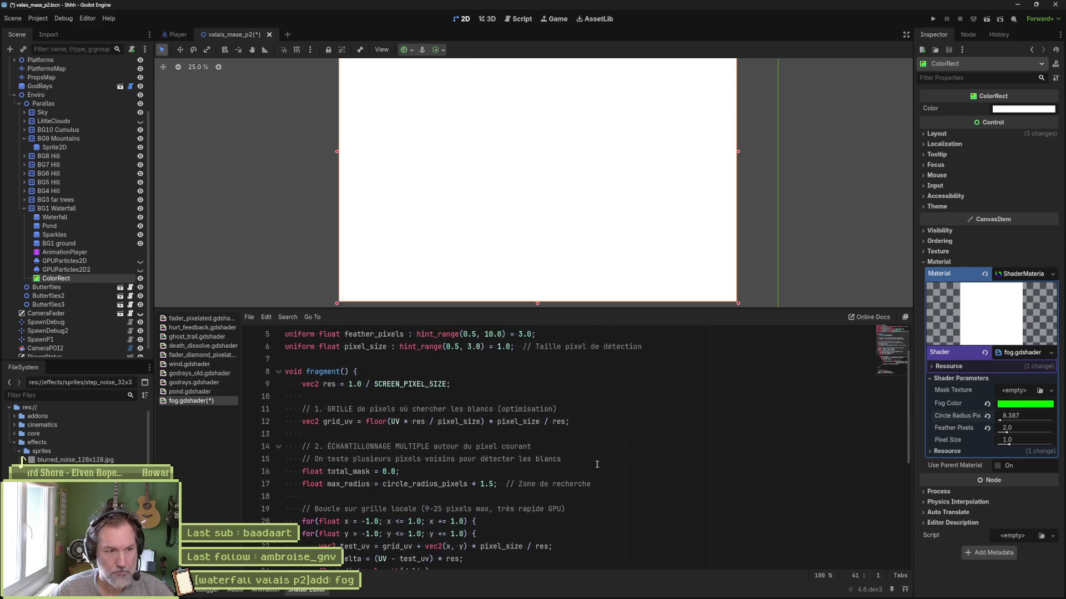
scroll(597, 464, down, 6)
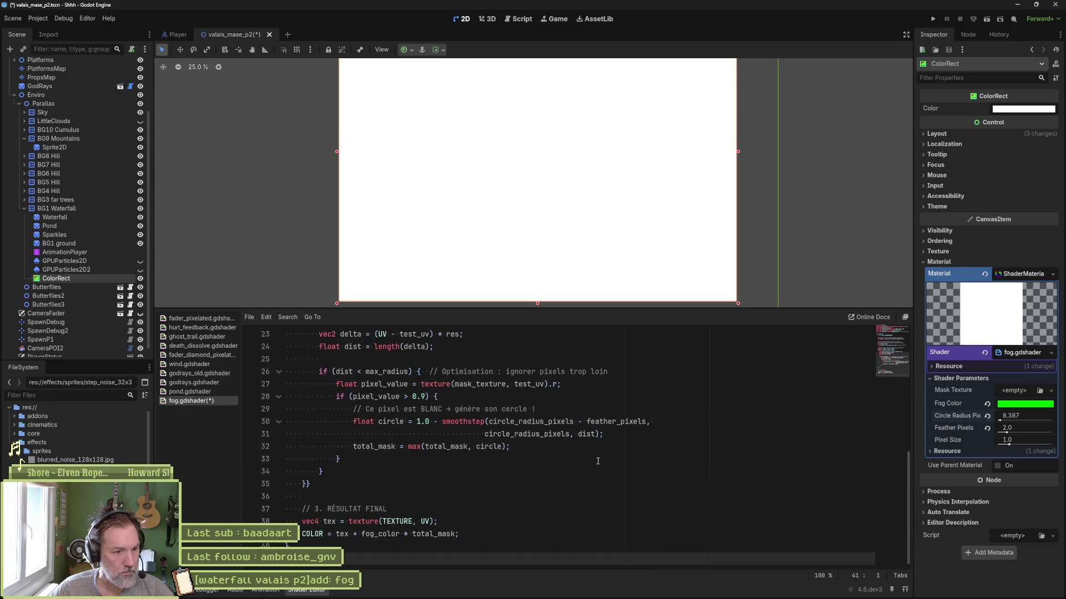
Drop '+ fog_color' so the output reads COLOR = tex * total_mask, and save.
double_click(380, 534)
key(BackSpace)
key(BackSpace)
key(BackSpace)
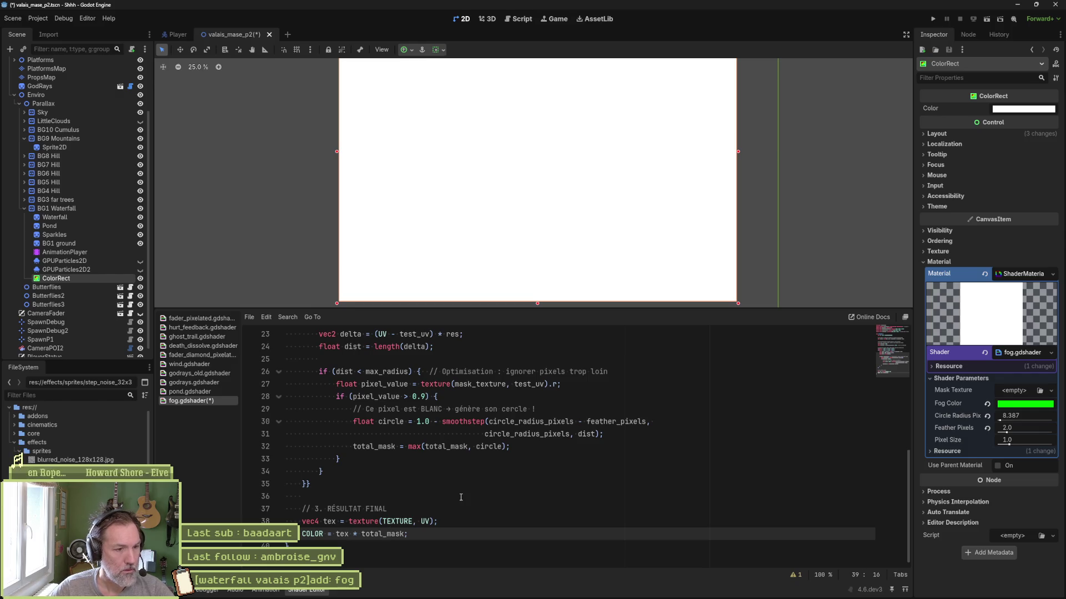
scroll(471, 494, up, 7)
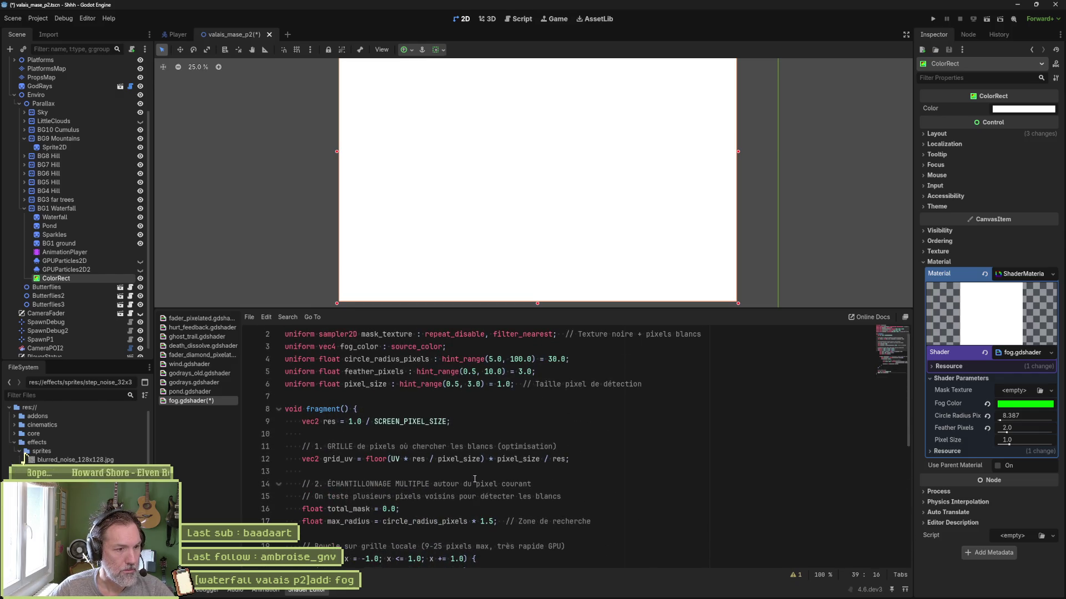
key(ctrl+s)
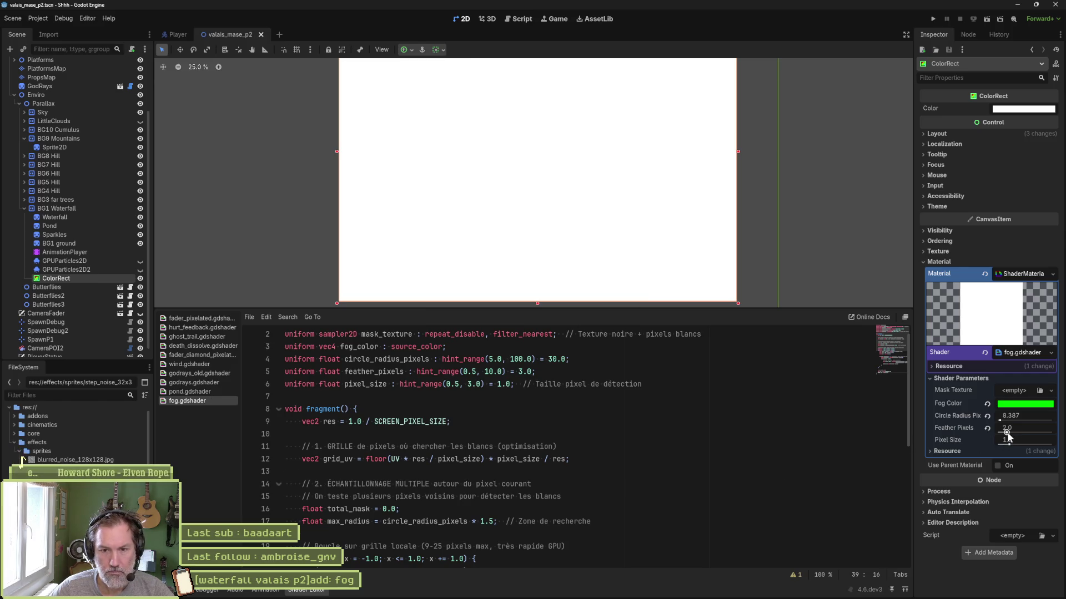
Set Feather Pixels to 0.5 and lower the Pixel Size parameter.
mouse_move(1006, 432)
mouse_down()
mouse_move(995, 437)
mouse_move(1001, 425)
mouse_up()
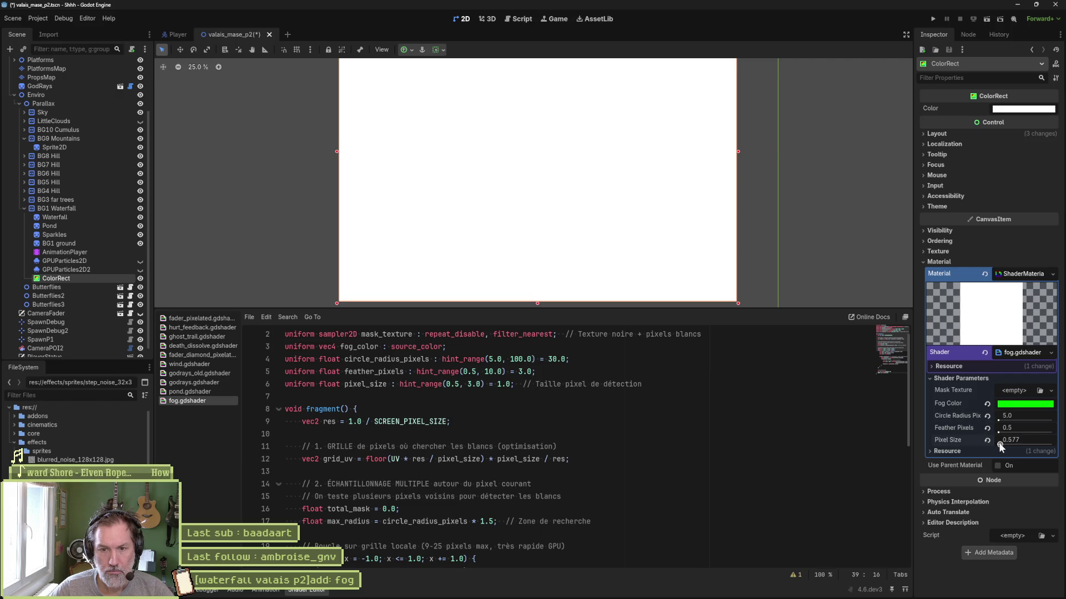
drag(1041, 445, 1019, 445)
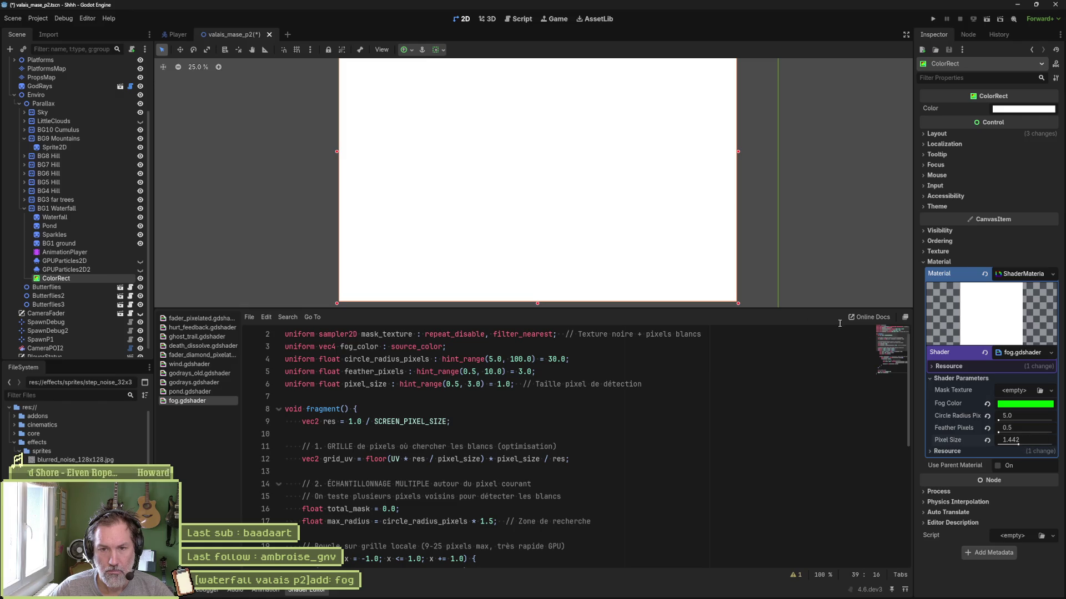
scroll(673, 246, down, 1)
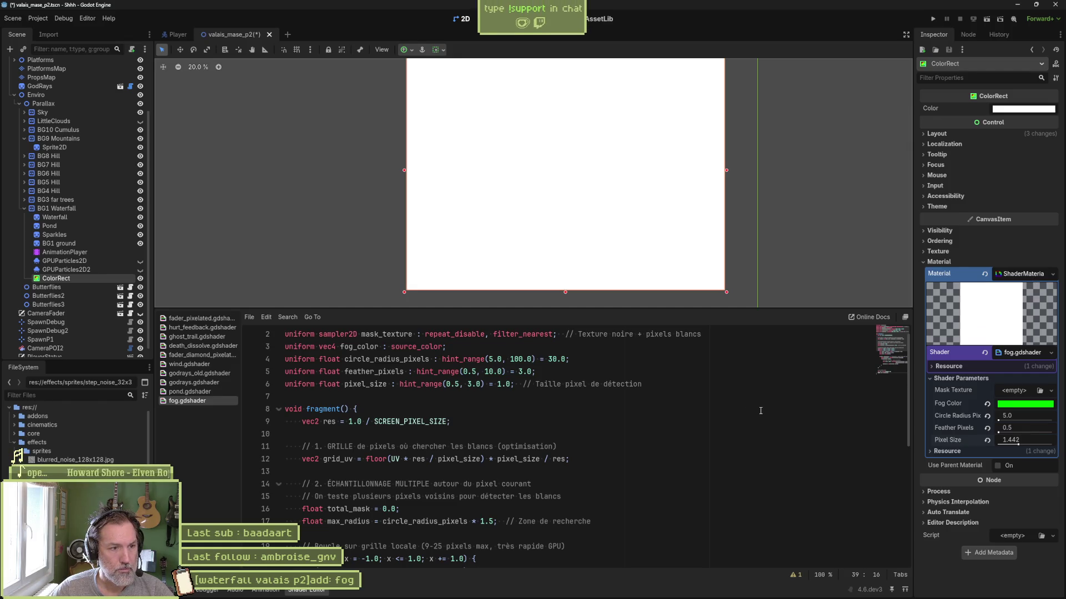
Assign step_noise_32x32 as the Mask Texture and raise Circle Radius Pix to about 29.
double_click(409, 333)
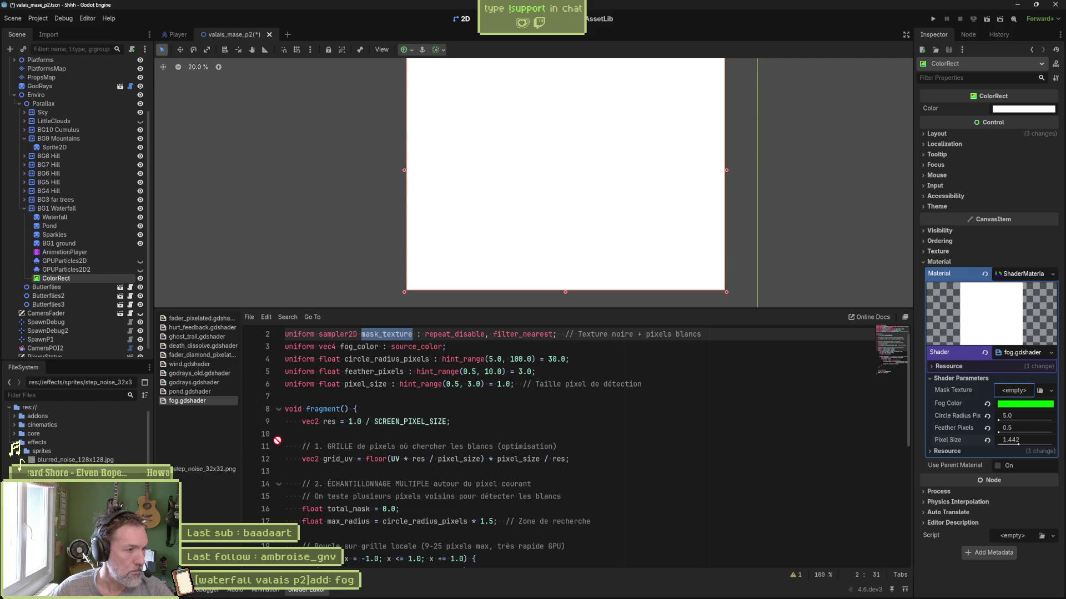
drag(1015, 390, 1006, 393)
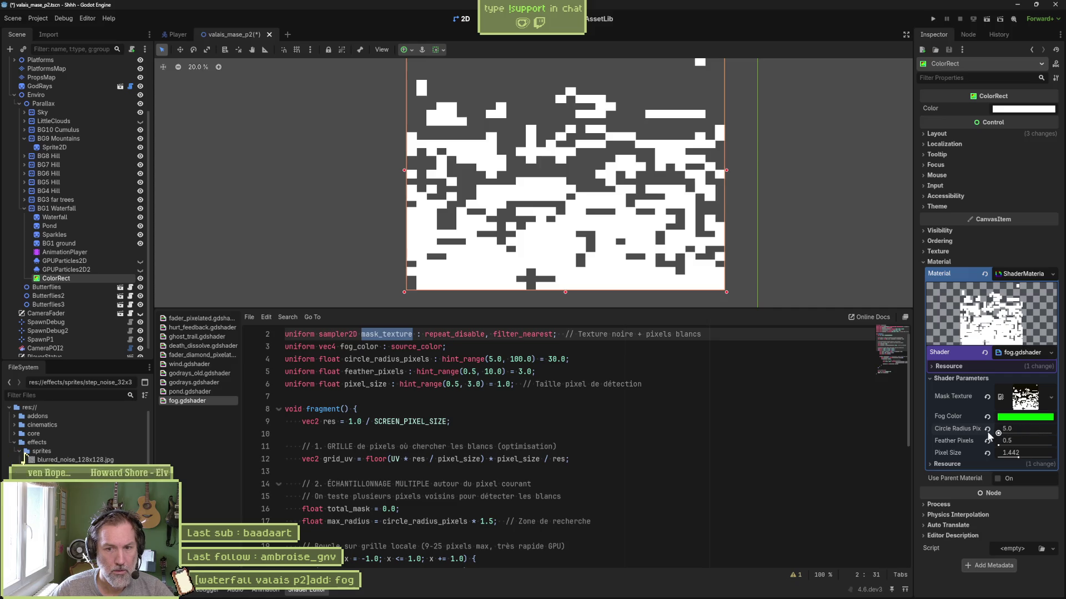
mouse_move(998, 433)
mouse_down()
mouse_move(1012, 433)
mouse_move(999, 459)
mouse_up()
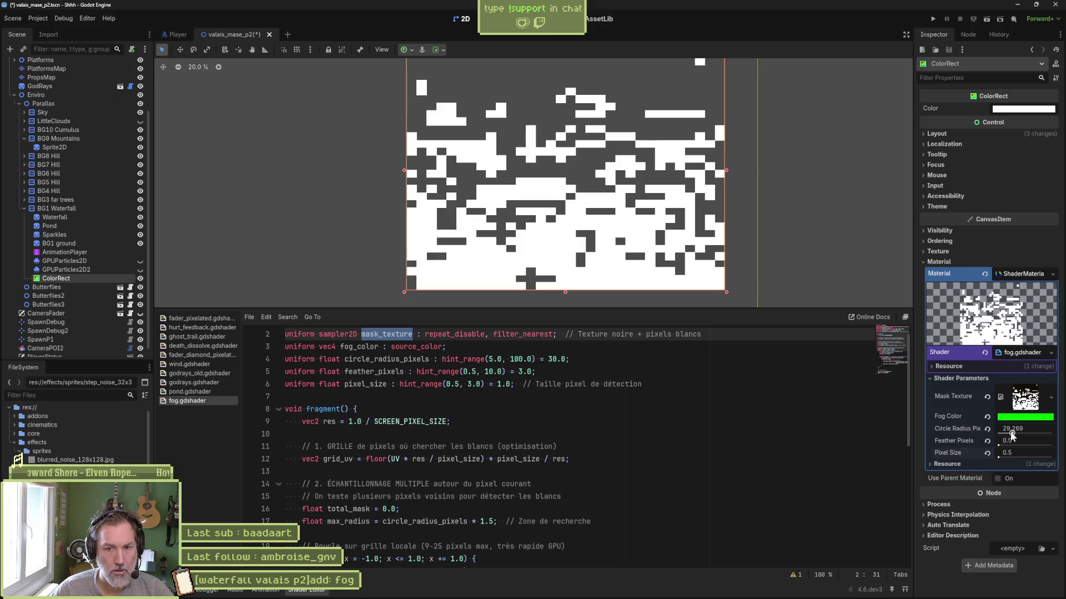
Lower Circle Radius Pix to 15.384, revert a trial edit on line 17, and save.
mouse_move(1012, 435)
mouse_down()
mouse_move(988, 435)
mouse_move(1033, 438)
mouse_move(1004, 436)
mouse_up()
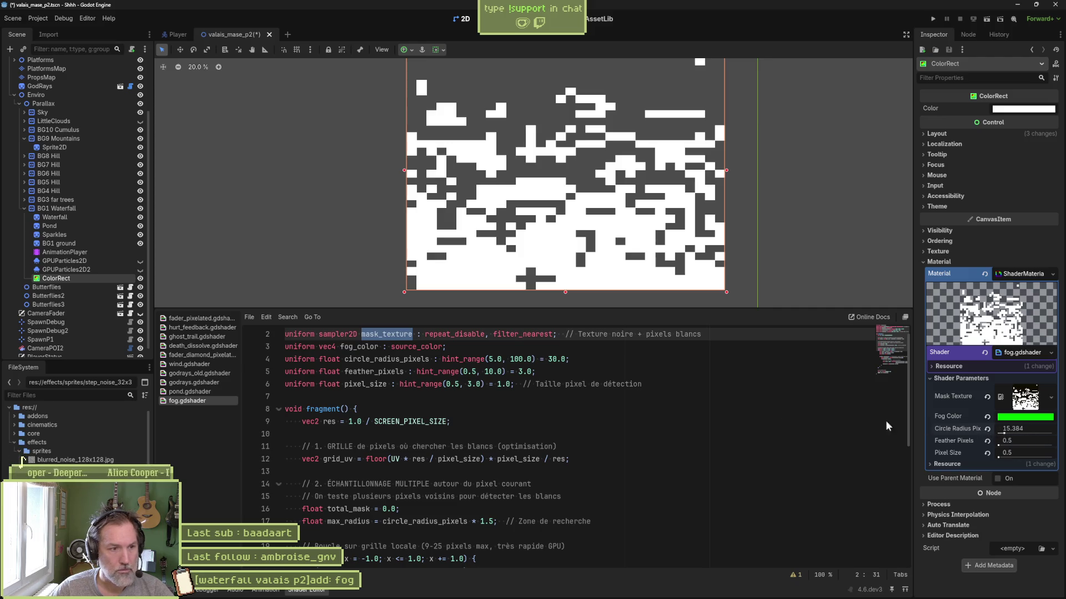
double_click(388, 361)
scroll(388, 361, down, 1)
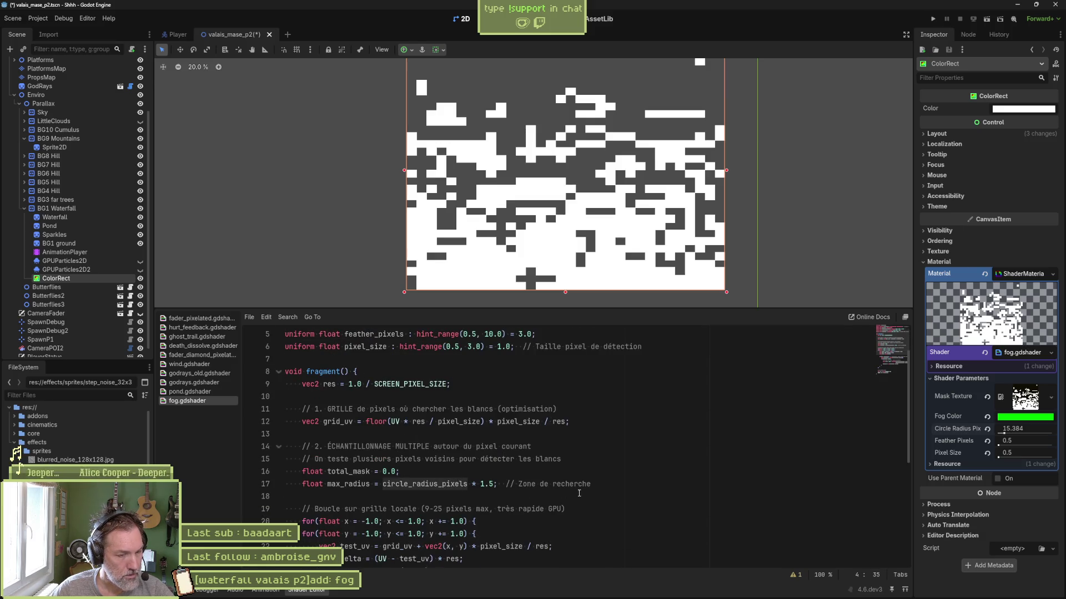
click(487, 484)
text(0)
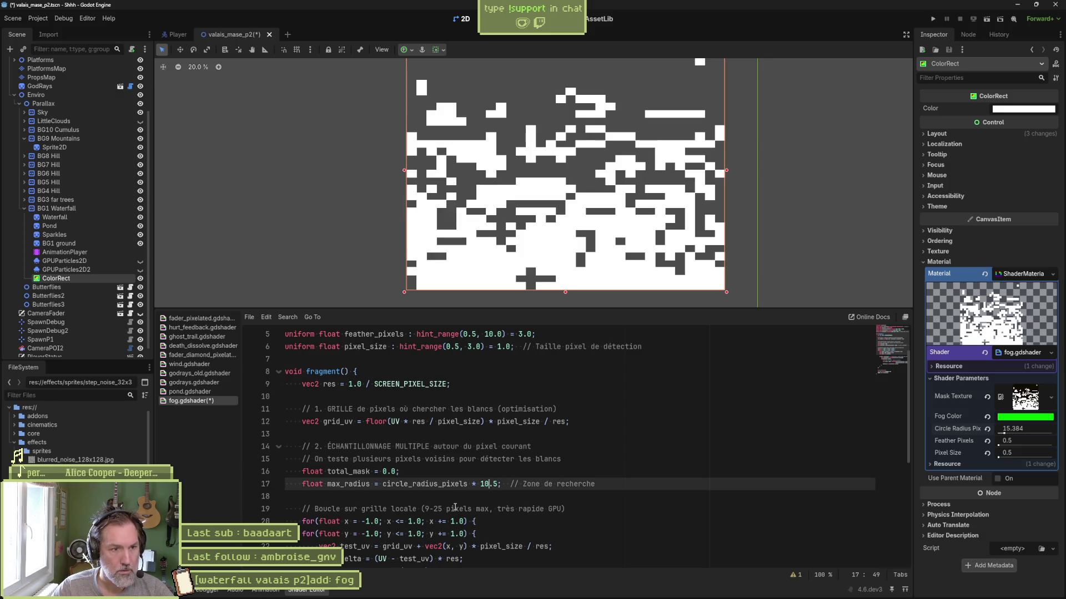
key(BackSpace)
key(ctrl+s)
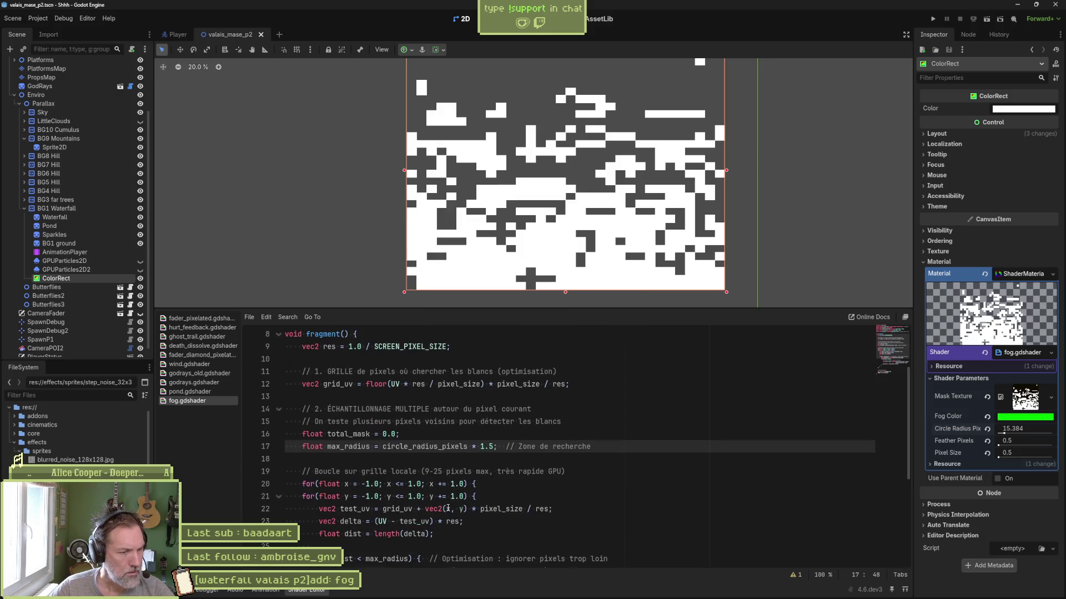
Indent the inner loop body, lines 21–34, one level.
scroll(455, 508, down, 1)
scroll(448, 509, down, 1)
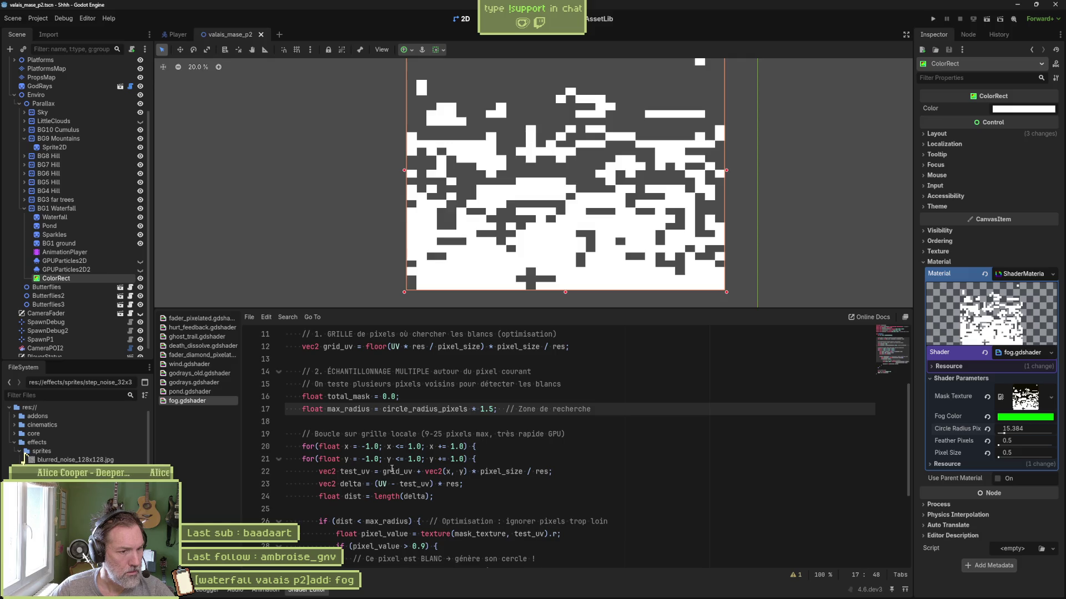
scroll(393, 470, down, 2)
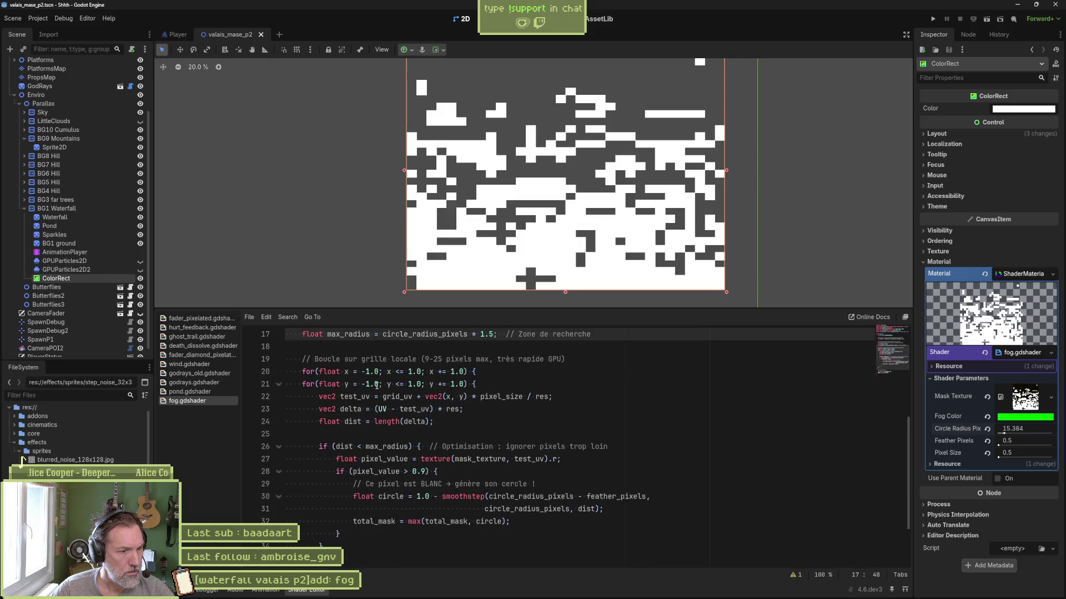
drag(377, 385, 382, 541)
key(Tab)
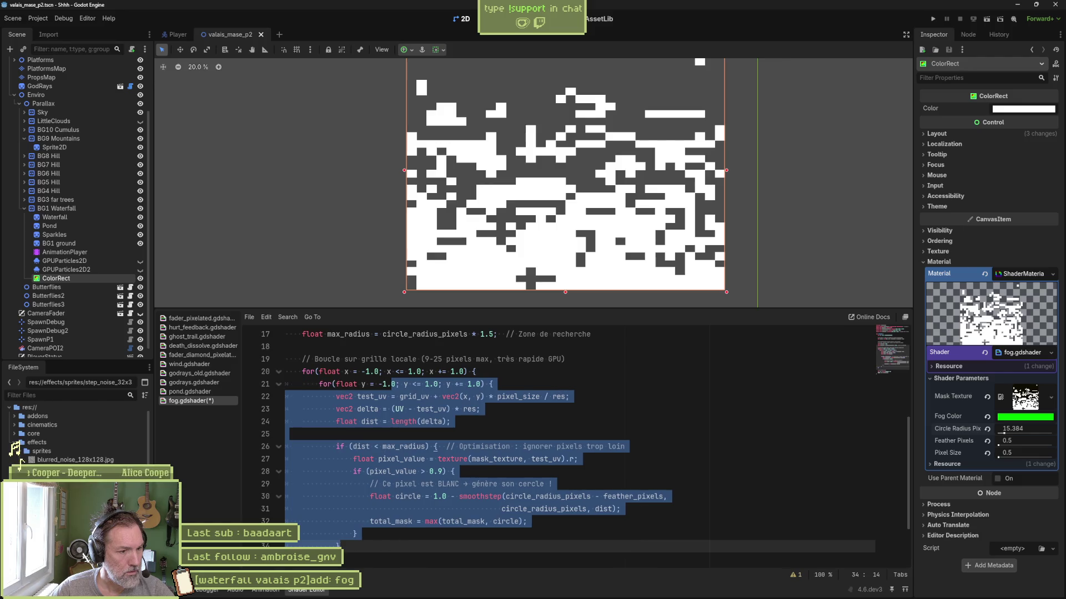
key(Escape)
key(Down)
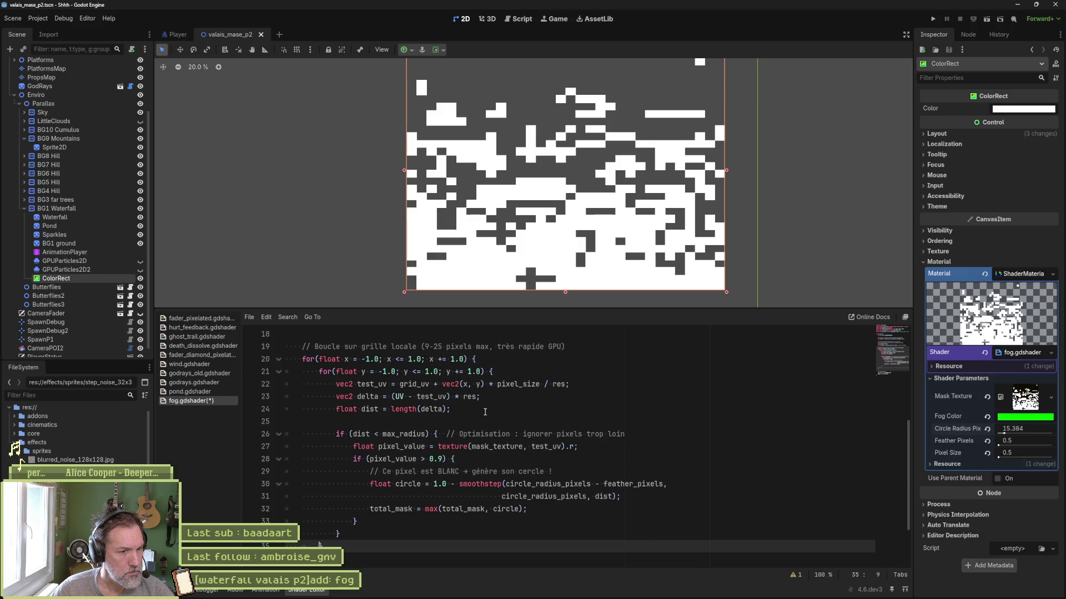
double_click(421, 435)
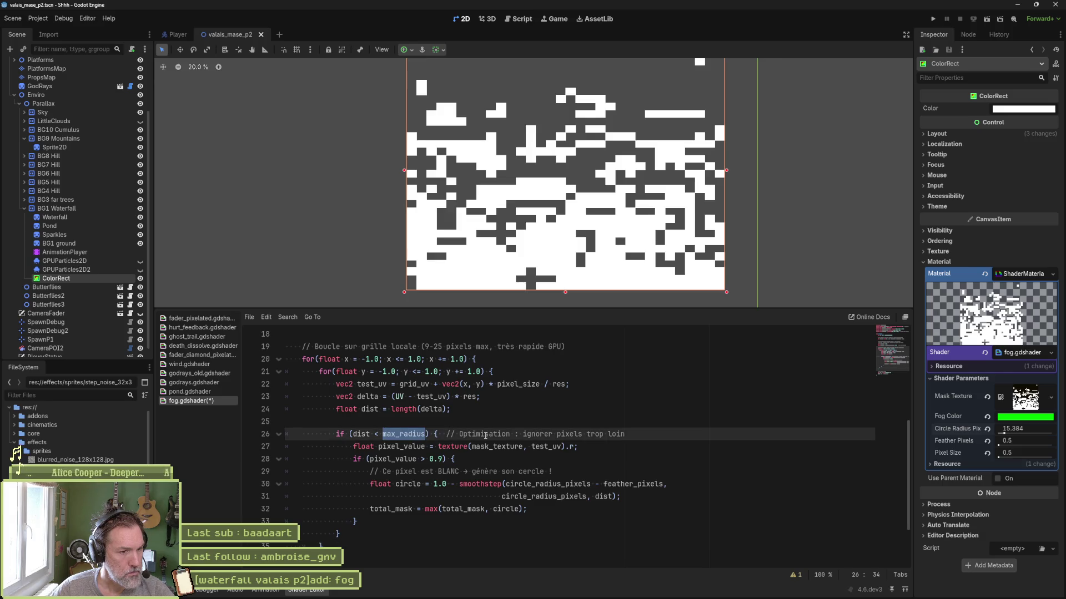
scroll(481, 439, up, 2)
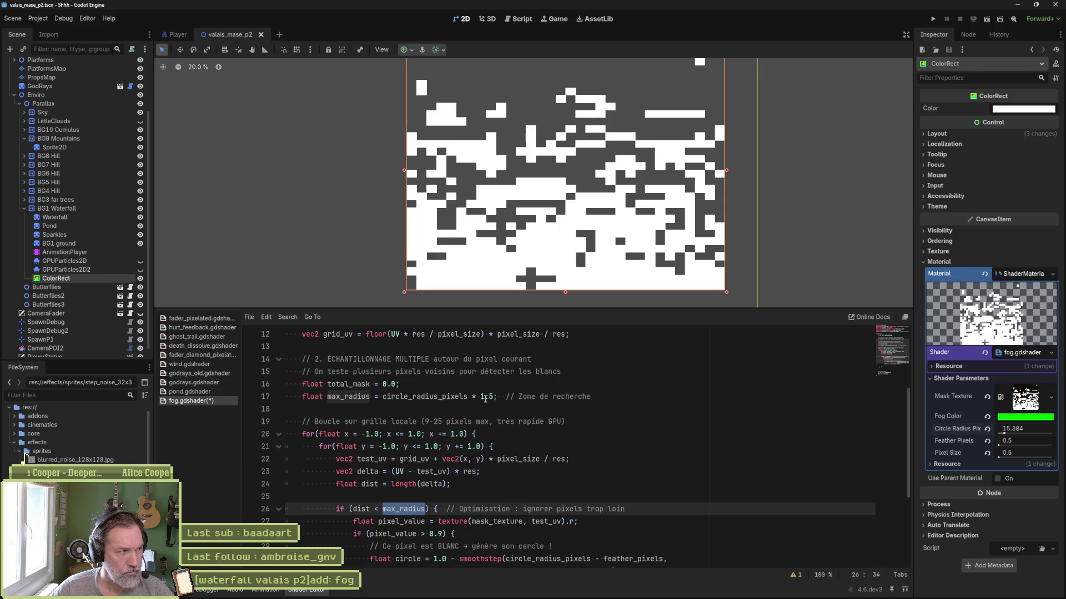
scroll(480, 422, down, 2)
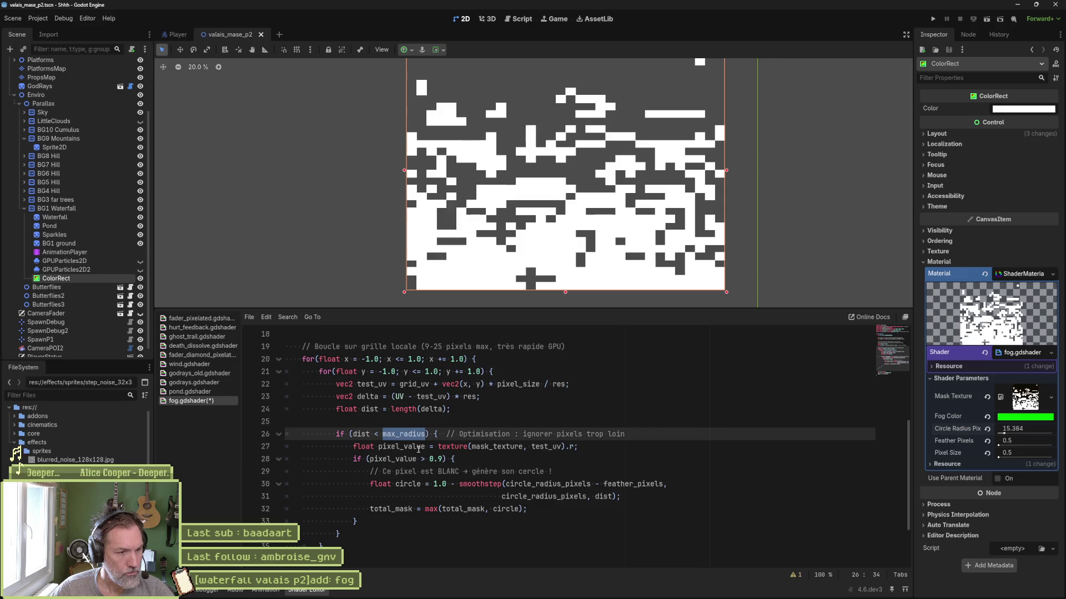
key(Down)
scroll(484, 458, down, 1)
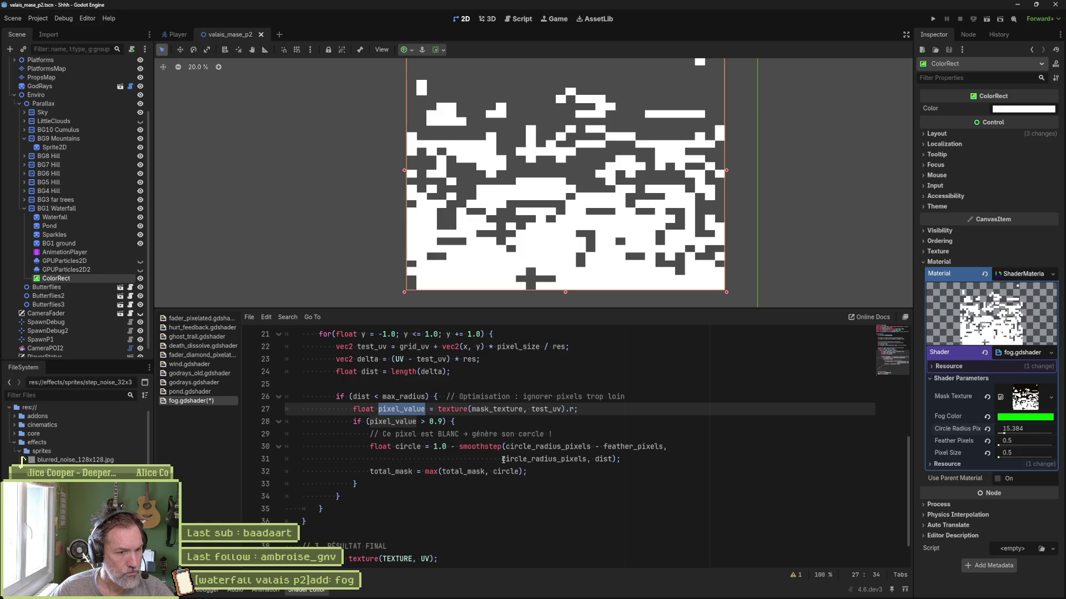
drag(503, 459, 671, 447)
key(BackSpace)
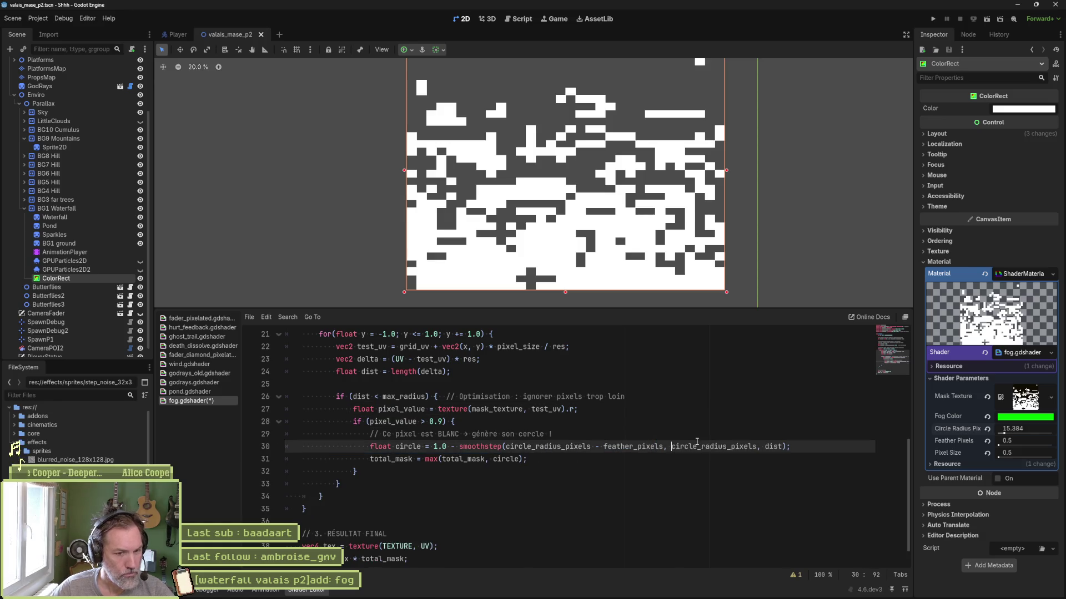
key(ctrl+s)
scroll(421, 477, up, 4)
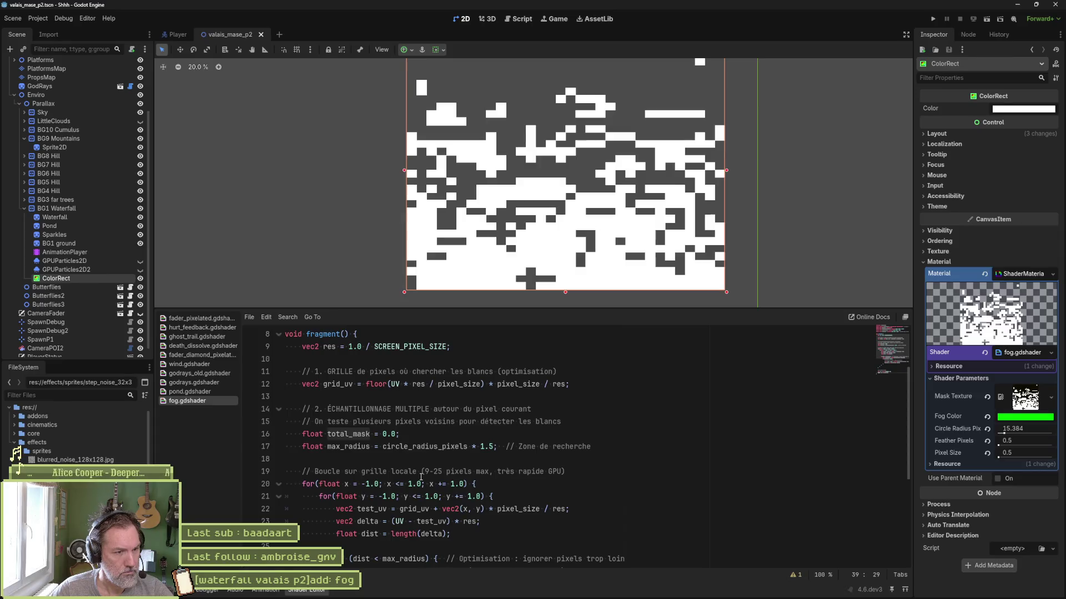
scroll(421, 477, down, 2)
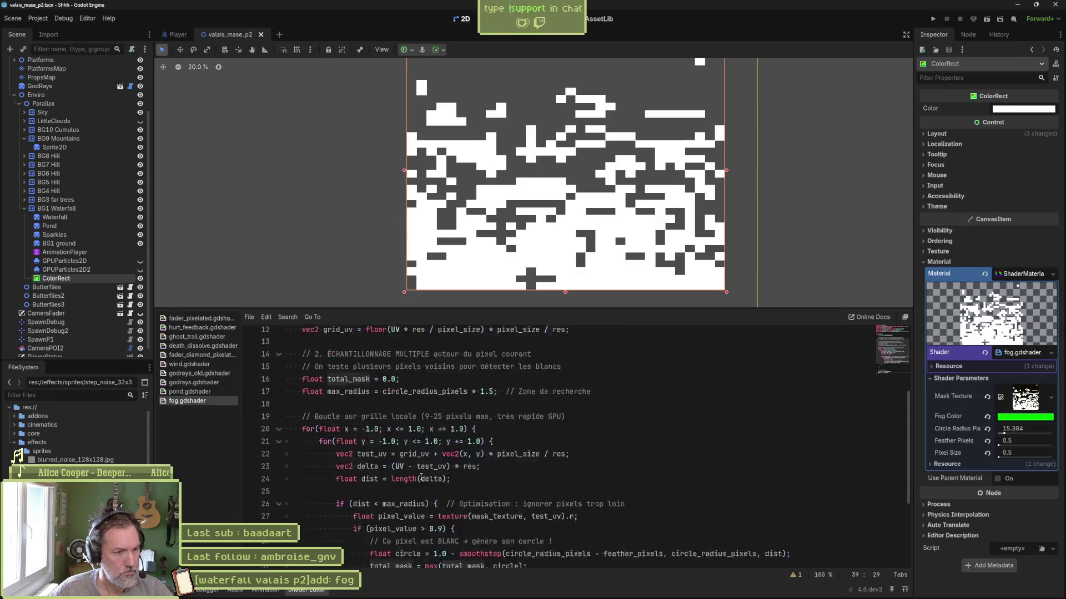
scroll(420, 477, down, 4)
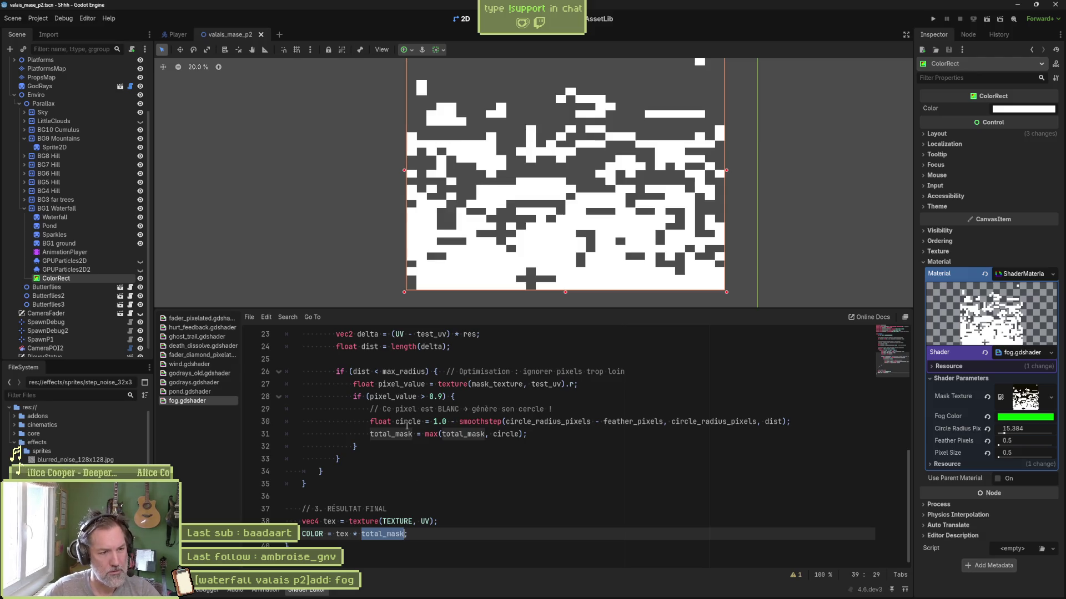
click(438, 409)
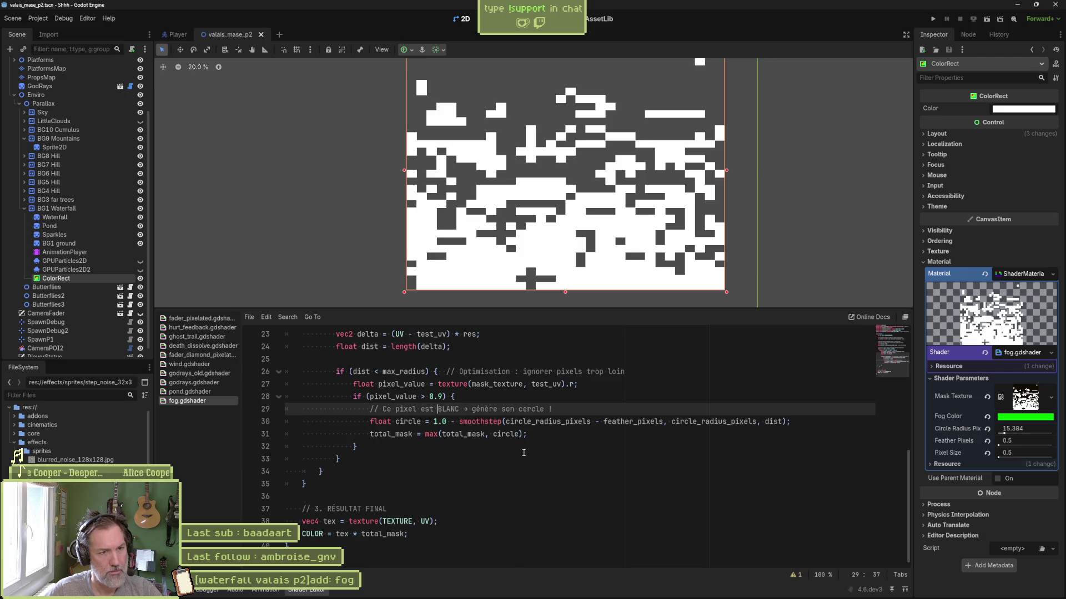
mouse_move(413, 595)
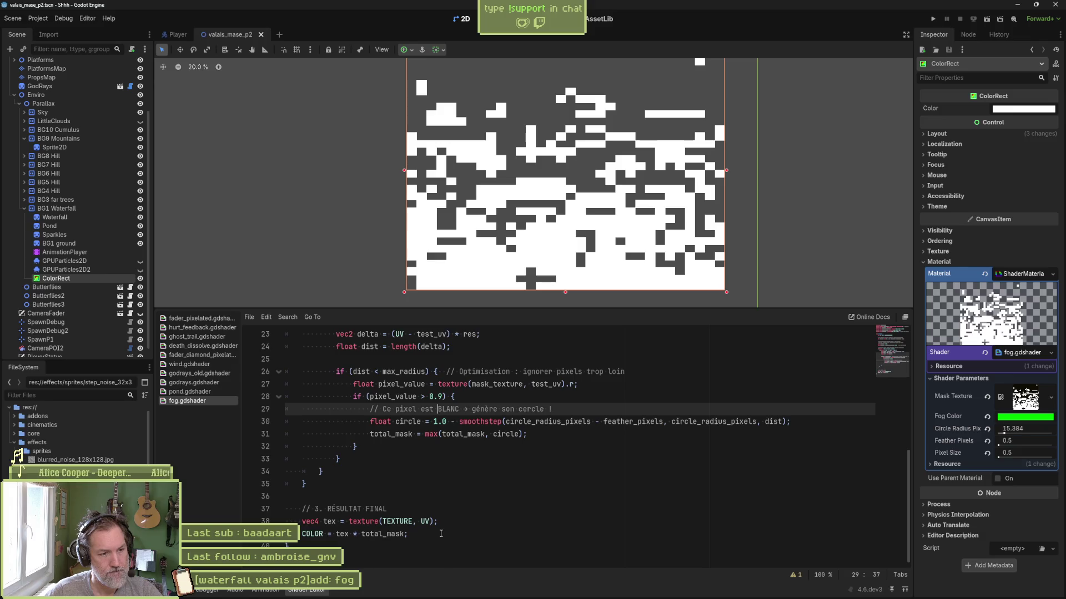
drag(440, 535, 448, 526)
Copy the final COLOR line into line 32, indented inside the white-pixel if block.
key(ctrl+c)
click(533, 434)
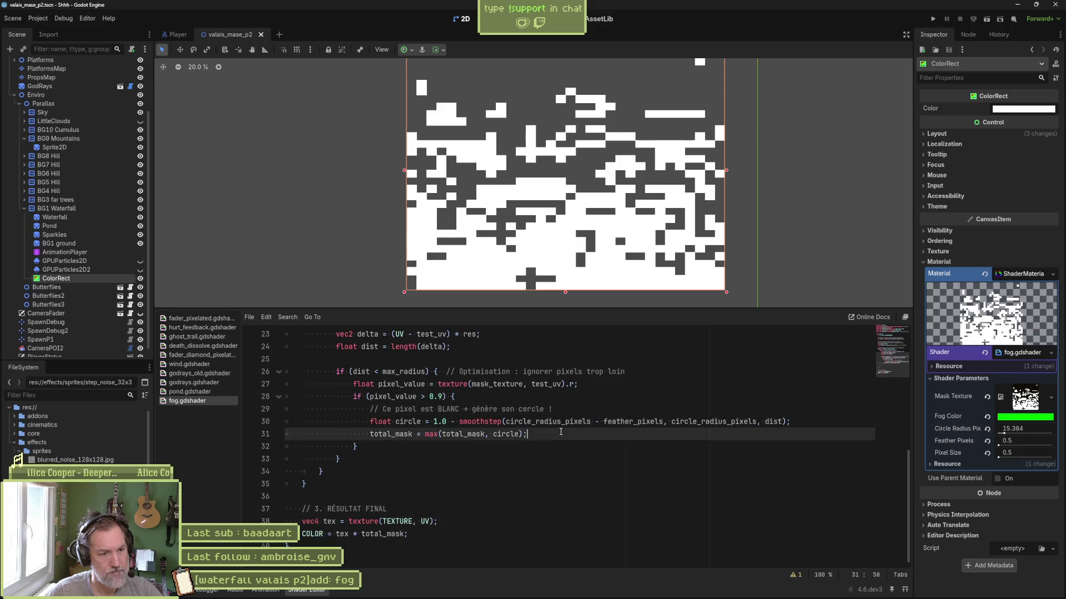
key(ctrl+v)
click(299, 446)
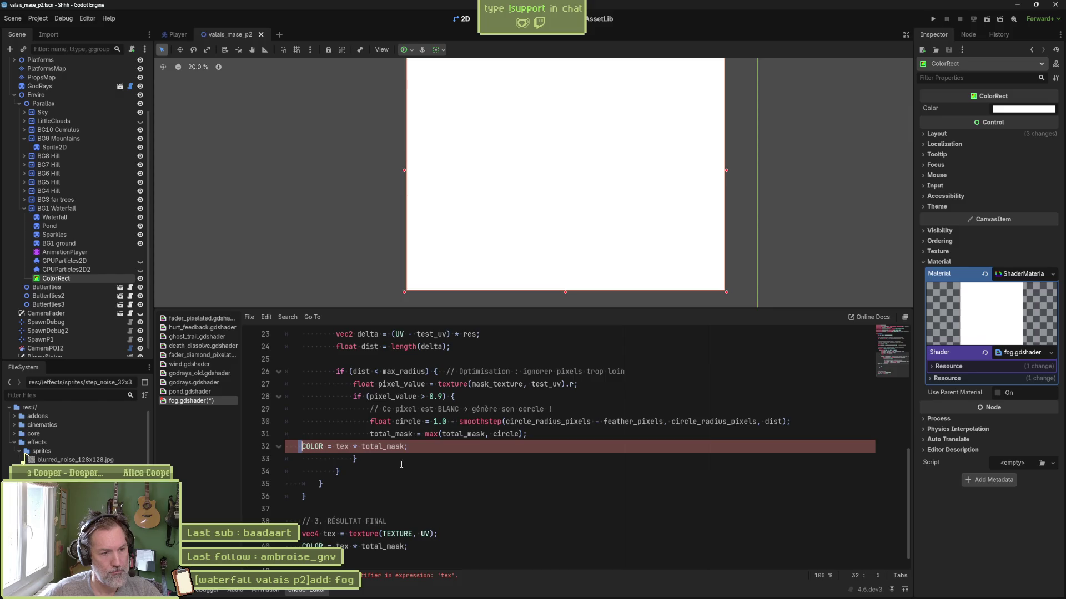
key(Tab)
key(Tab)
key(Tab)
key(Tab)
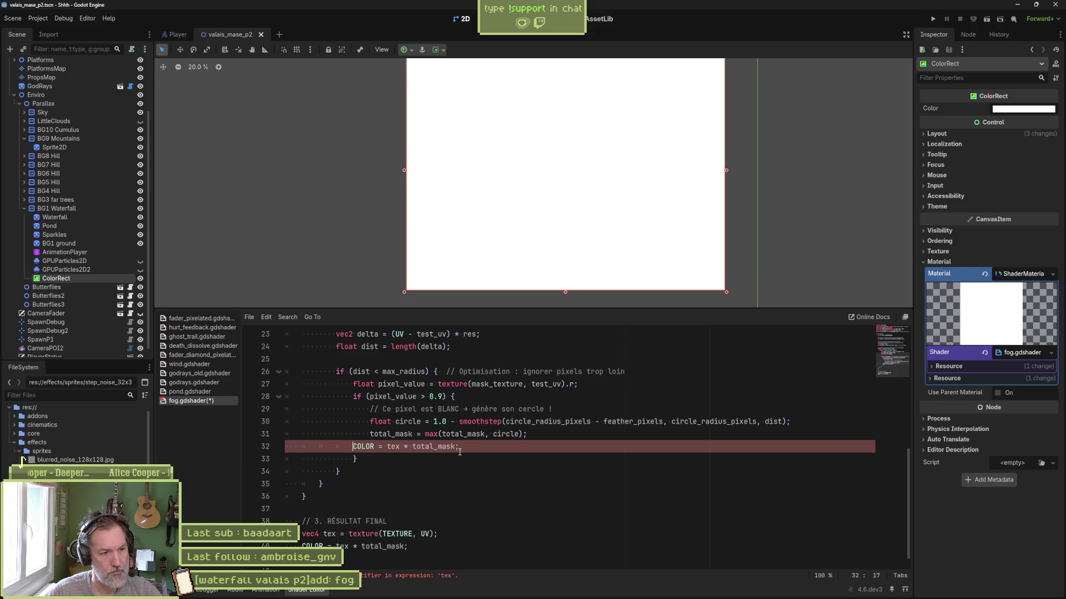
Change line 32's expression so it reads COLOR = COLOR;.
drag(403, 447, 472, 448)
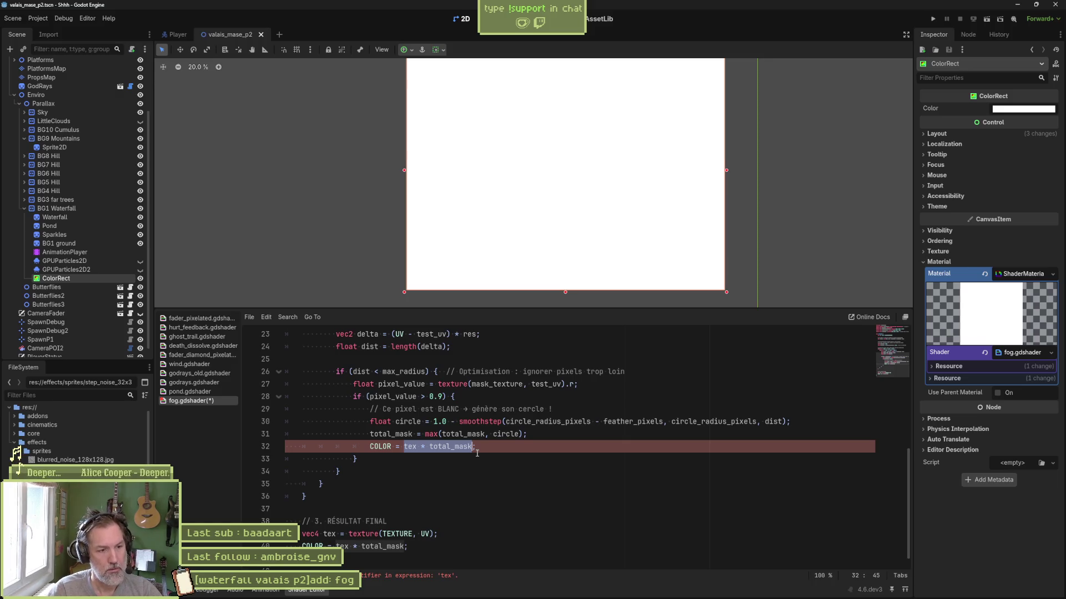
text(Color.)
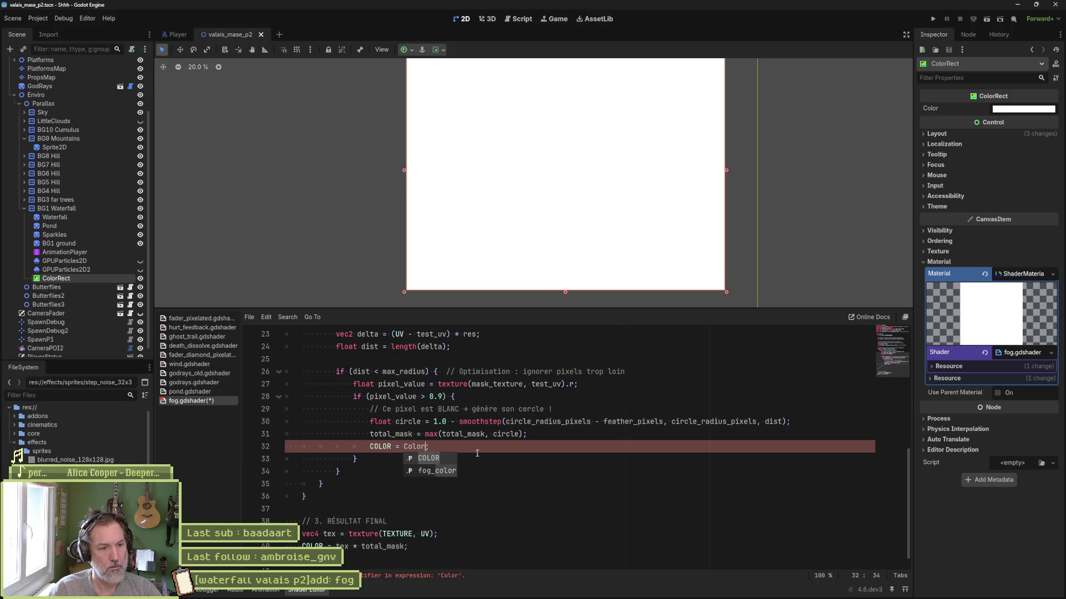
key(BackSpace)
text(.re)
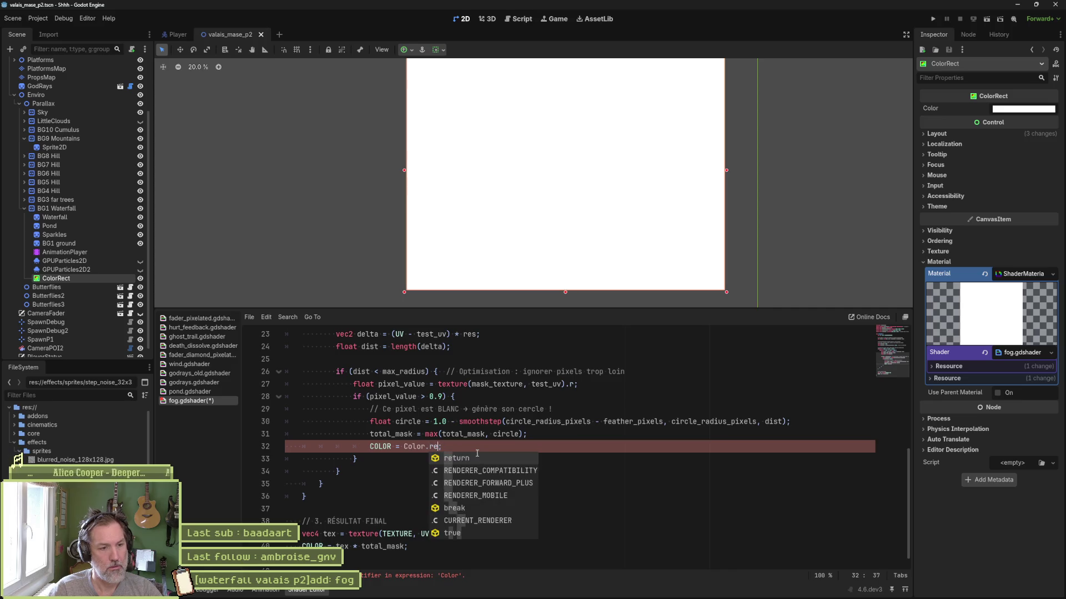
key(Escape)
key(ctrl+BackSpace)
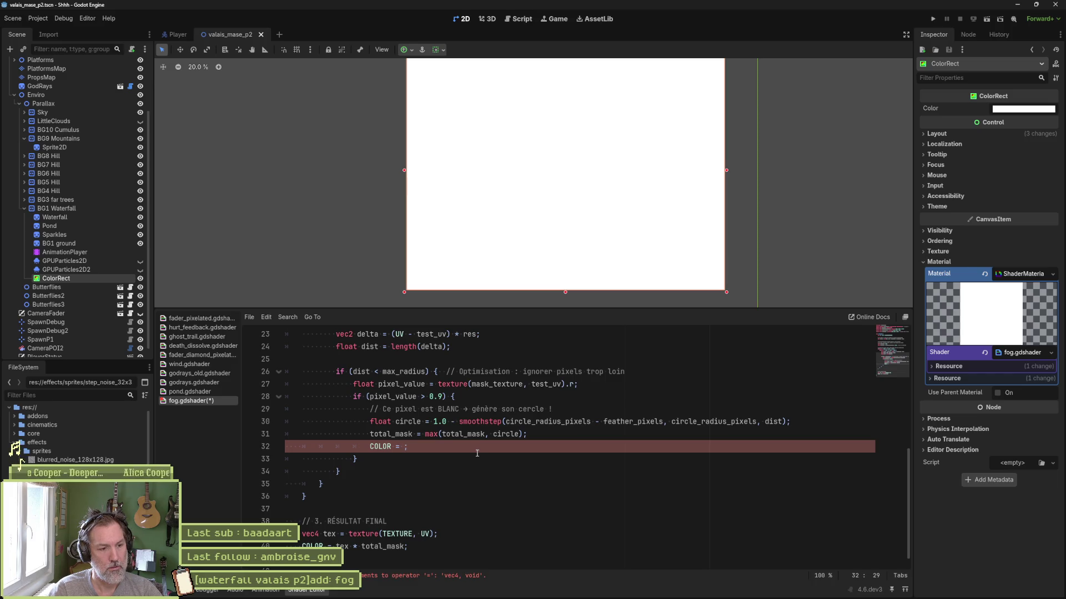
text(colo)
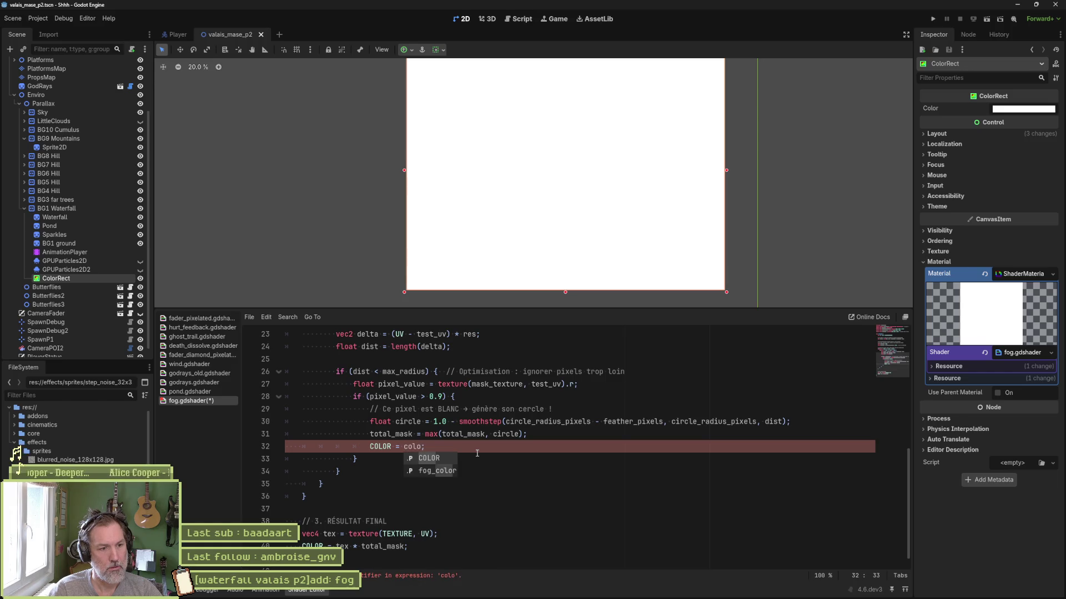
key(Return)
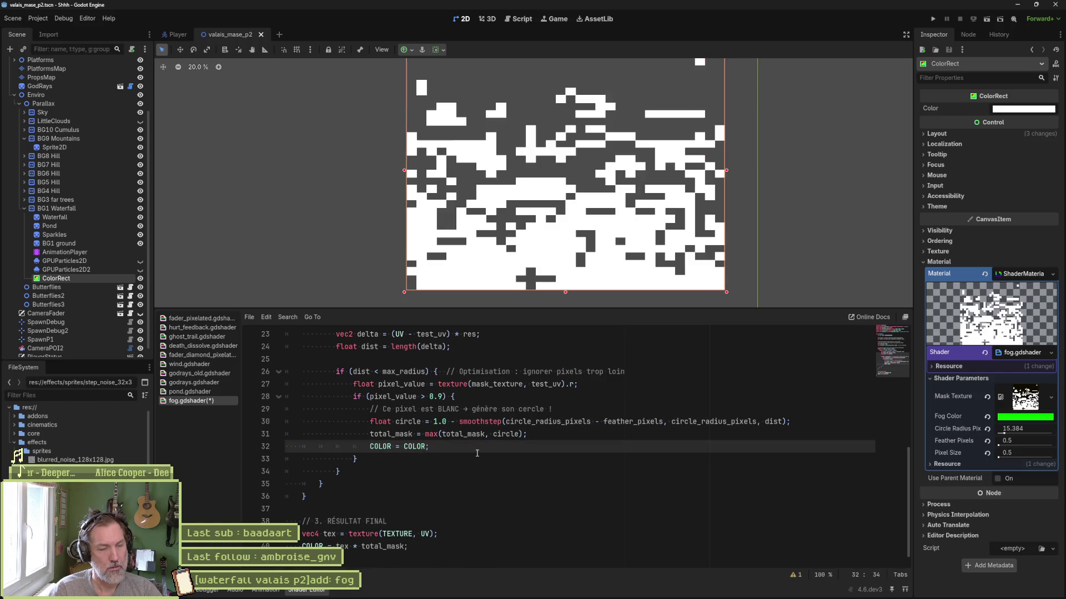
text(;)
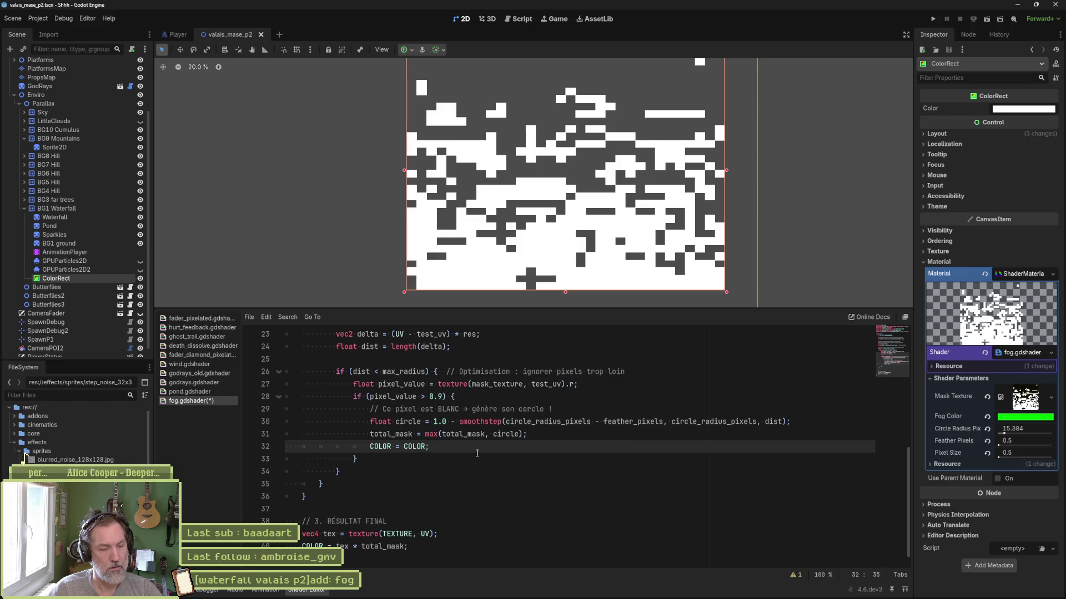
Comment out result lines 39–40 and start a texture() call as line 32's value.
drag(400, 534, 407, 546)
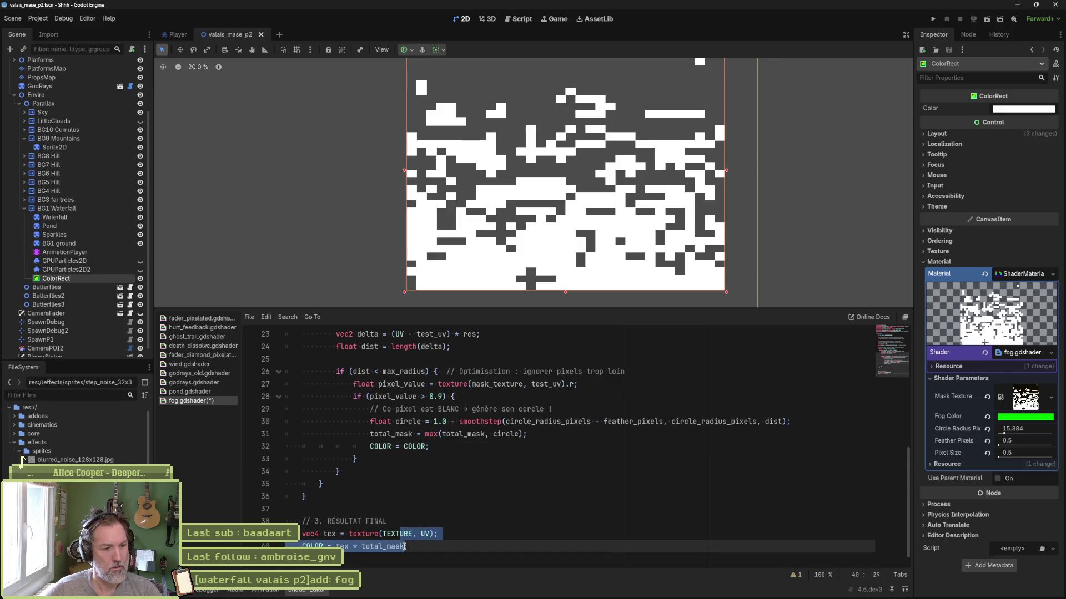
key(ctrl+k)
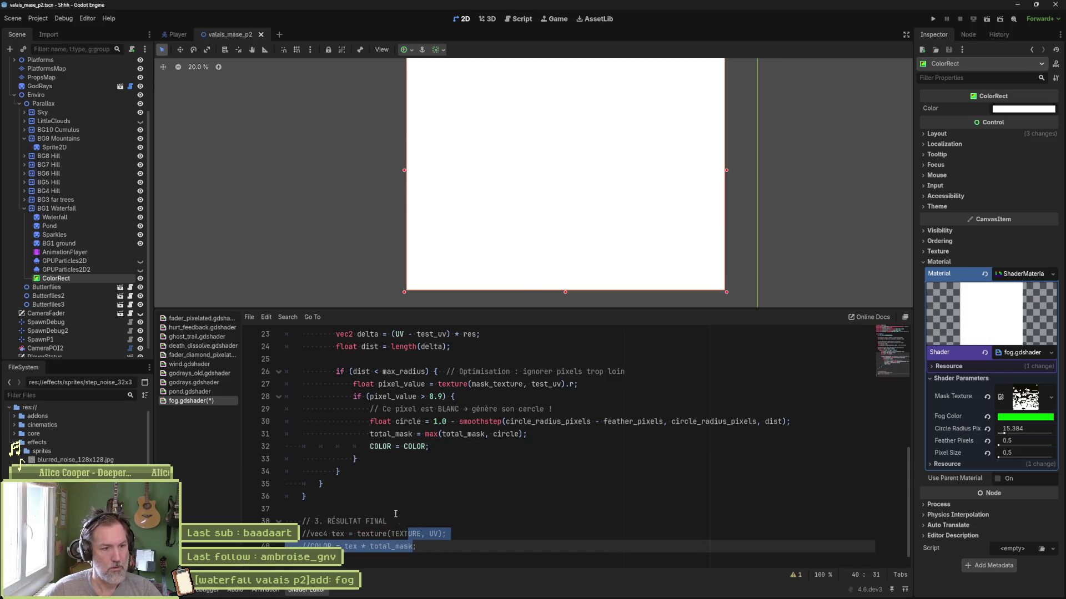
click(430, 447)
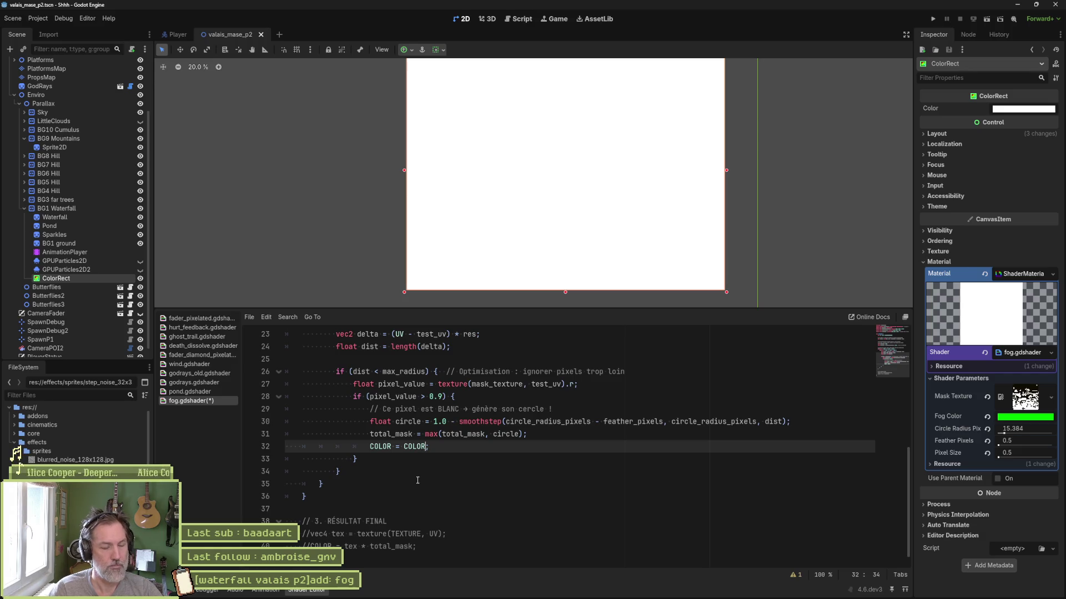
key(ctrl+BackSpace)
text(texture)
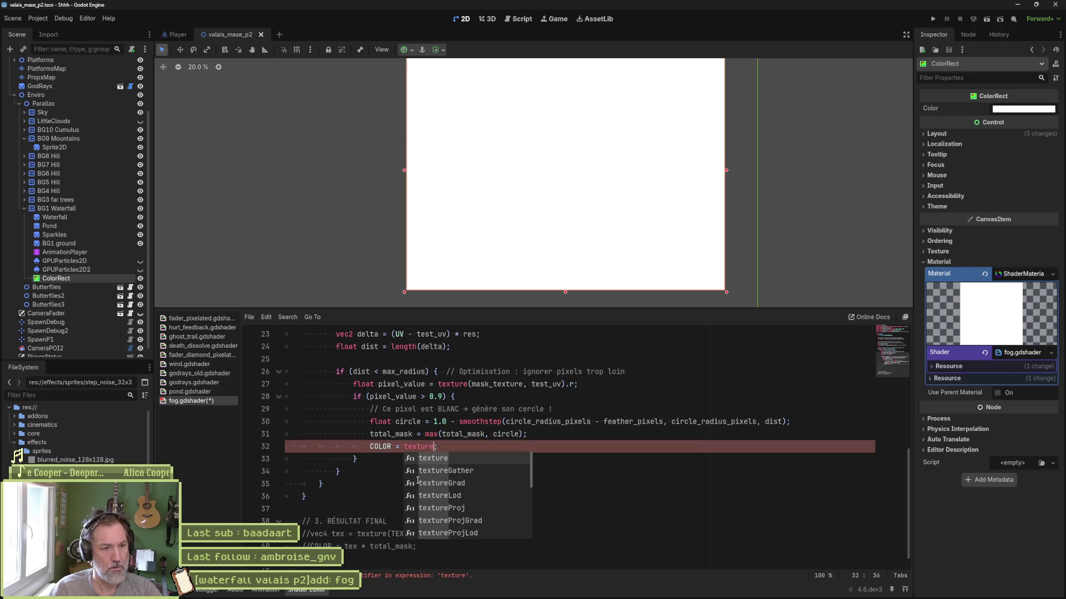
text(()
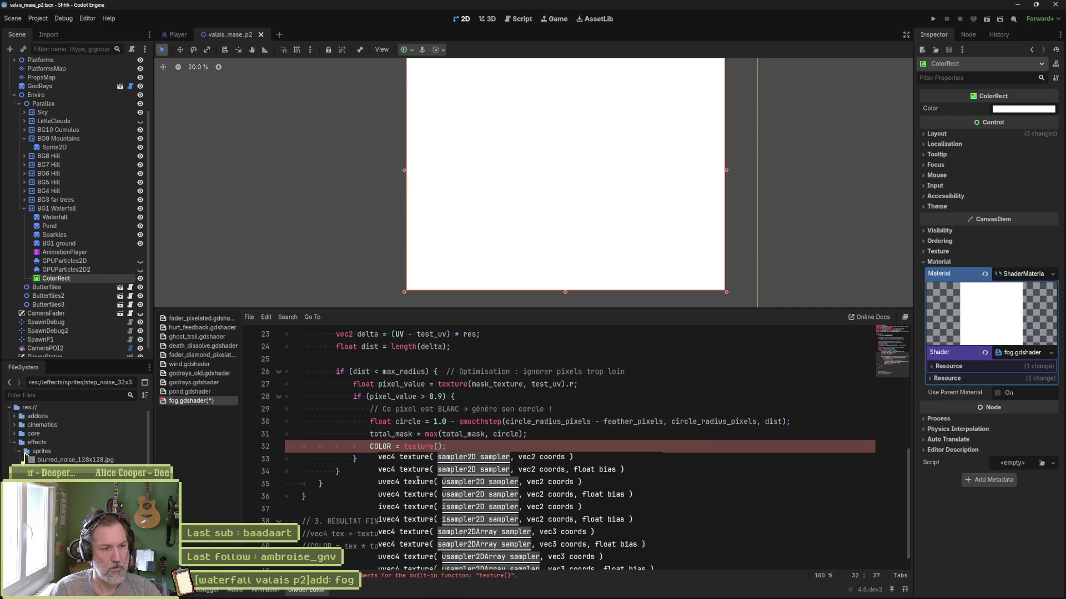
text(noi)
key(BackSpace)
key(BackSpace)
key(BackSpace)
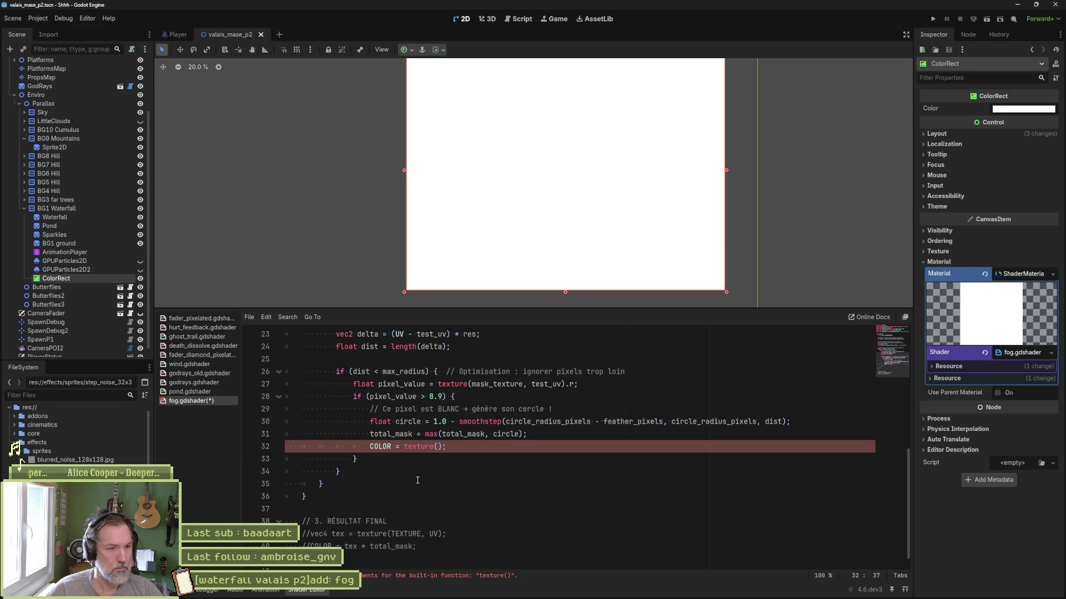
Complete line 32 as COLOR = texture(mask_texture, UV); and save fog.gdshader.
scroll(484, 439, up, 8)
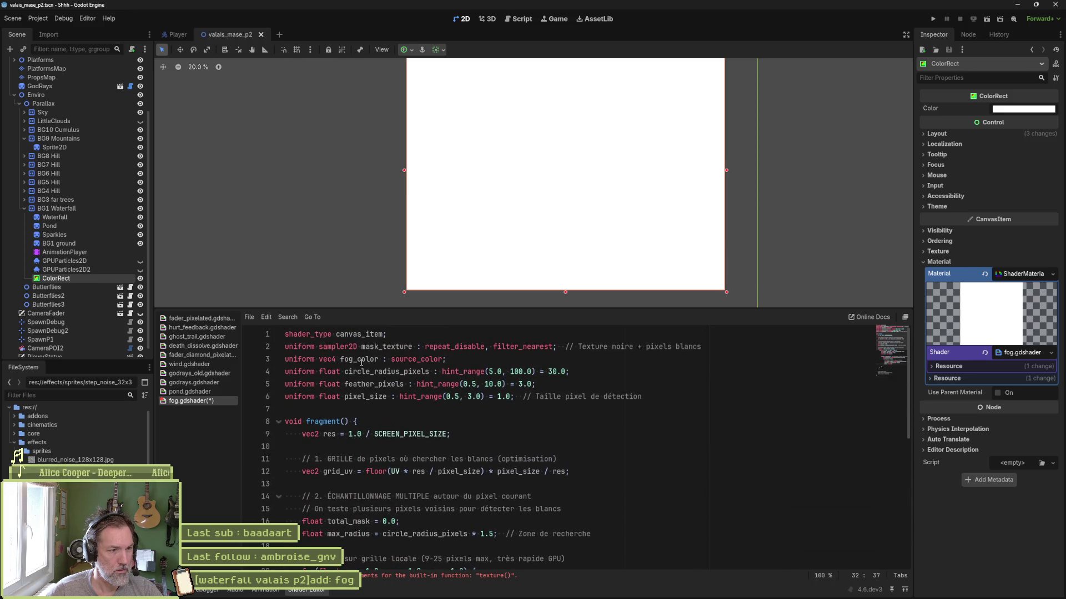
double_click(376, 347)
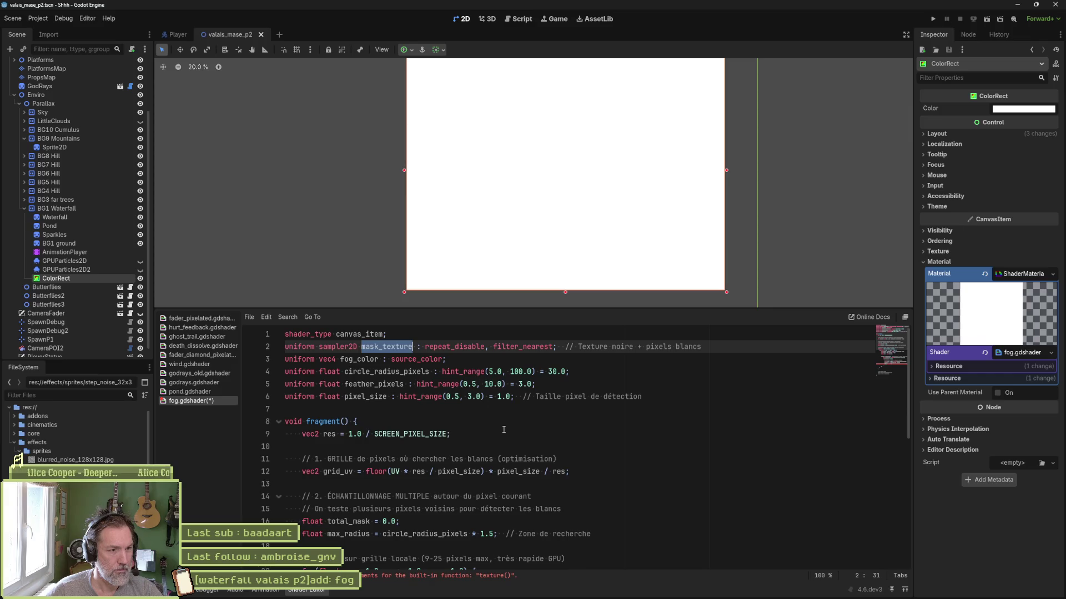
scroll(503, 429, down, 6)
click(445, 494)
key(ctrl+v)
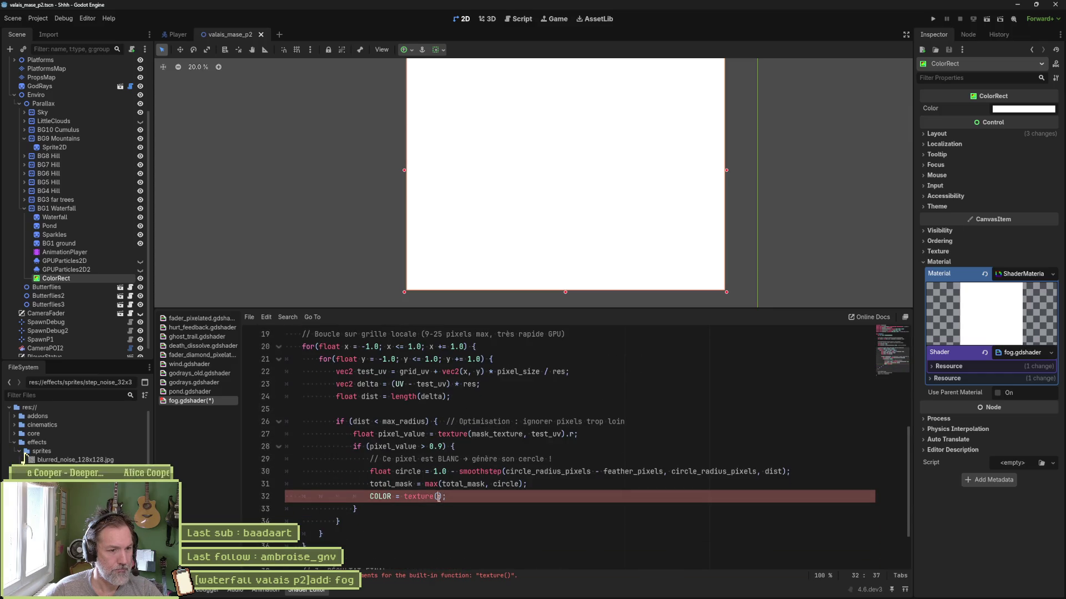
text(m)
key(BackSpace)
key(BackSpace)
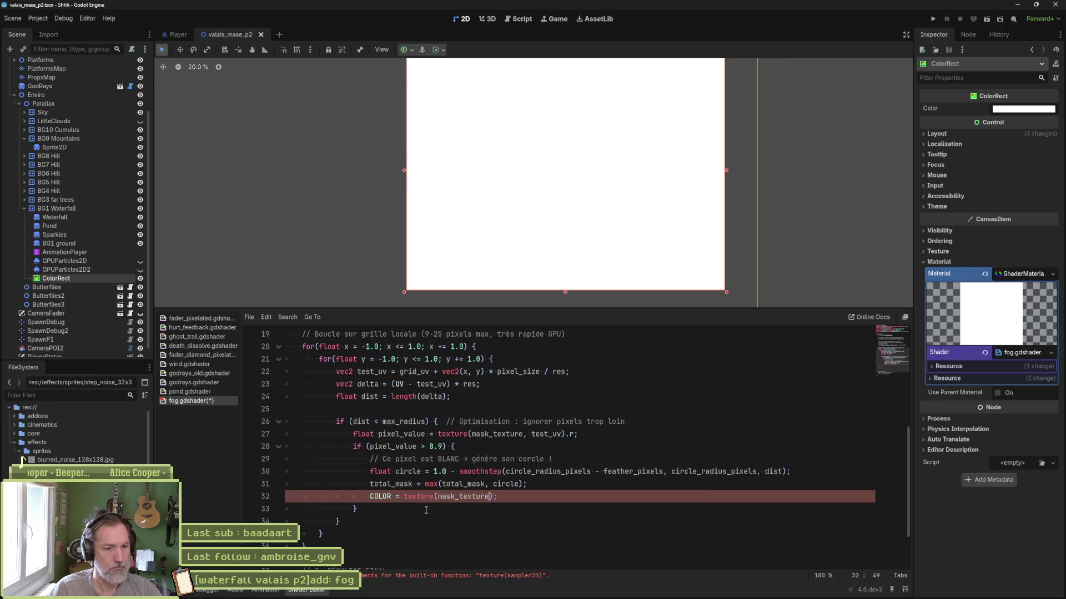
text(, UV)
key(ctrl+s)
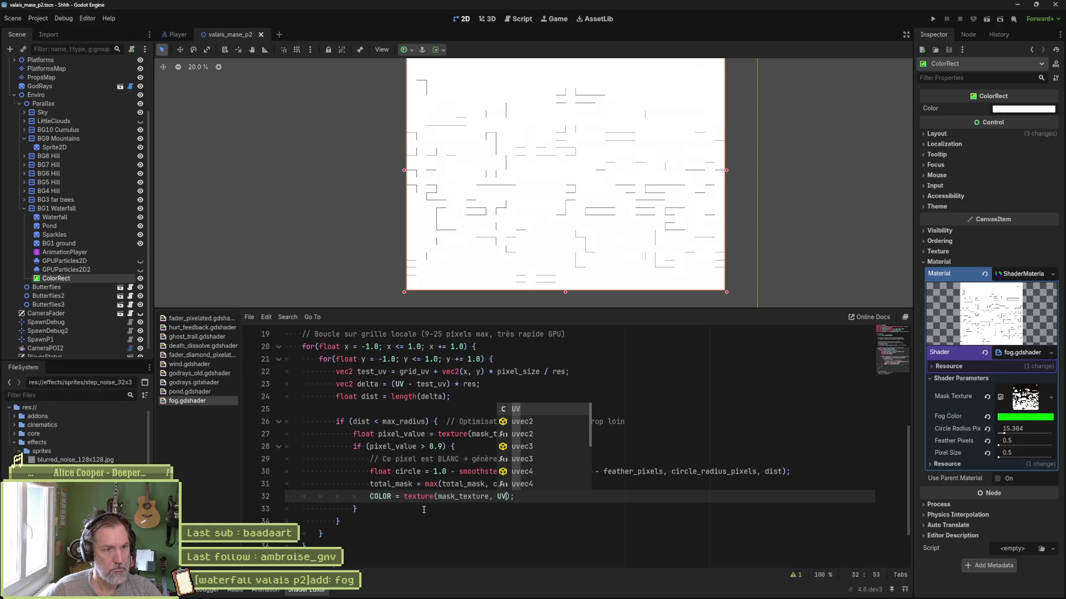
Raise Pixel Size to 2.615 with Circle Radius Pix at 35.115, thickening the dark dashes.
mouse_move(1000, 457)
mouse_down()
mouse_move(1059, 456)
mouse_move(964, 451)
mouse_move(1030, 459)
mouse_move(1017, 431)
mouse_move(980, 457)
mouse_move(1044, 457)
mouse_up()
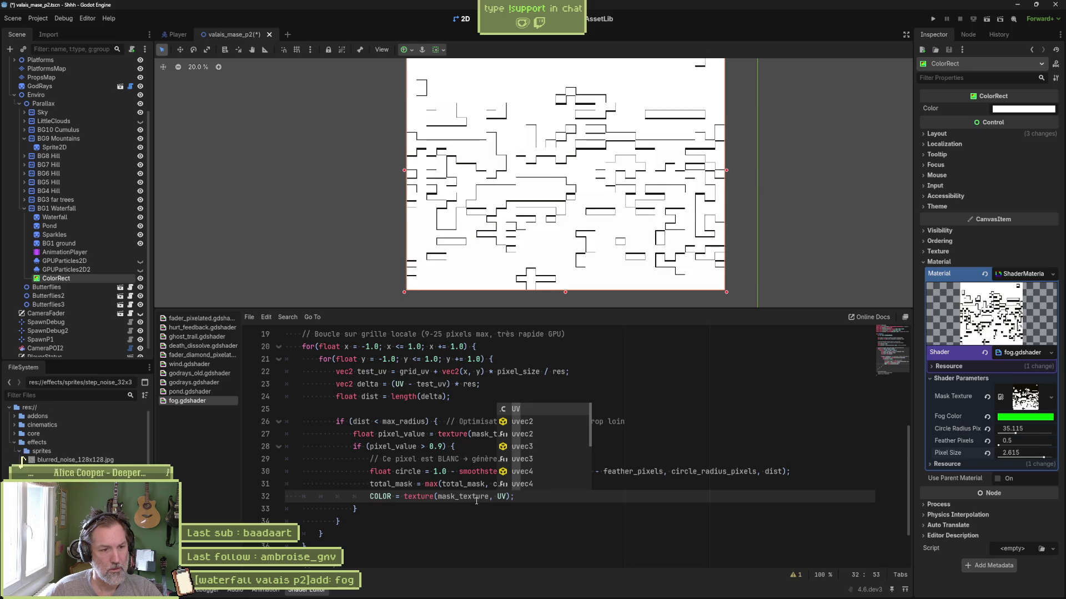
click(499, 501)
scroll(499, 502, down, 2)
scroll(499, 505, up, 1)
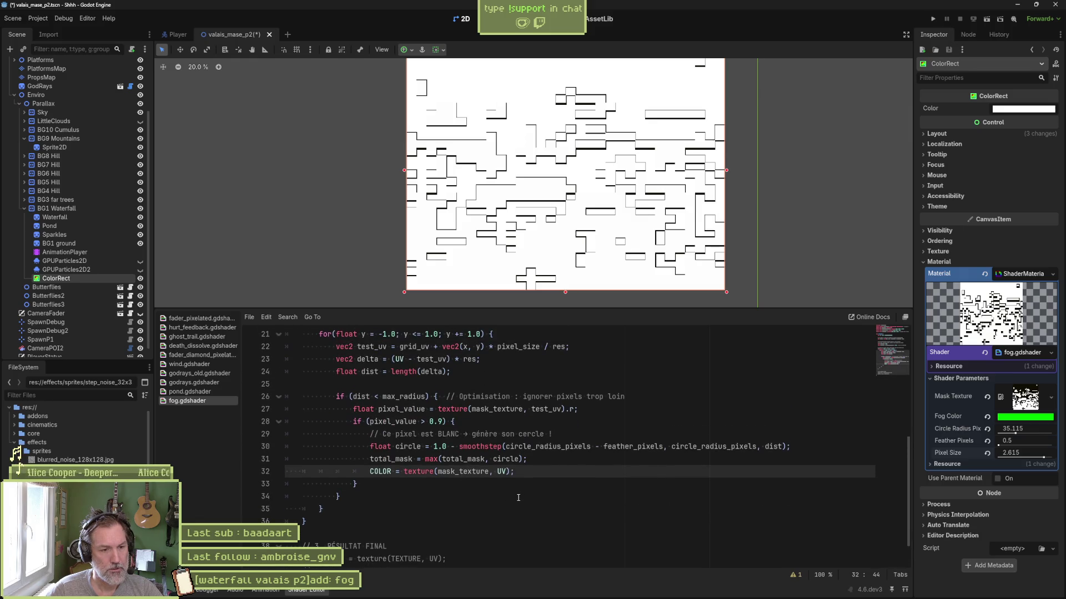
scroll(520, 500, down, 1)
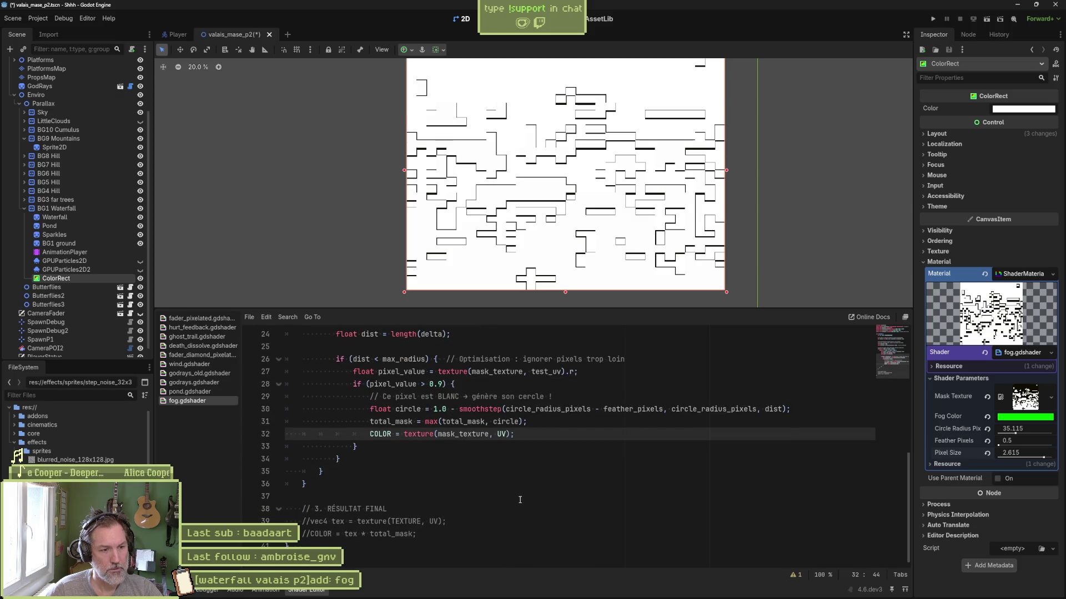
scroll(534, 512, up, 1)
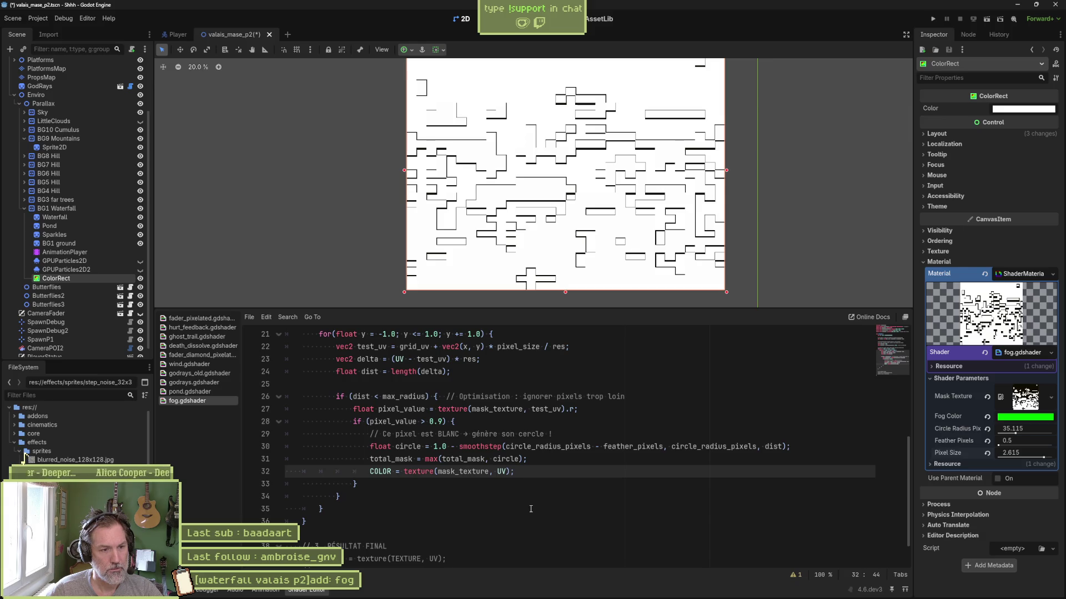
scroll(529, 508, down, 1)
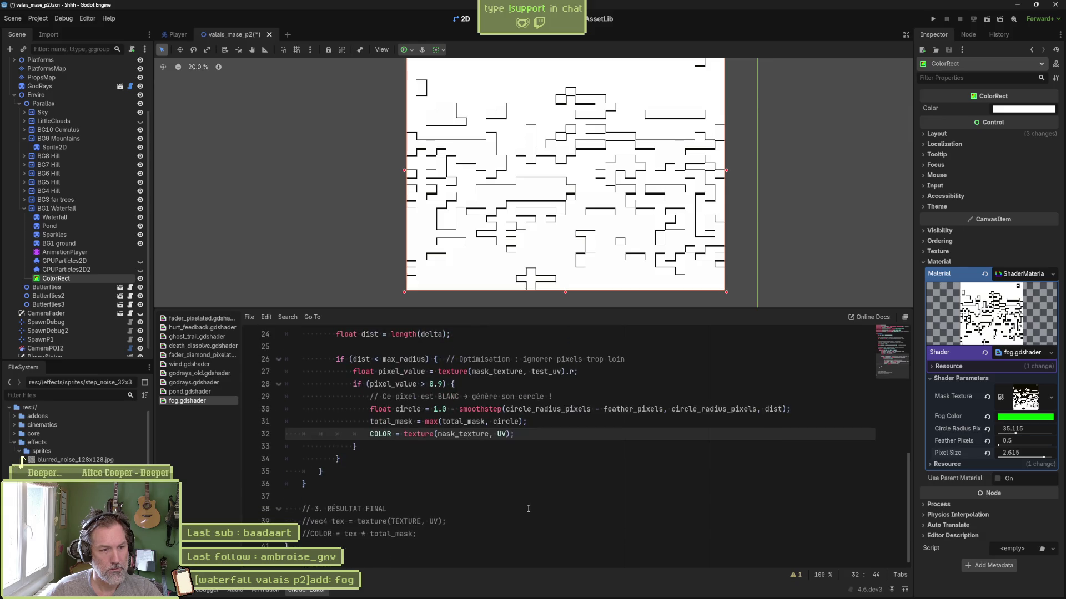
click(373, 536)
drag(370, 536, 344, 535)
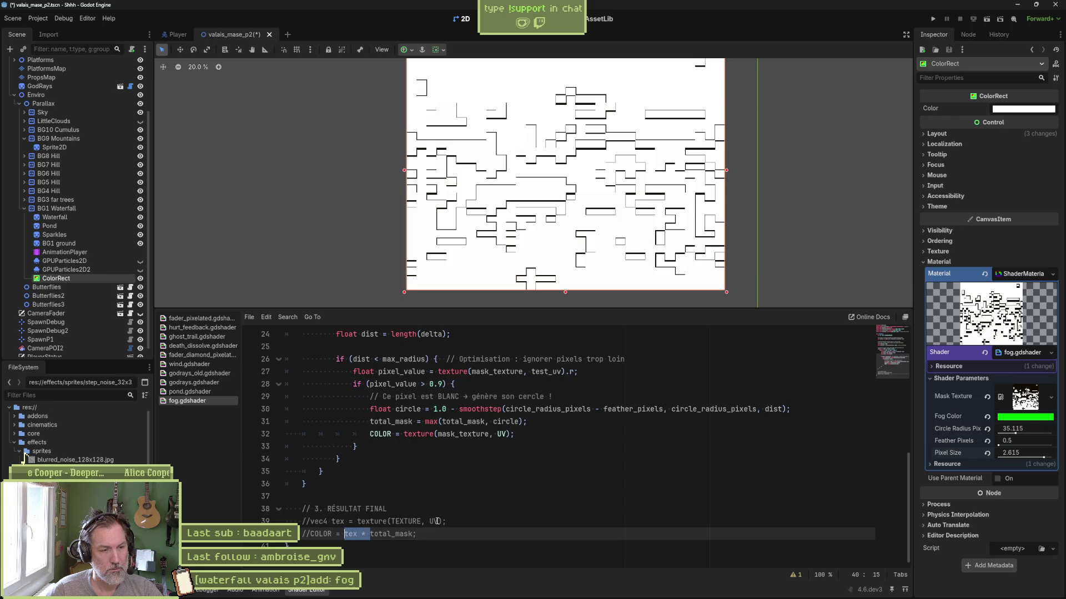
drag(436, 534, 434, 510)
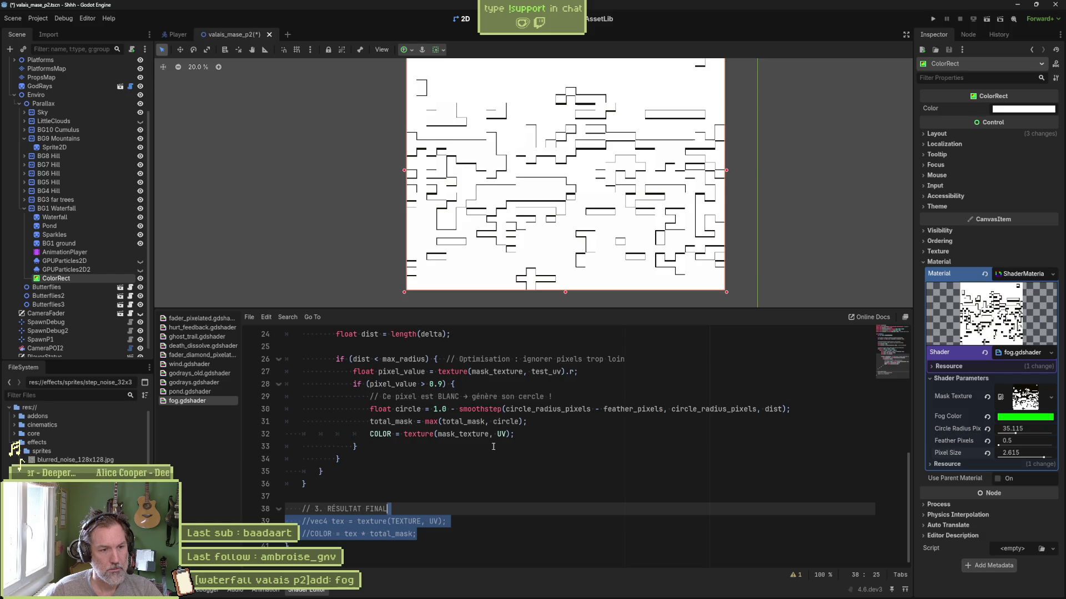
key(ctrl+c)
drag(526, 434, 528, 422)
key(ctrl+v)
drag(392, 434, 410, 447)
key(ctrl+k)
key(Tab)
key(Tab)
key(Tab)
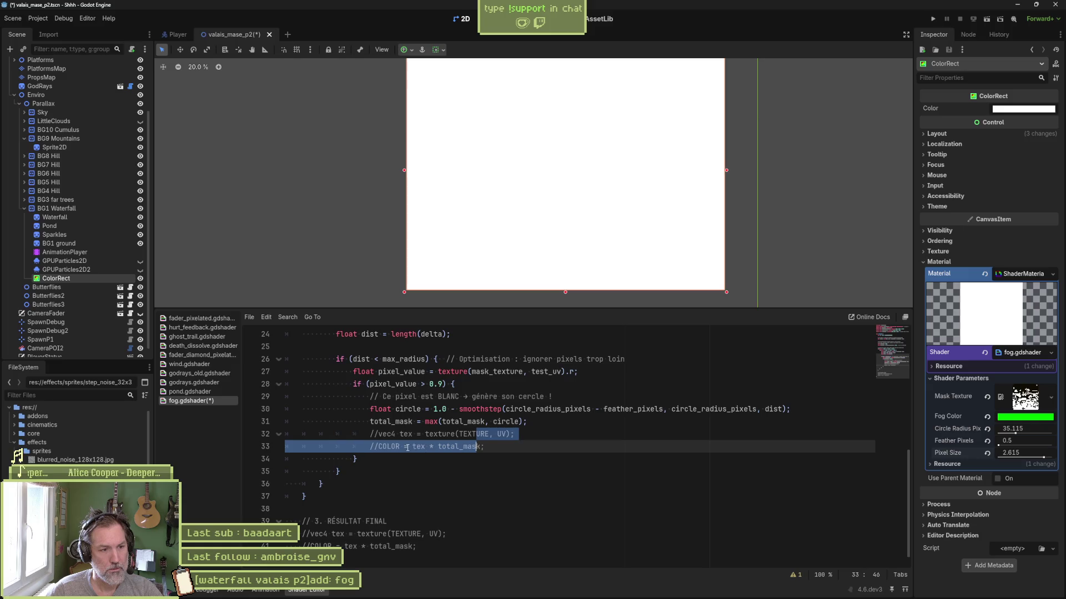
click(419, 447)
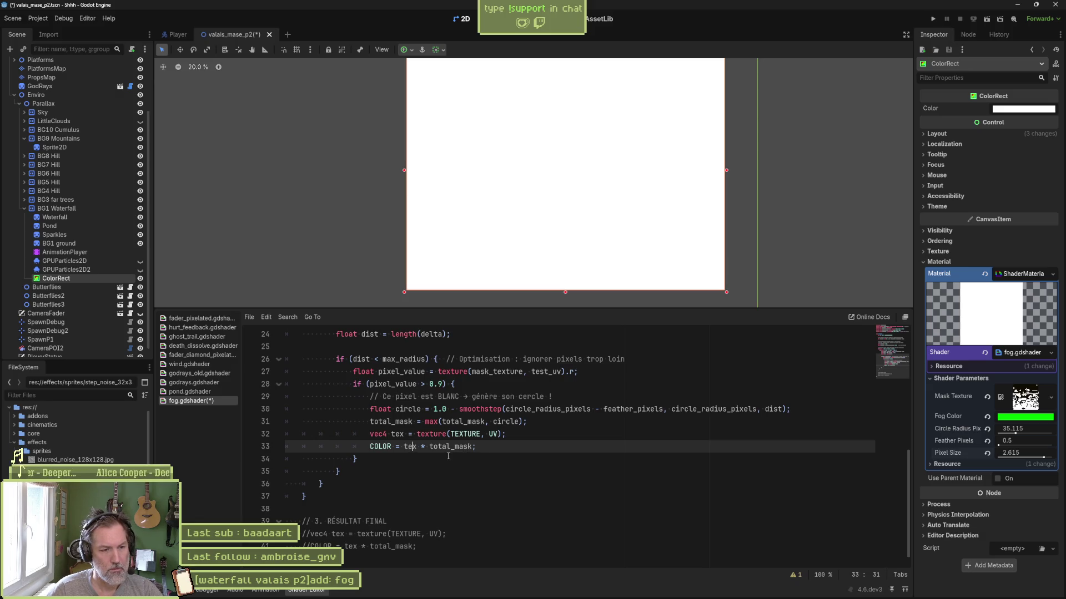
key(shift+Up)
key(ctrl+k)
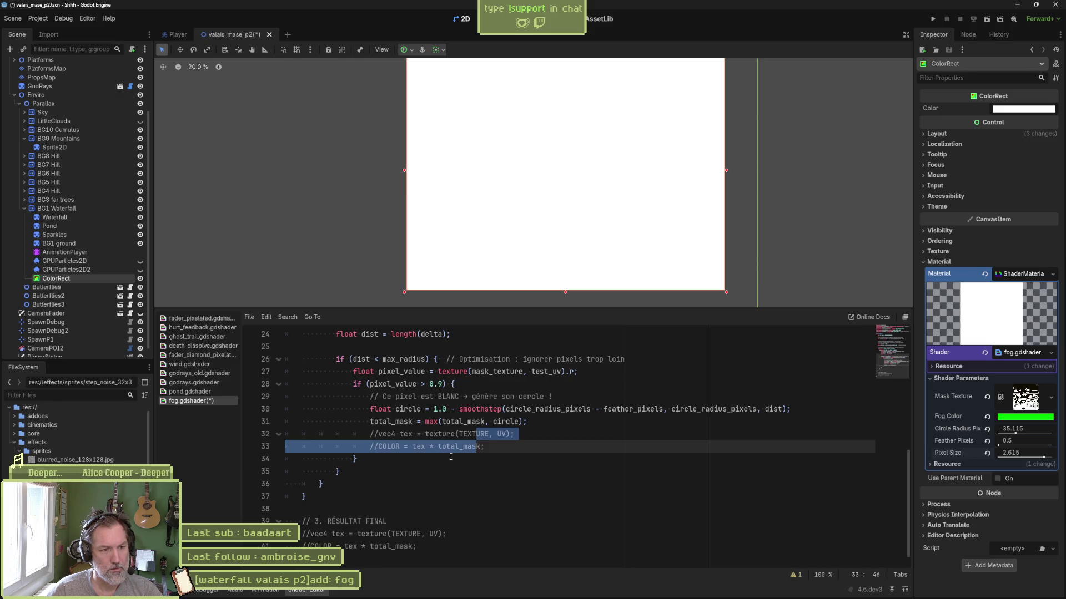
key(ctrl+z)
key(ctrl+z)
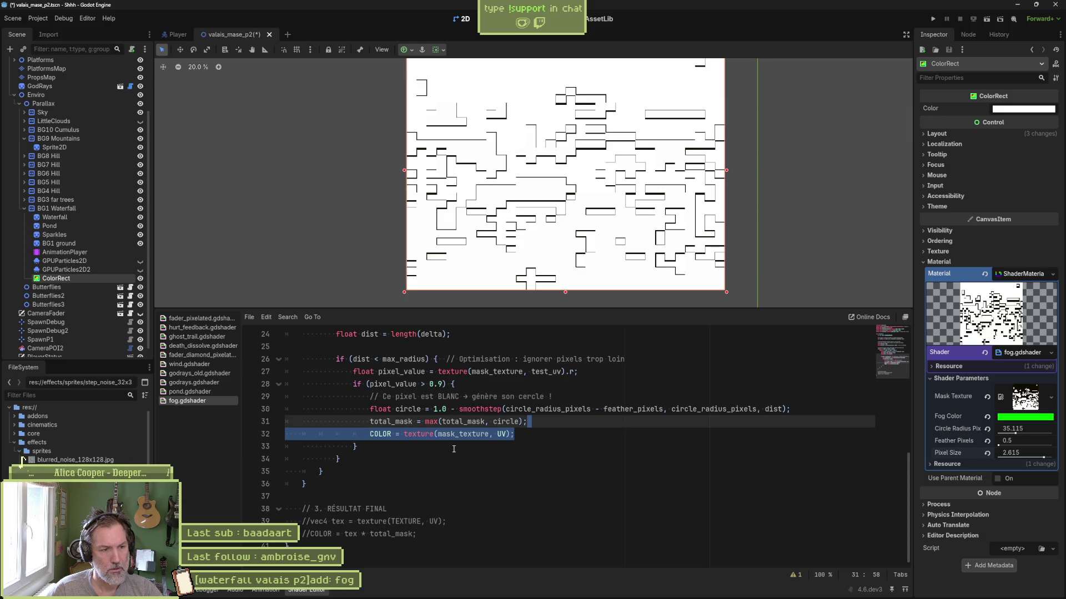
Add an else { discard; } branch after the if block and save.
click(411, 446)
key(Return)
text(e)
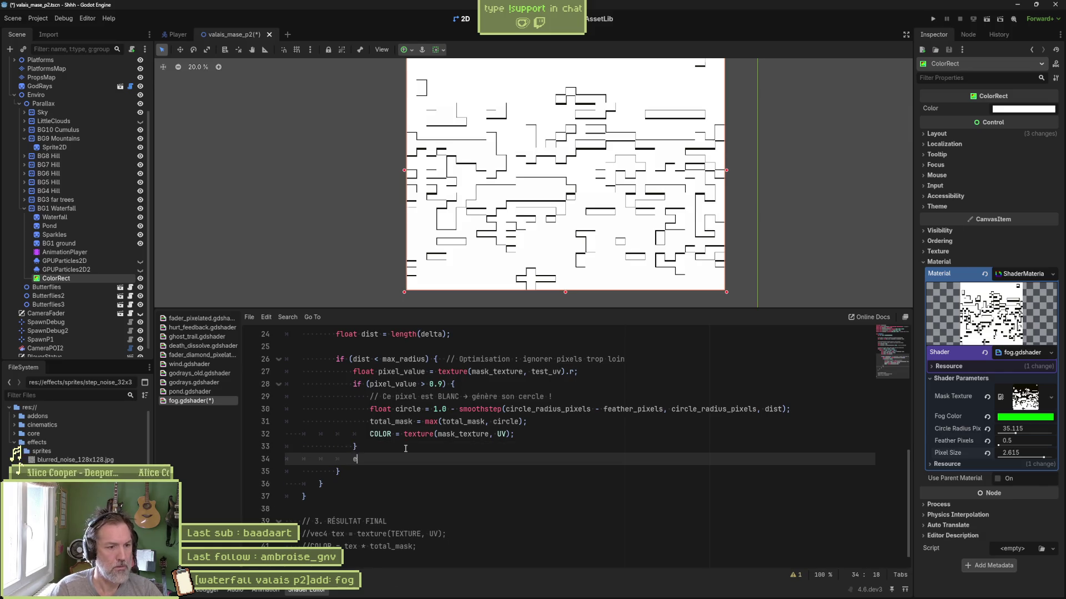
text(lse)
key(Return)
text({)
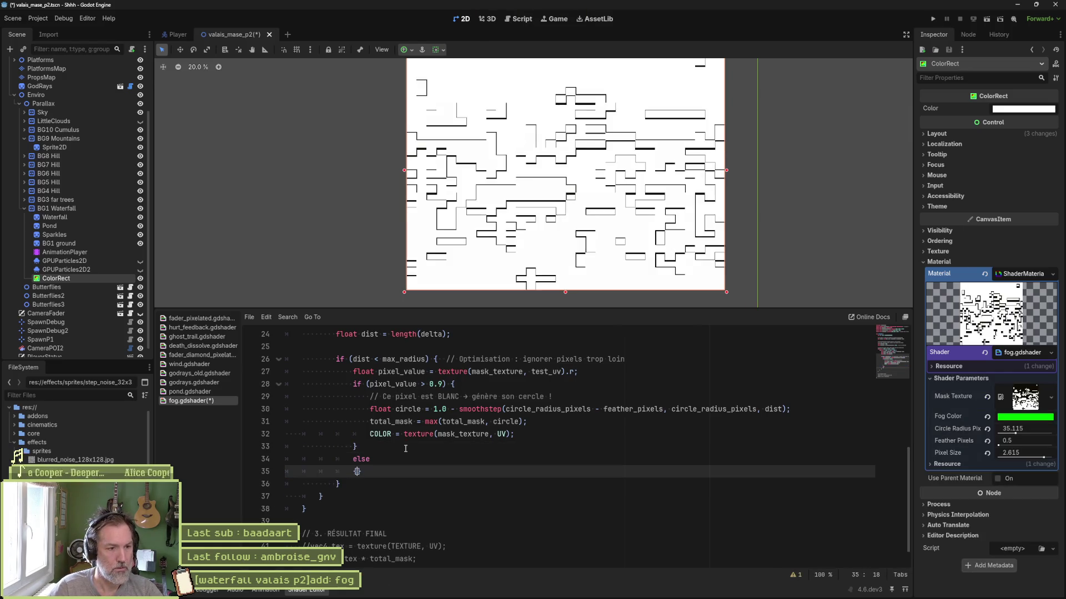
key(Return)
text(dis)
key(Return)
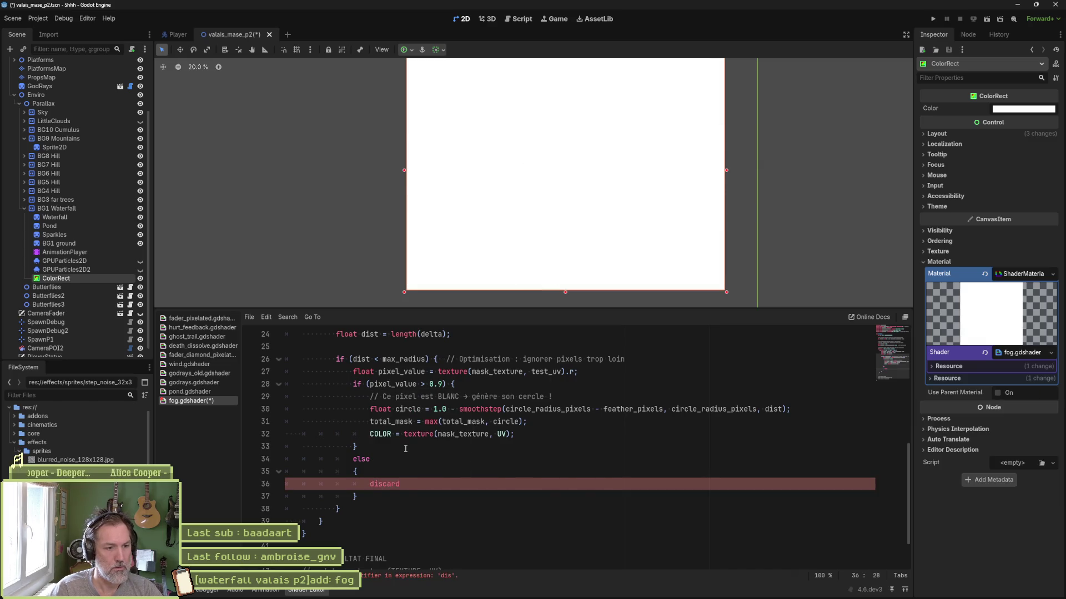
text(;)
key(ctrl+s)
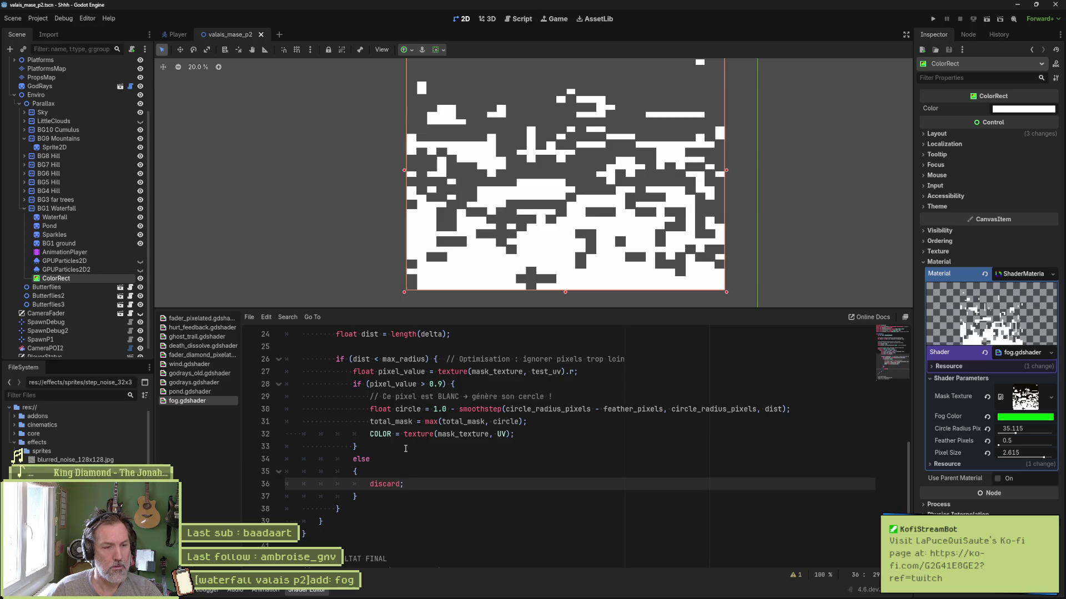
Start replacing the discard statement with COLOR = C.
click(527, 434)
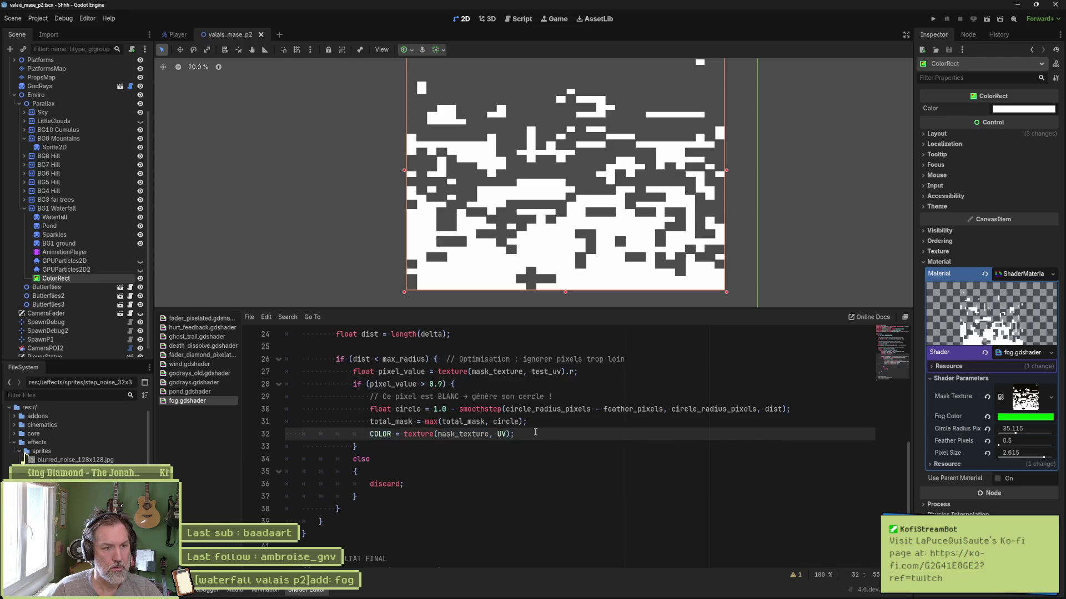
drag(404, 484, 369, 484)
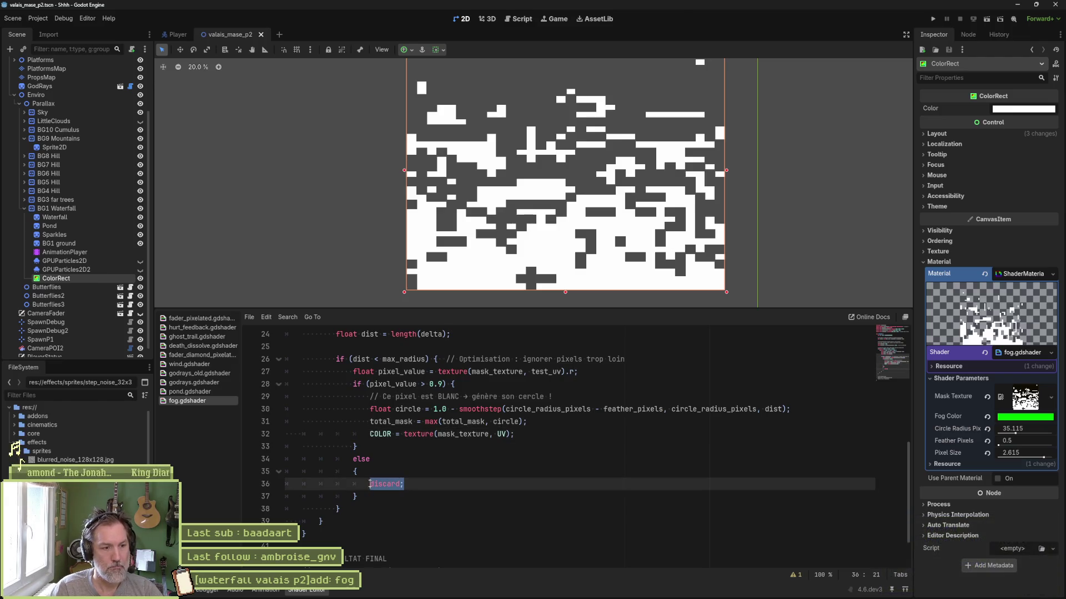
text(COLOR = C)
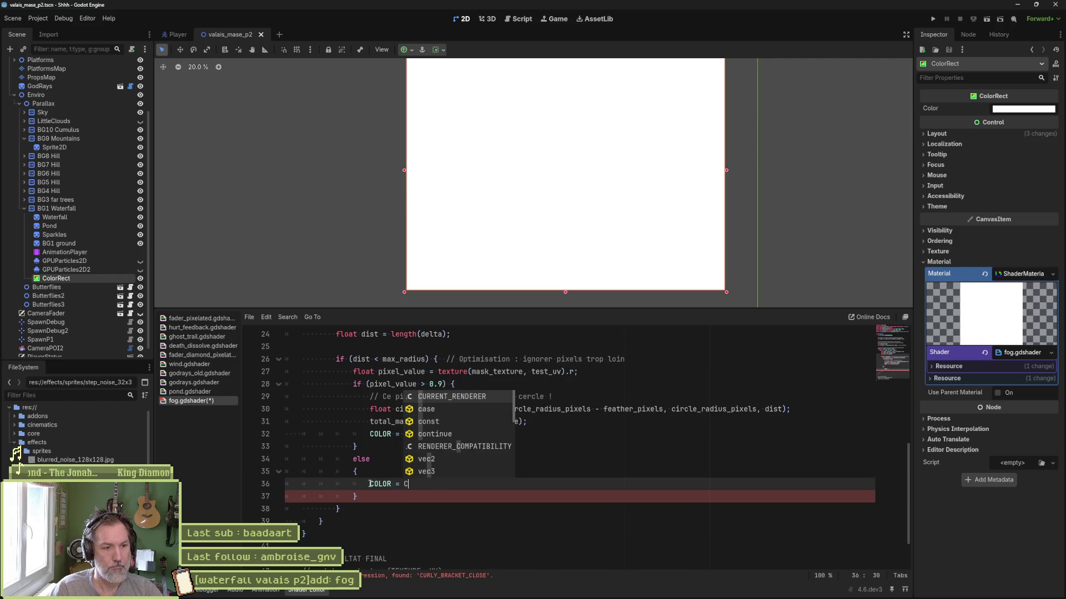
Change the else branch to COLOR = vec4(1.0, 0.0, 0.0, 1.0) and save the shader.
key(BackSpace)
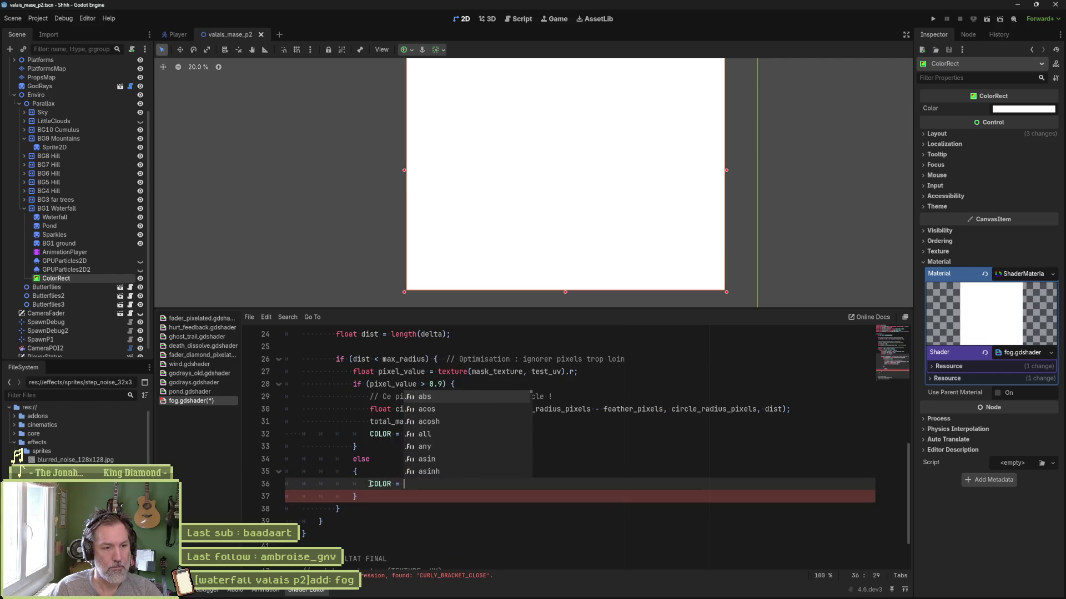
text(new)
key(BackSpace)
key(BackSpace)
key(BackSpace)
text(vec4();)
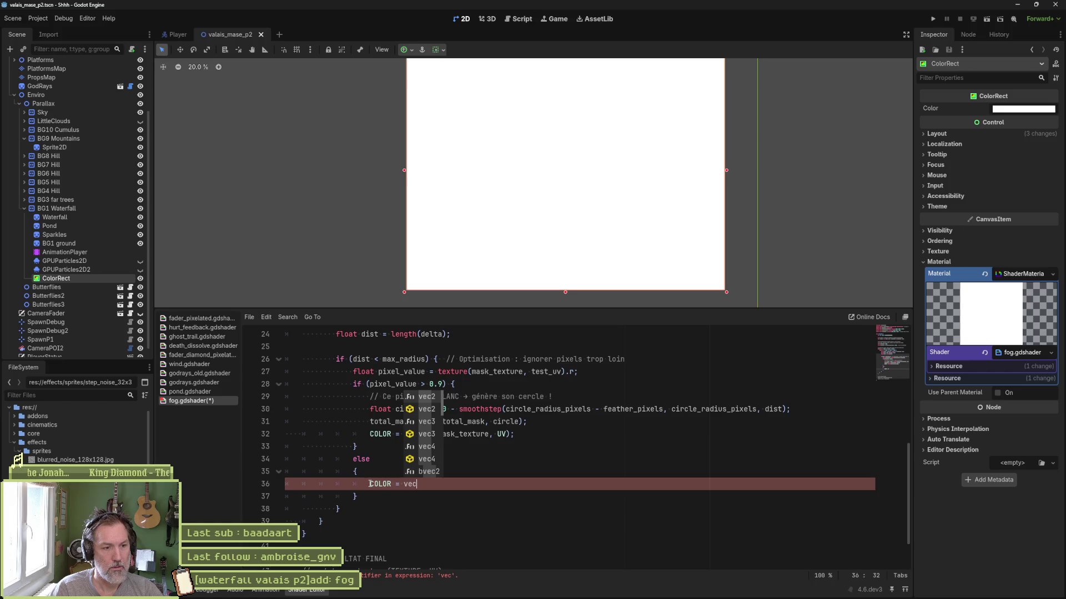
key(Left)
key(Left)
text(1.)
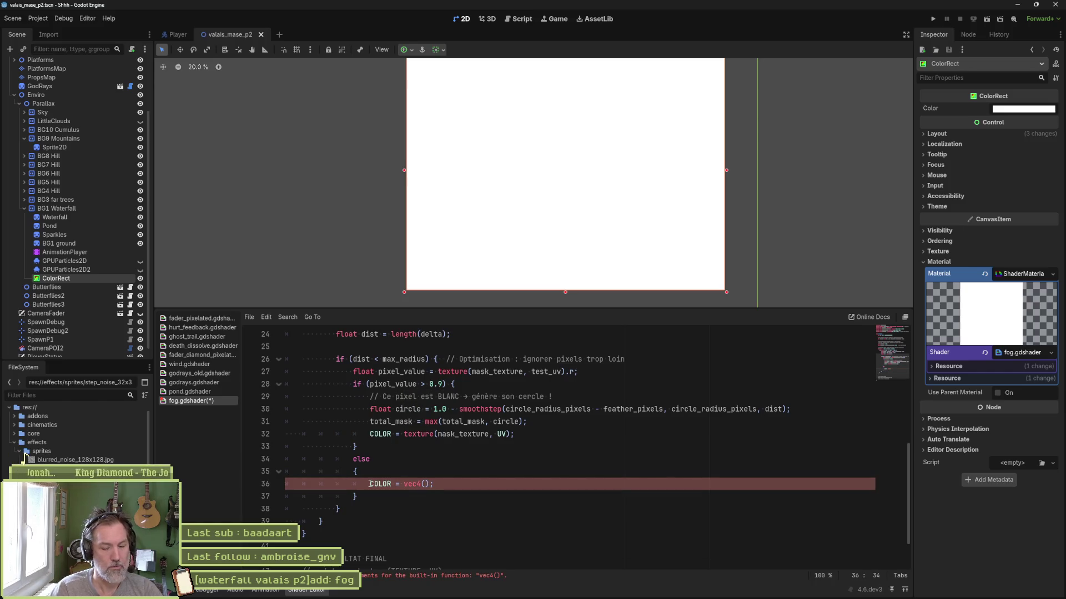
text(0, 0.0, 0.)
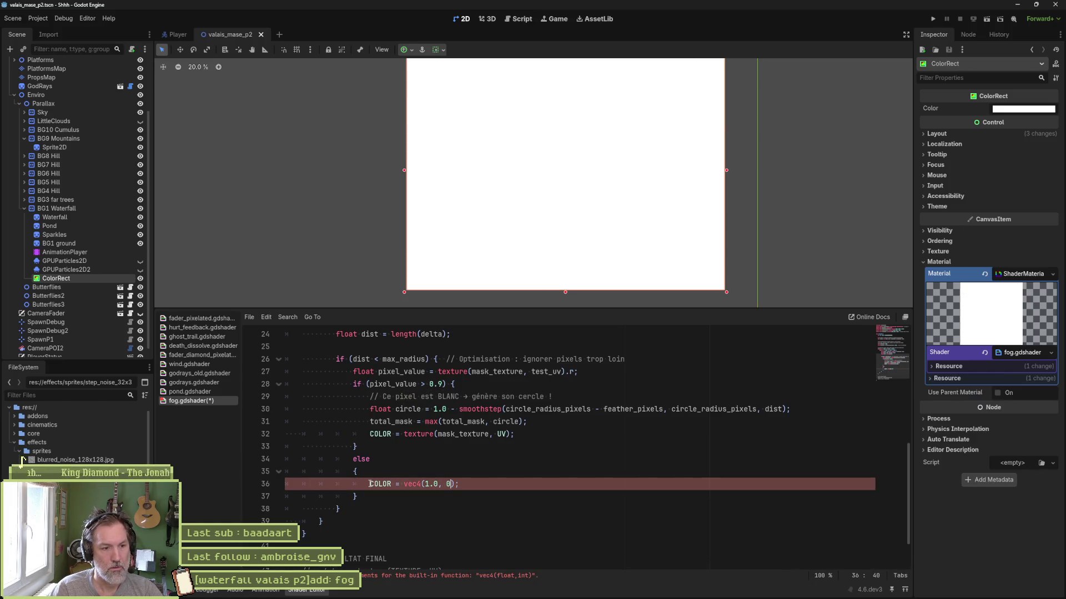
text(0, 1.0)
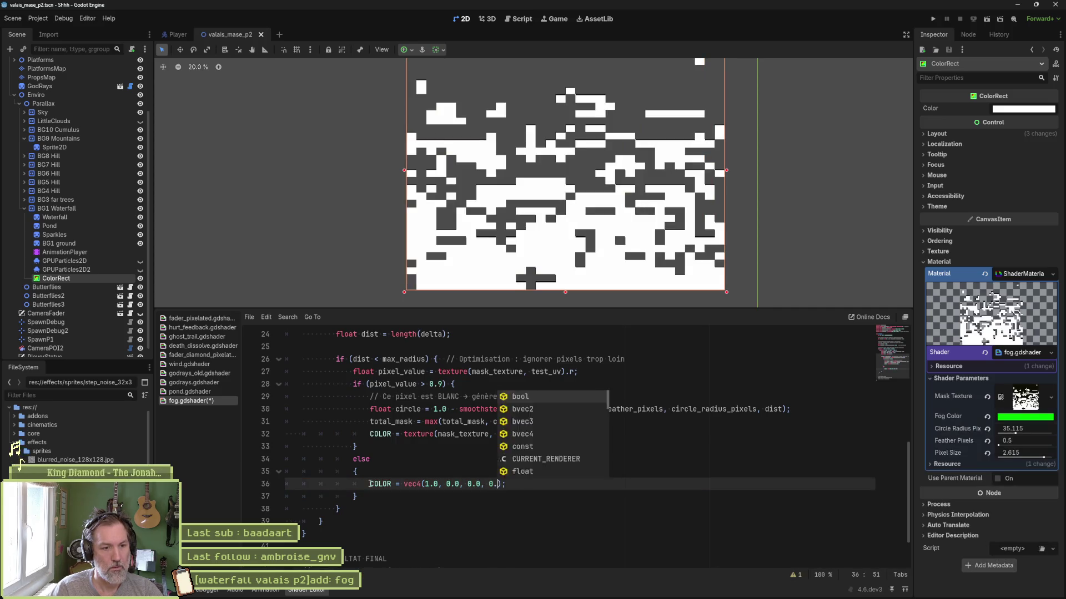
key(ctrl+s)
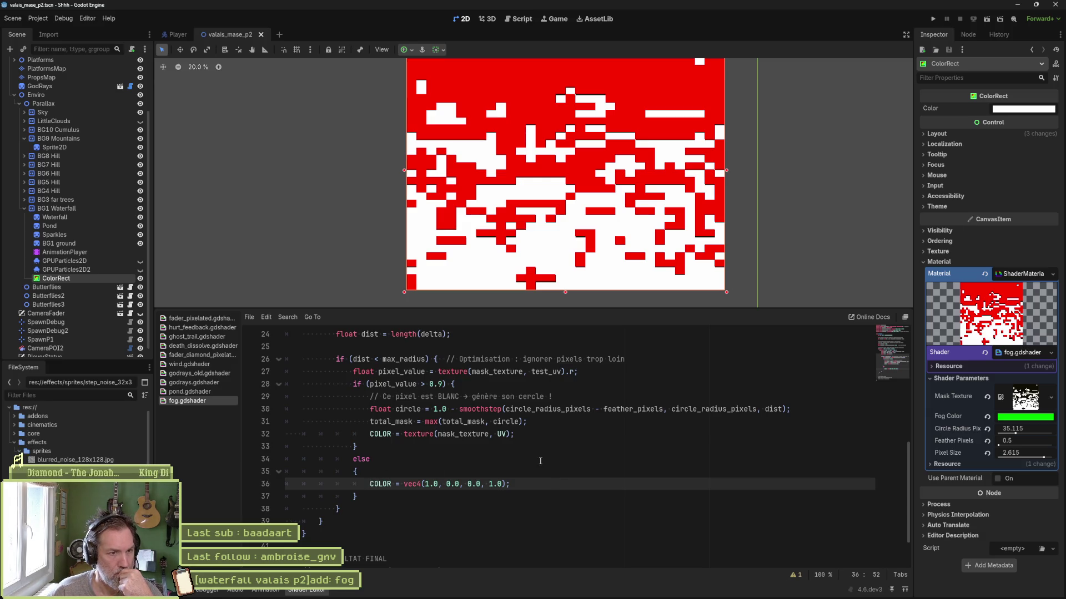
Test a copied yellow COLOR line under line 32 in the if block, then delete it.
key(shift+Up)
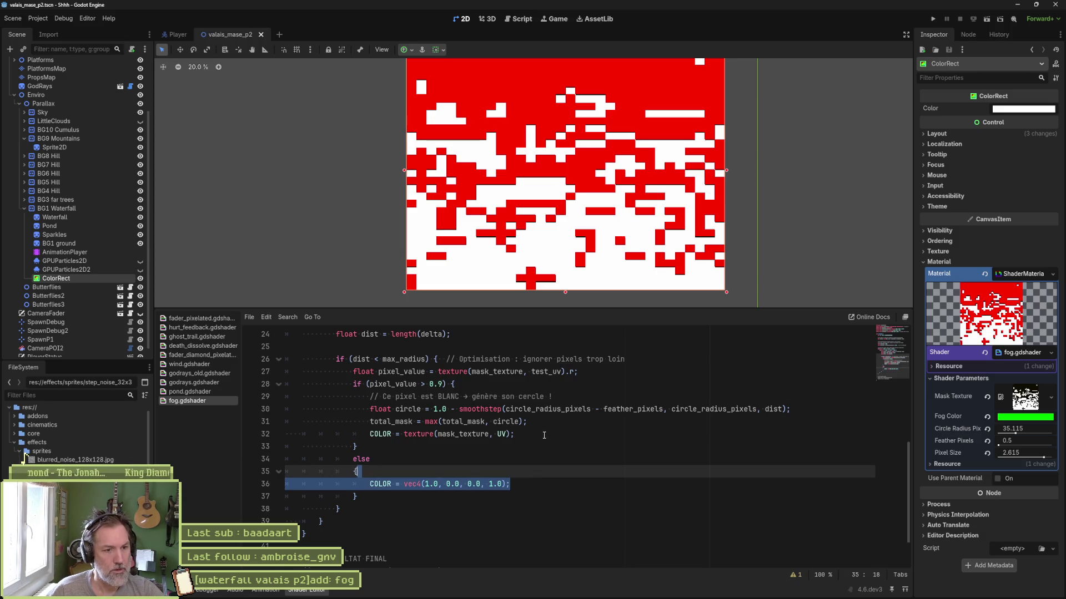
key(ctrl+c)
click(544, 435)
key(ctrl+v)
key(BackSpace)
text(1)
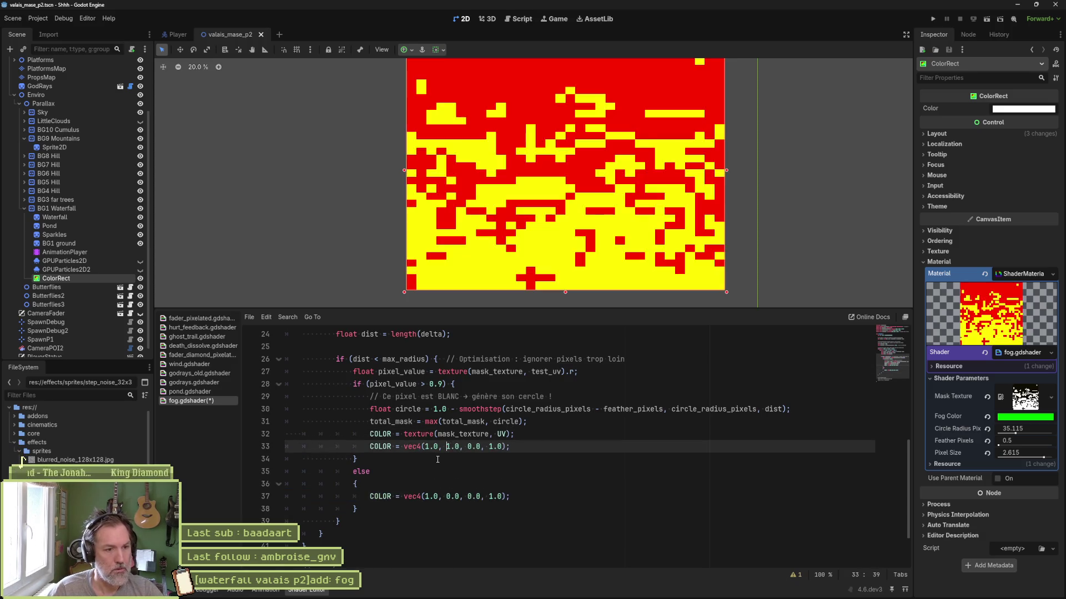
key(Left)
key(Left)
key(Left)
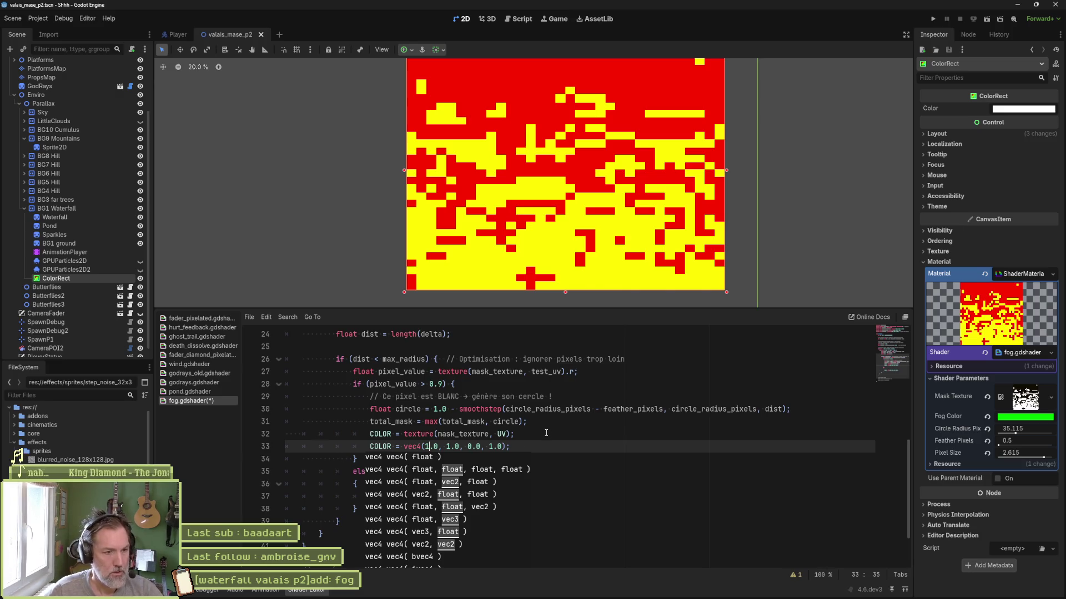
click(546, 434)
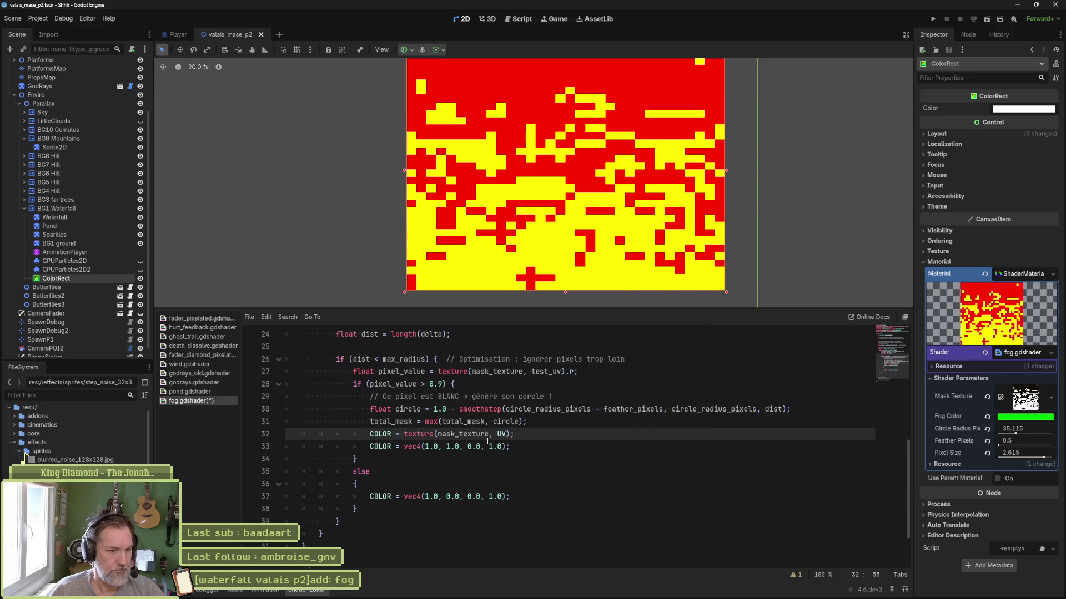
click(369, 446)
key(ctrl+shift+k)
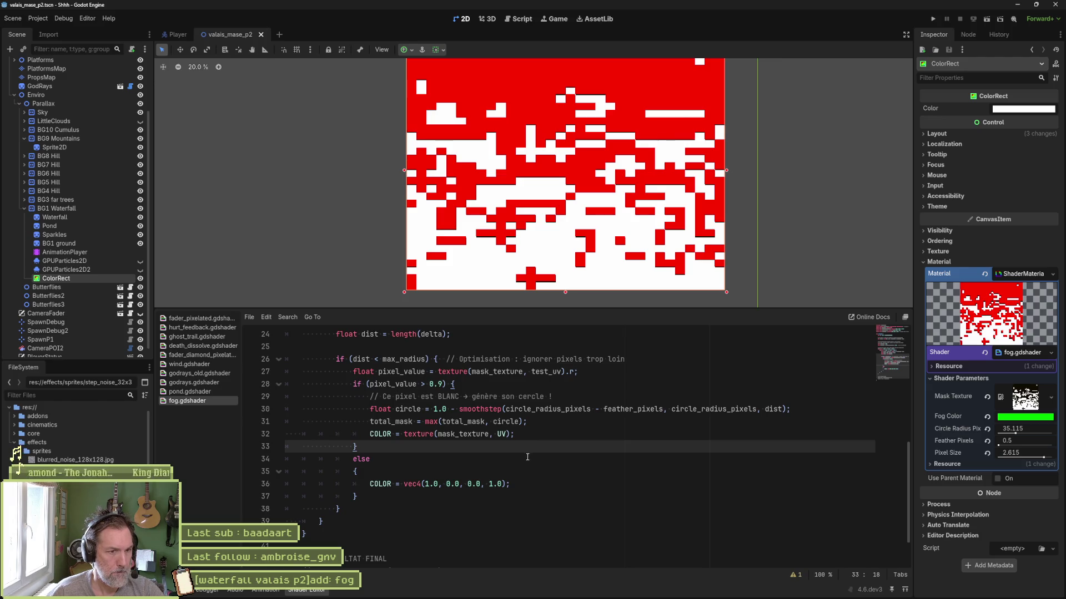
double_click(407, 410)
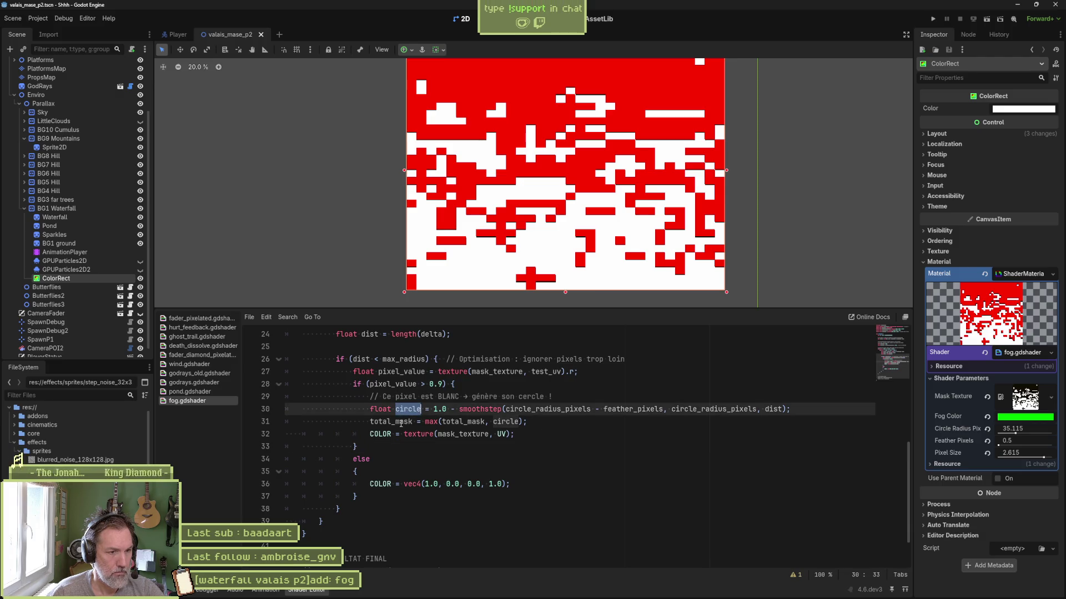
double_click(401, 422)
key(ctrl+c)
double_click(464, 434)
key(ctrl+v)
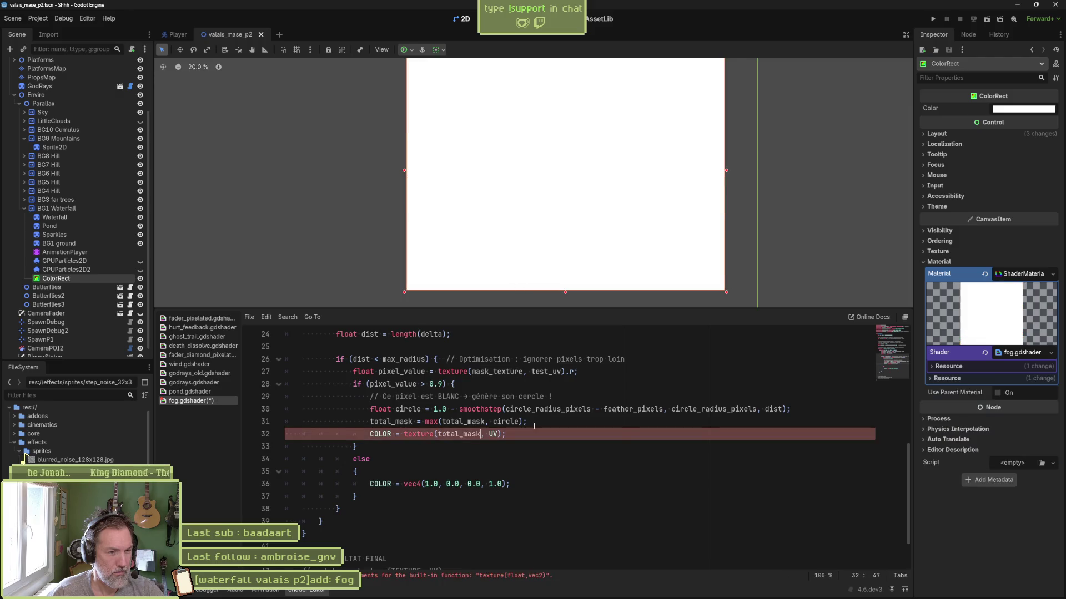
key(ctrl+z)
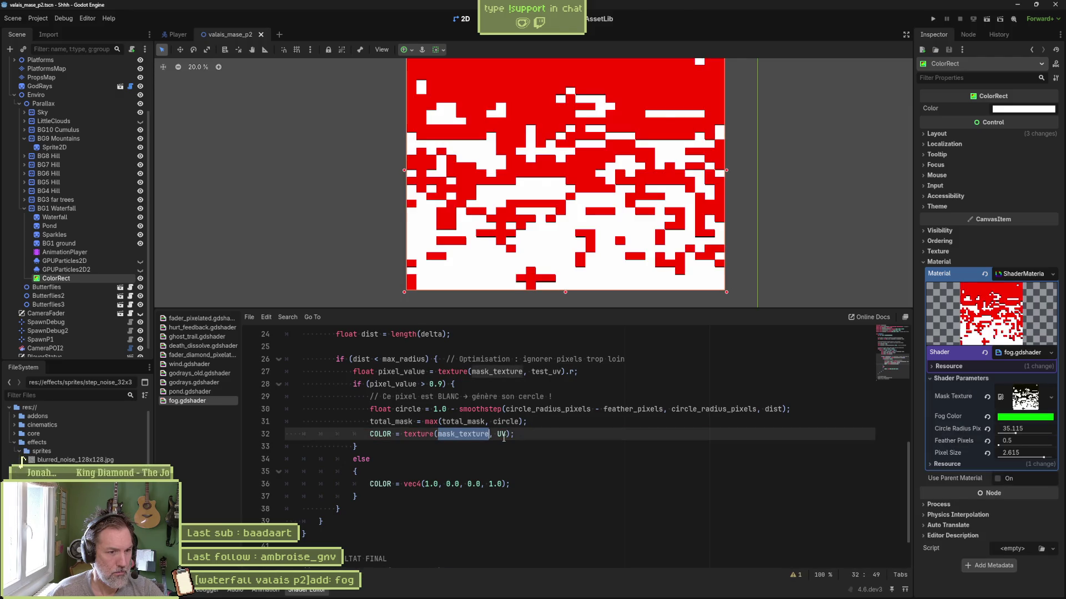
key(Right)
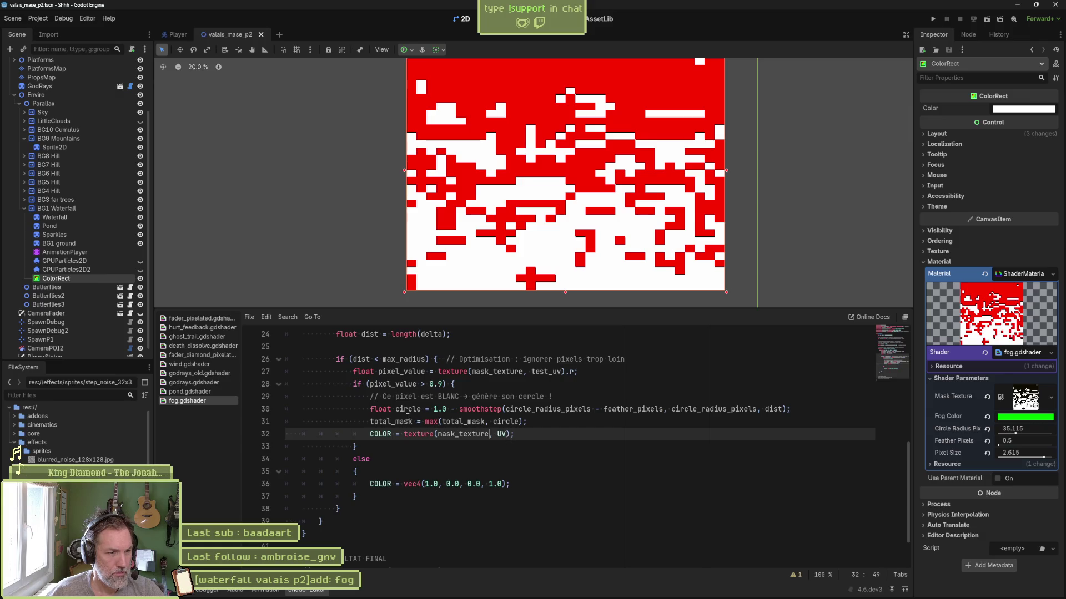
double_click(414, 411)
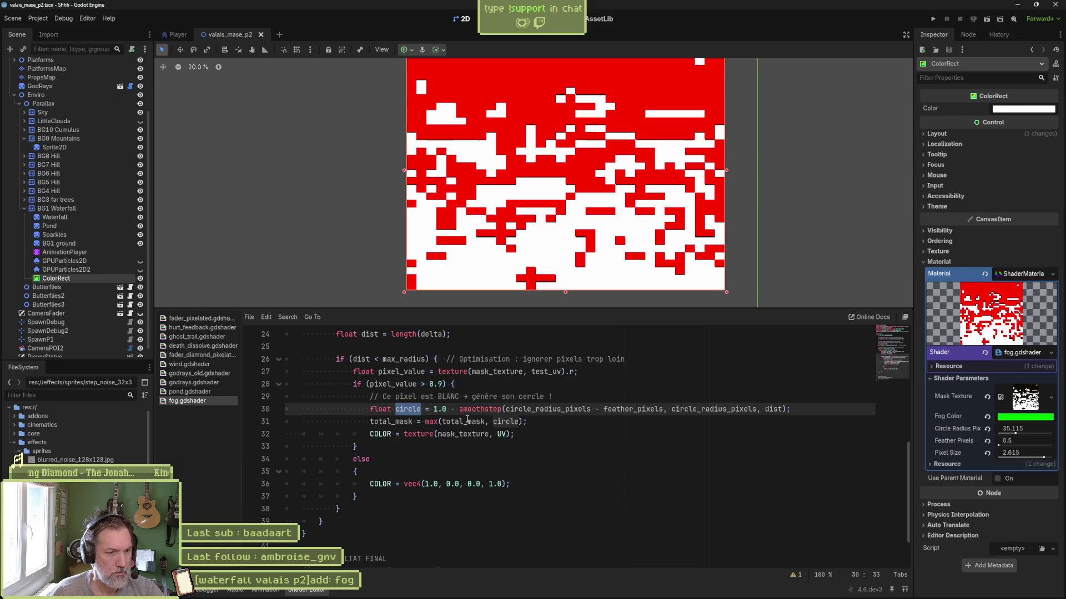
scroll(467, 419, down, 1)
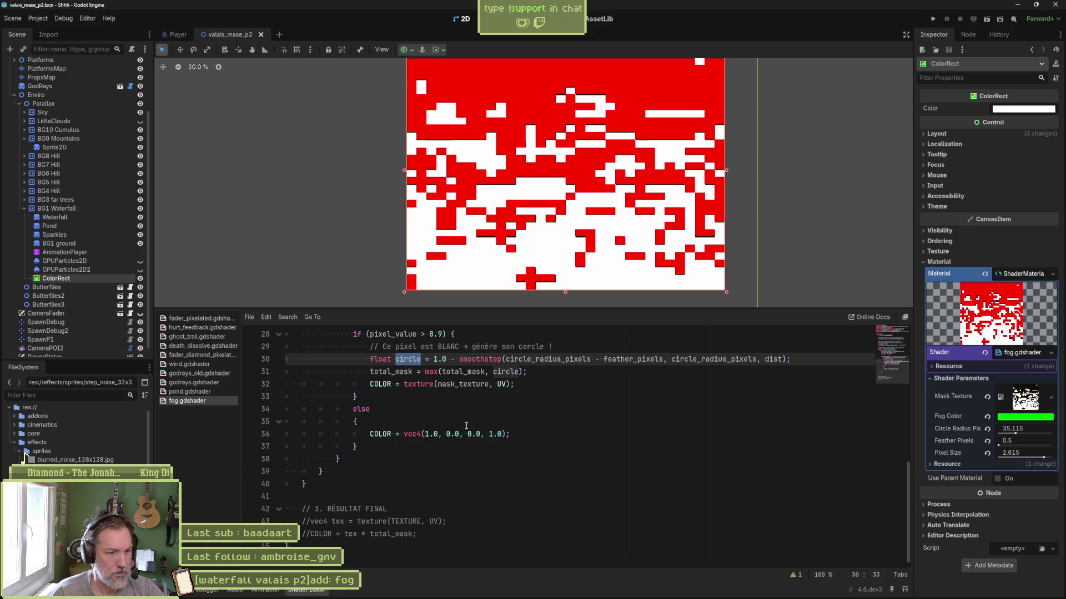
scroll(466, 426, up, 1)
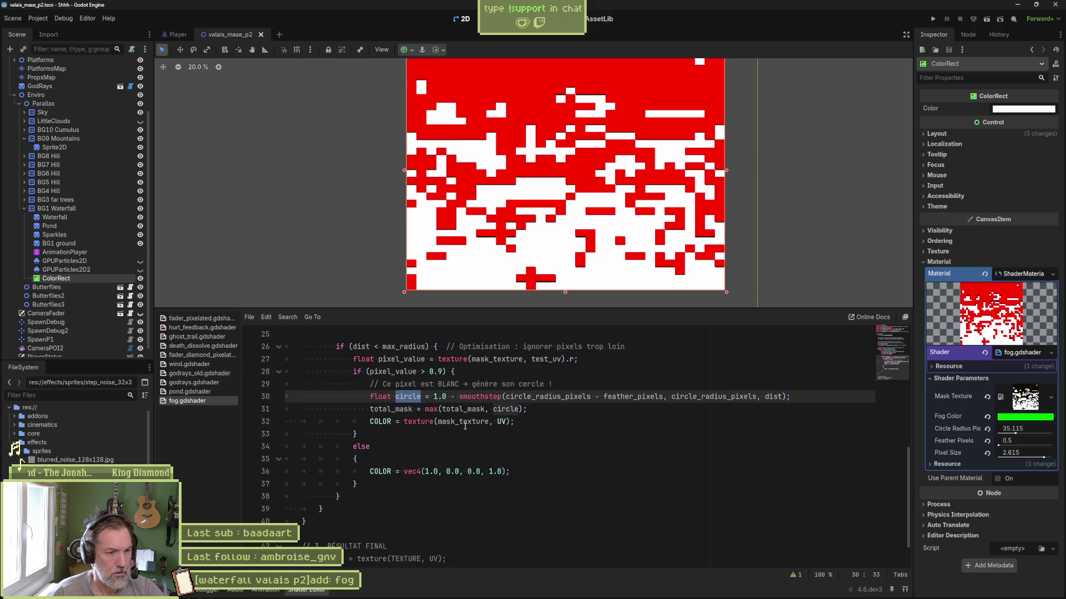
mouse_move(524, 594)
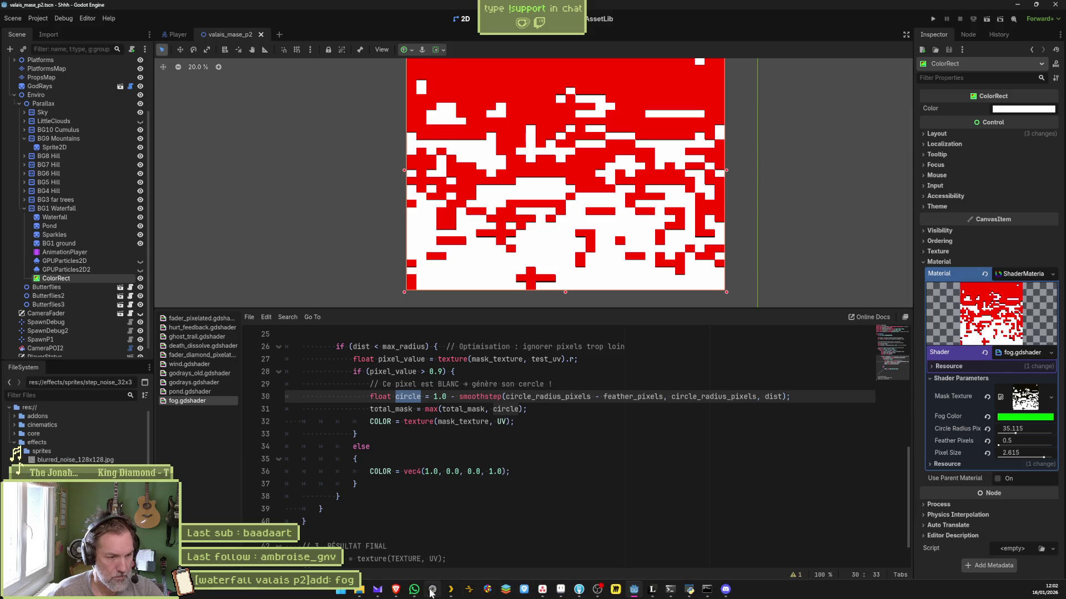
Compare the suggested code's total_mask line in Perplexity with total_mask on Godot's line 31.
click(431, 591)
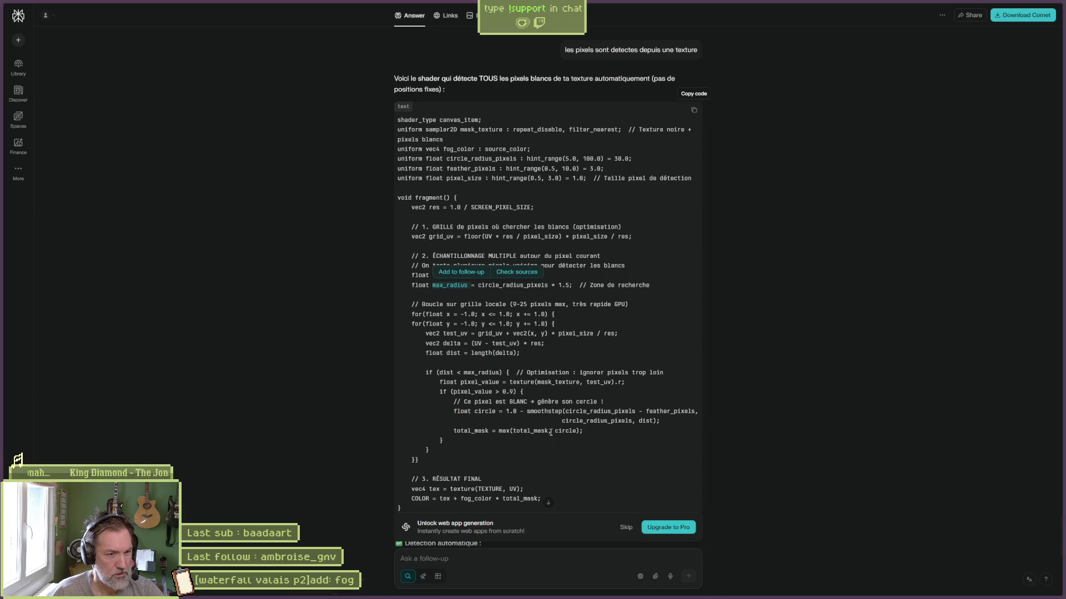
drag(585, 430, 460, 428)
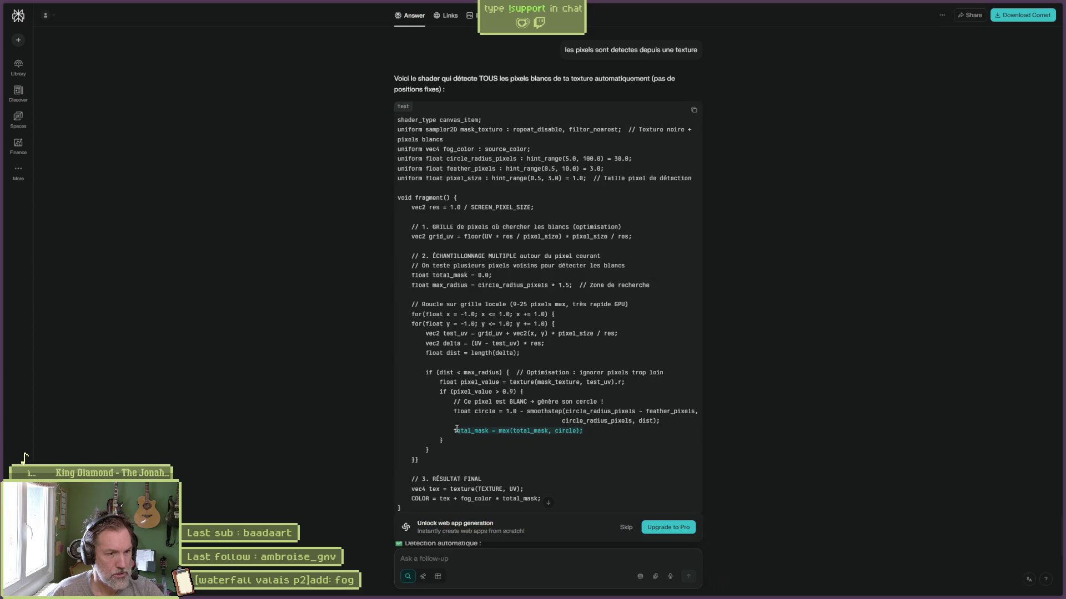
key(alt+Tab)
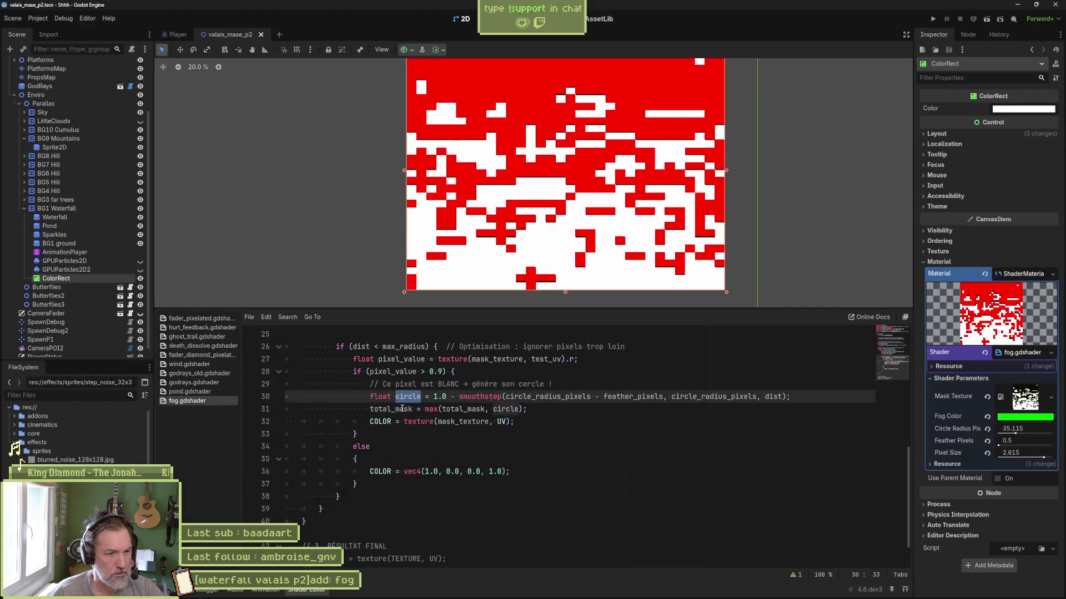
double_click(402, 408)
key(alt+Tab)
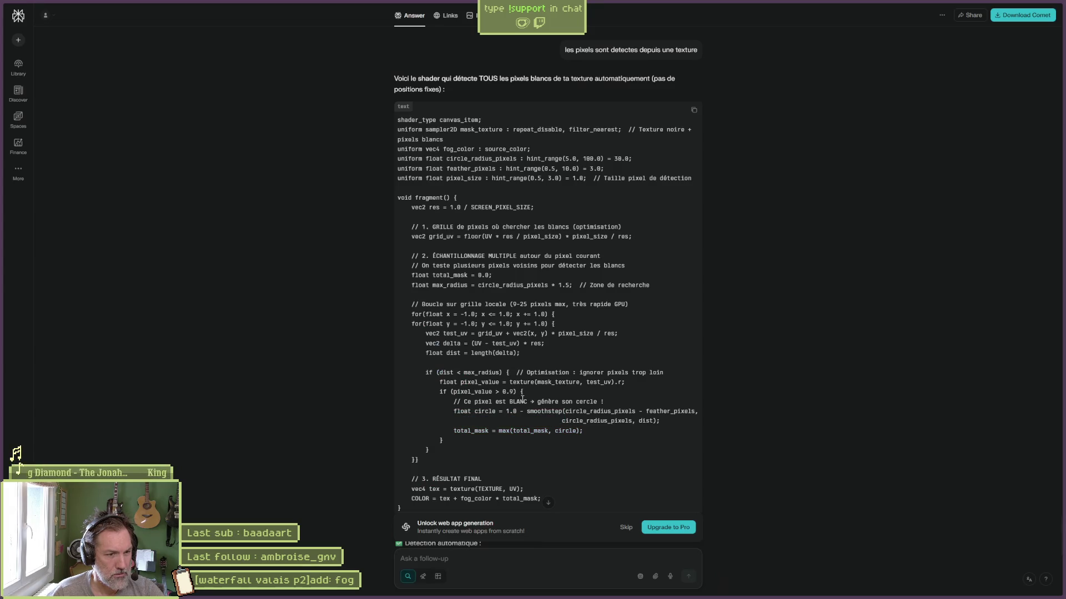
double_click(470, 430)
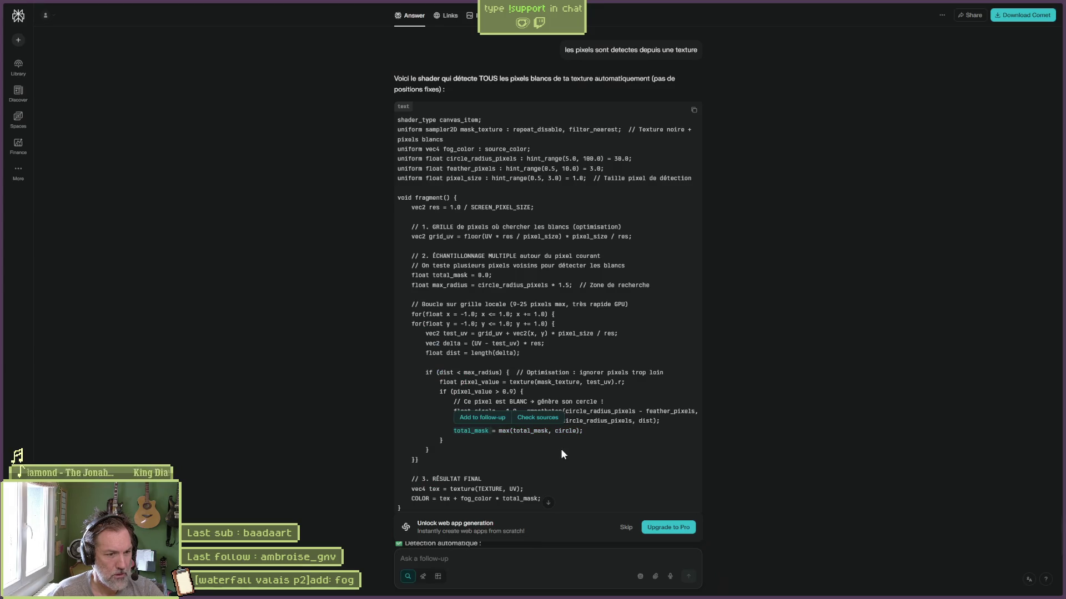
scroll(561, 448, down, 2)
scroll(568, 453, up, 1)
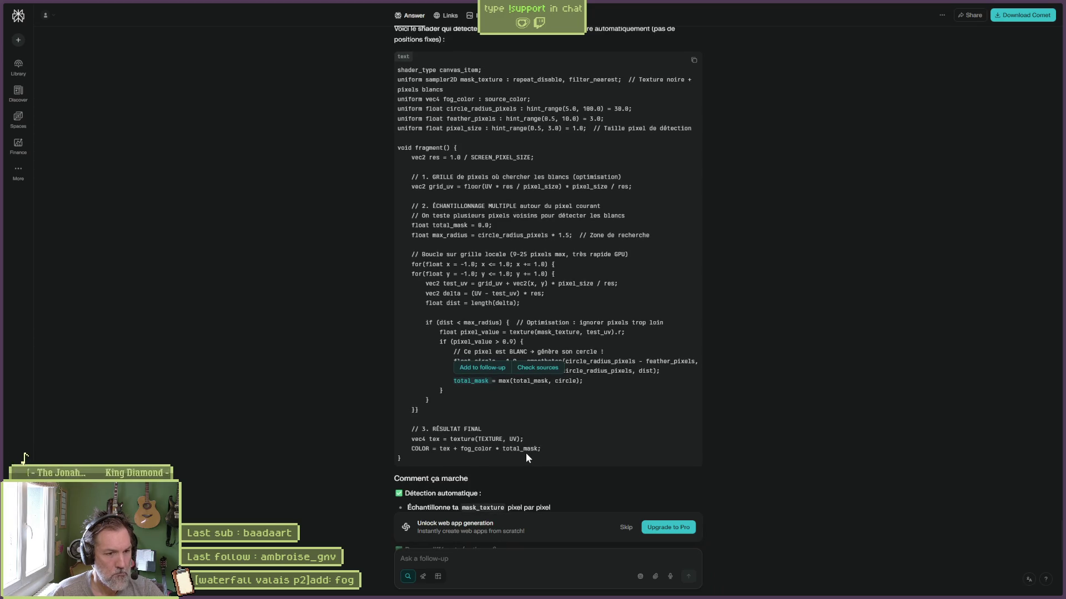
key(alt+Tab)
scroll(500, 477, down, 1)
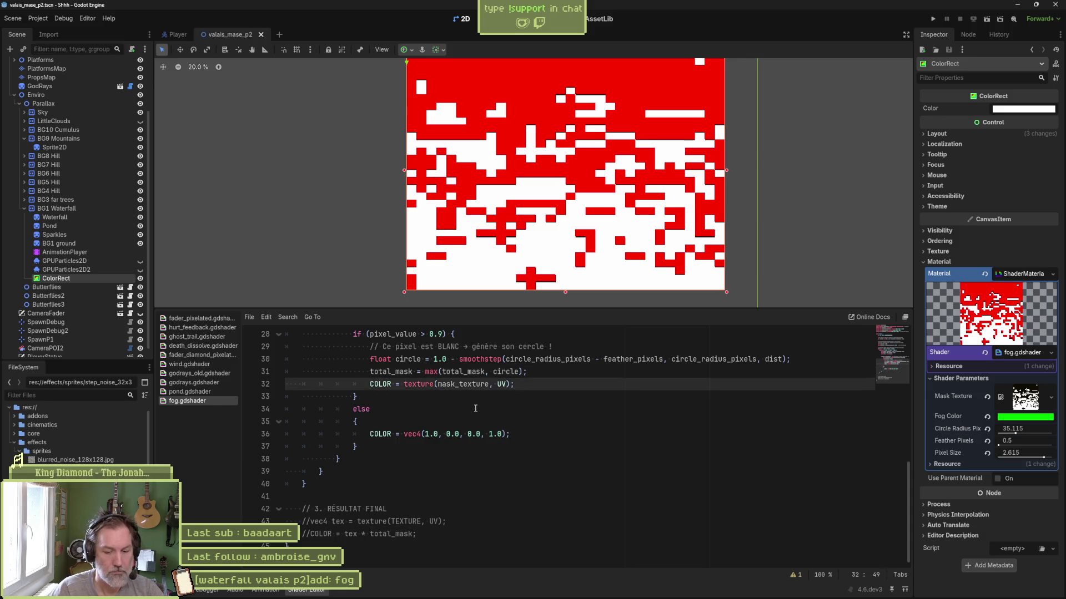
Try multiplying mask_texture by total_mask on line 32, then revert to texture(mask_texture, UV).
text(* tota)
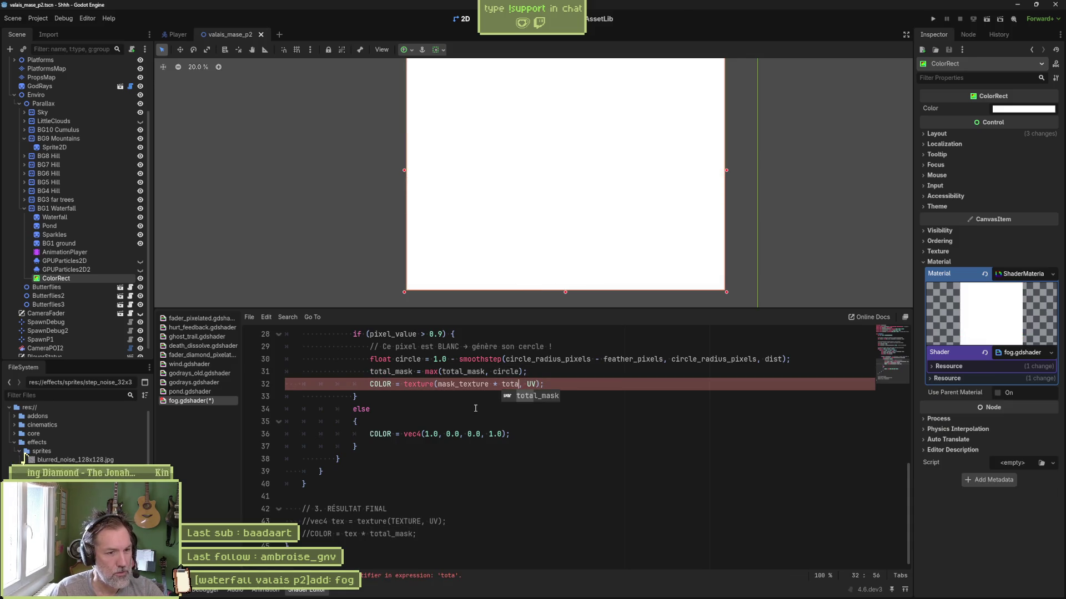
key(Return)
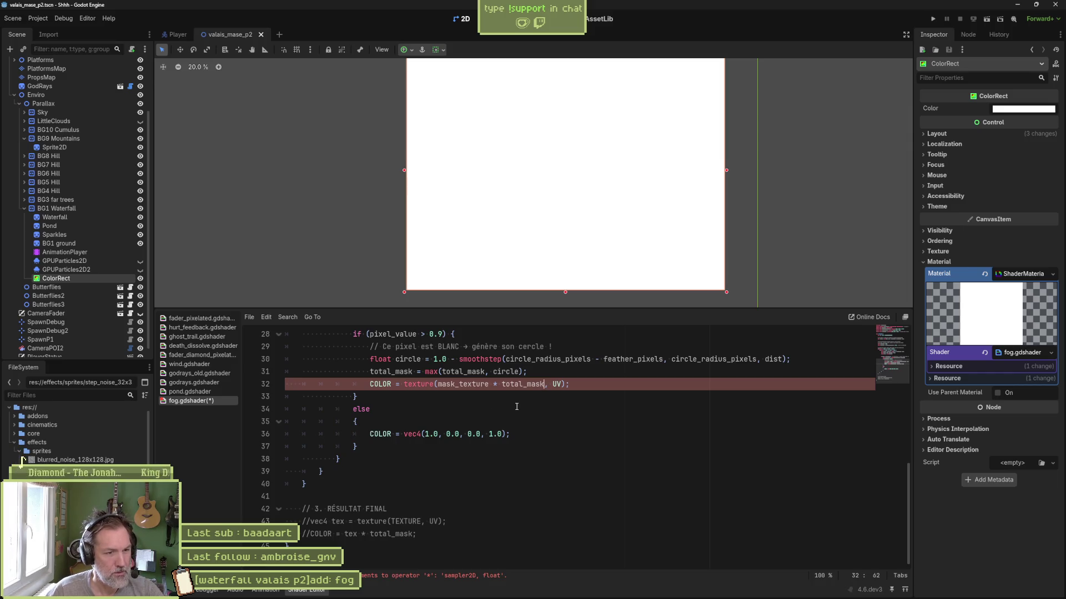
key(BackSpace)
key(BackSpace)
key(BackSpace)
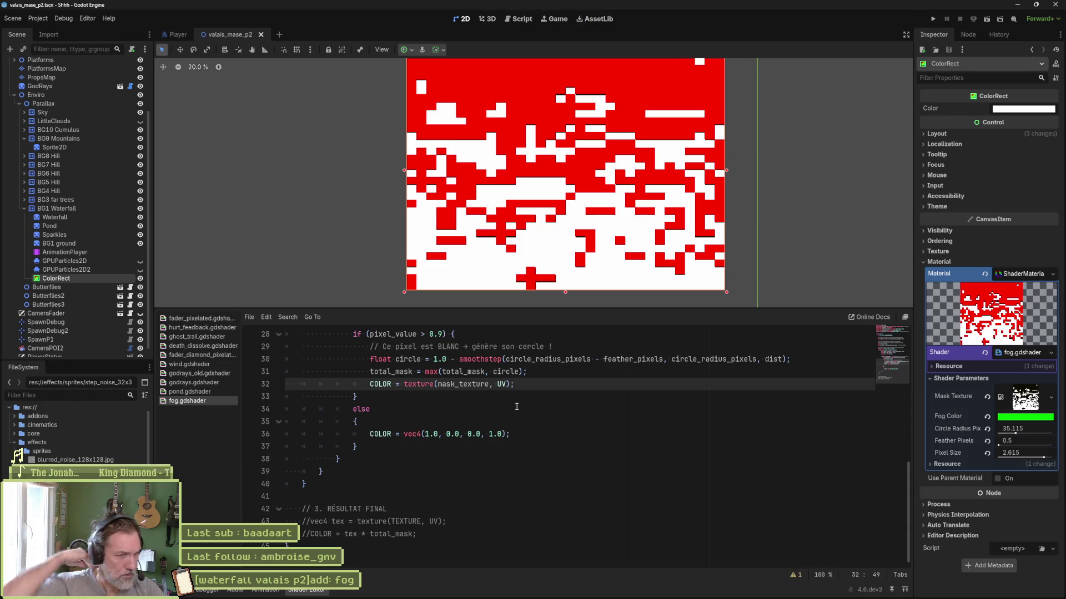
click(432, 372)
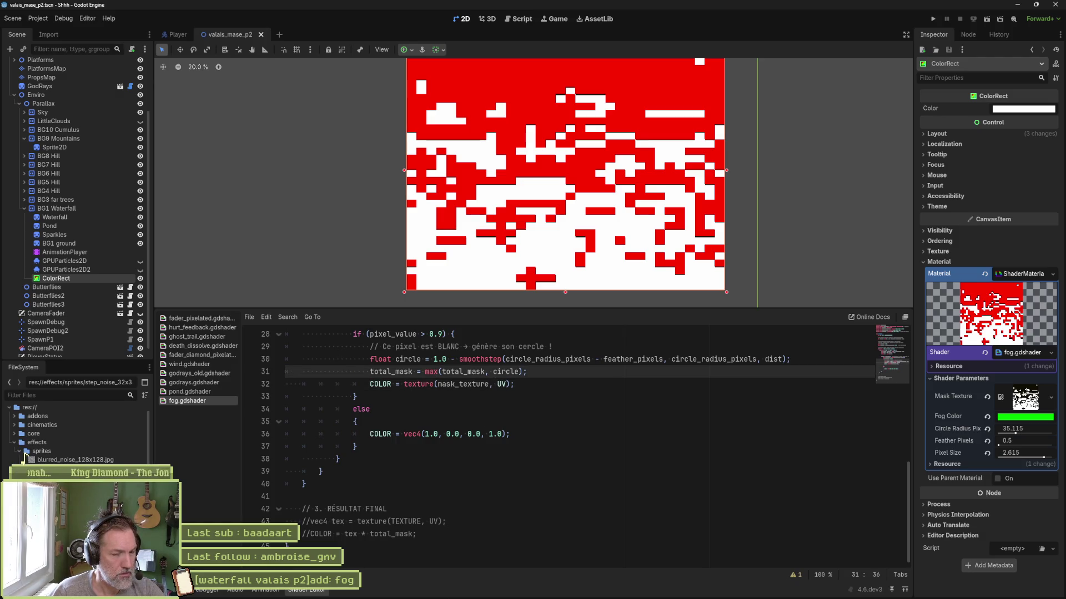
click(432, 594)
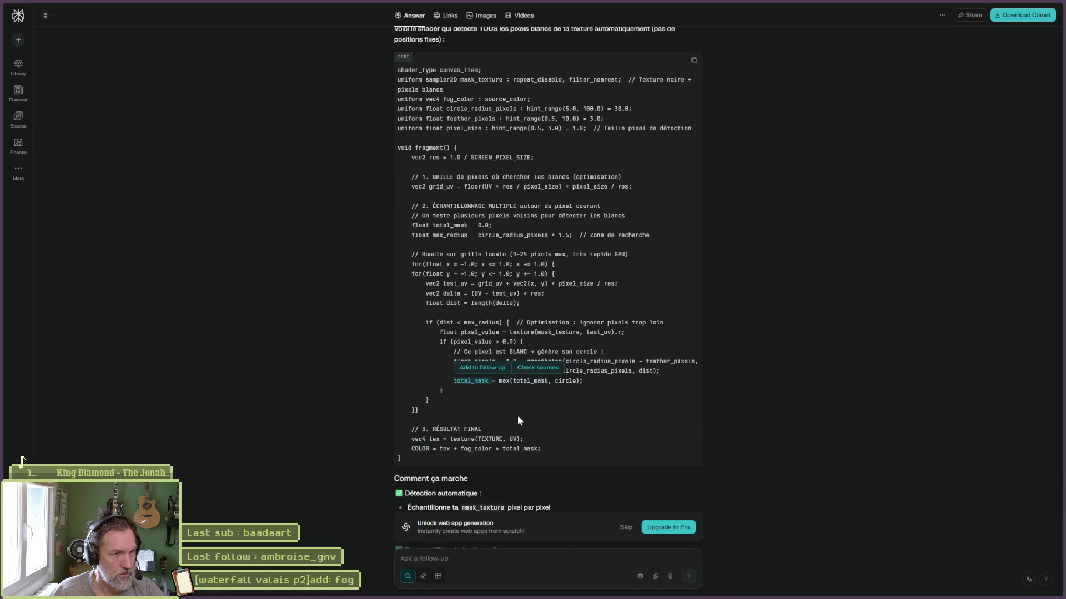
Send Perplexity the follow-up "a quoi sert l'instruction 'max' en shader" after reading the answer.
scroll(541, 411, down, 3)
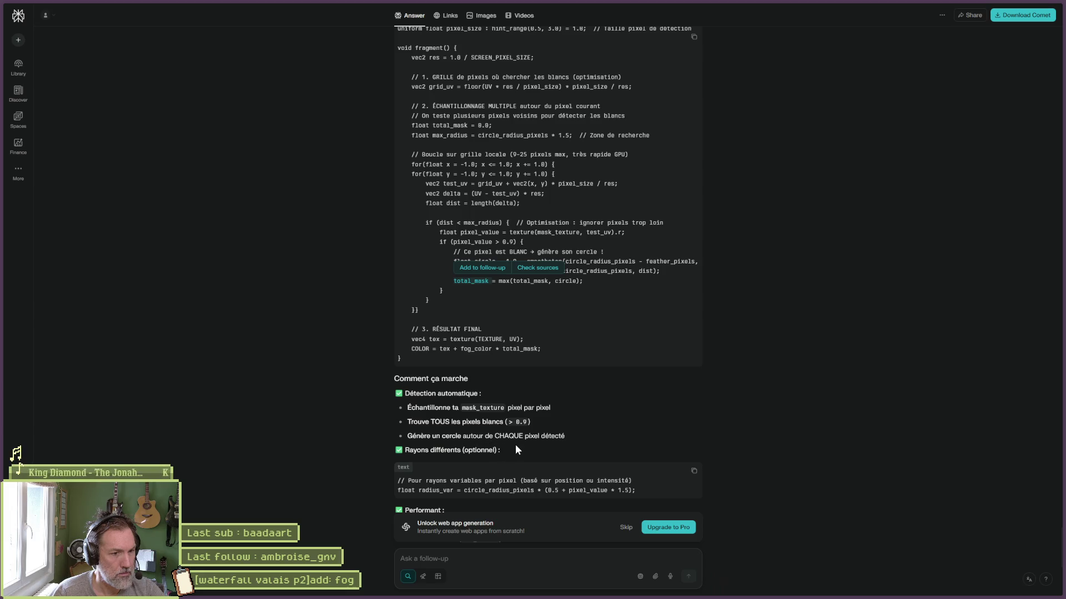
scroll(499, 444, down, 5)
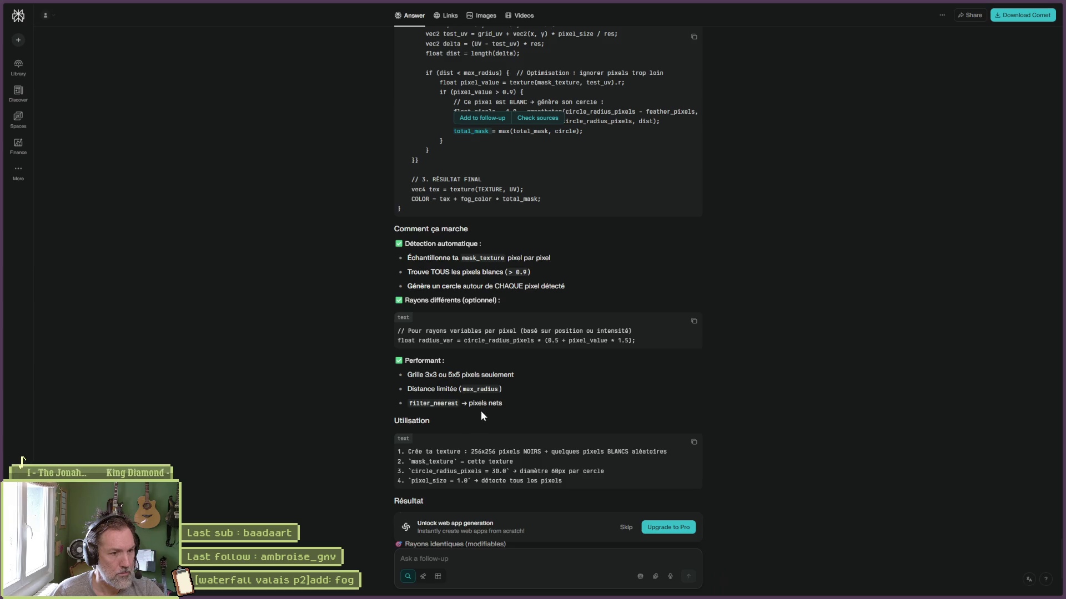
scroll(441, 422, down, 1)
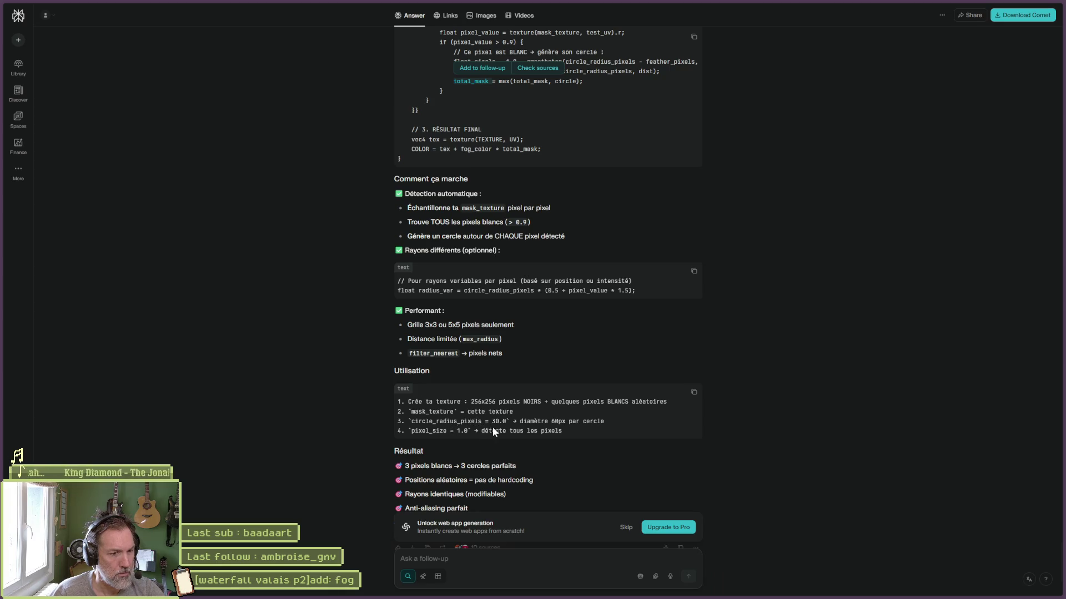
scroll(499, 433, down, 2)
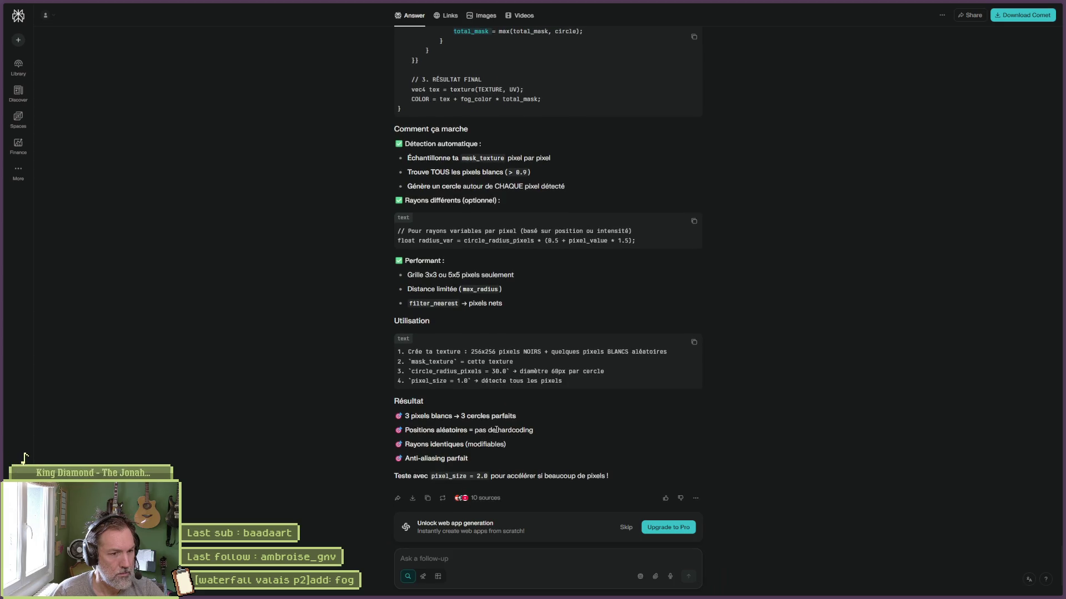
click(431, 555)
text(a quo)
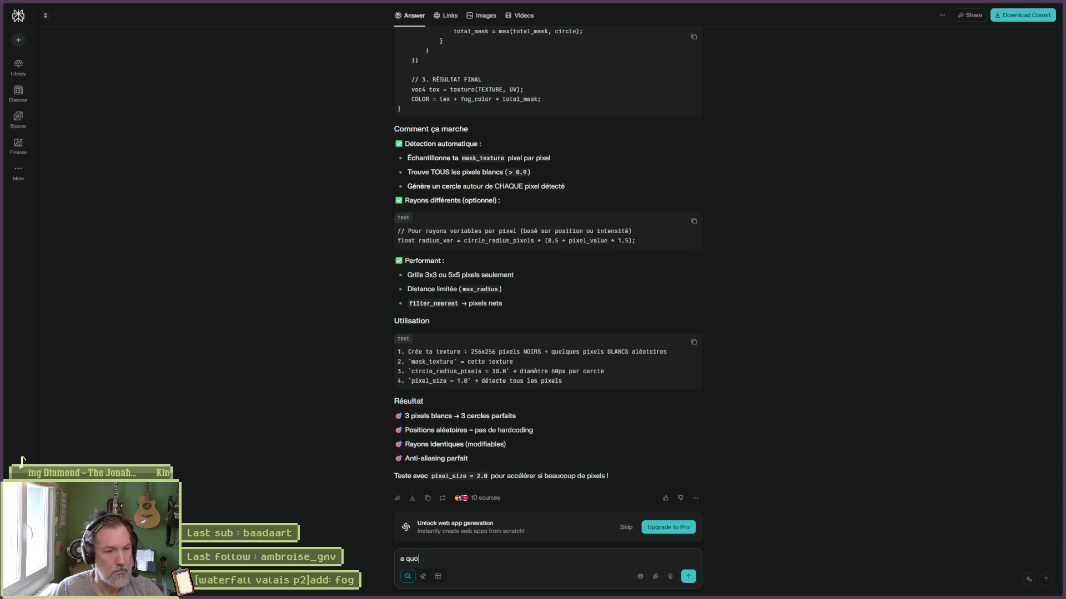
text(i sert l)
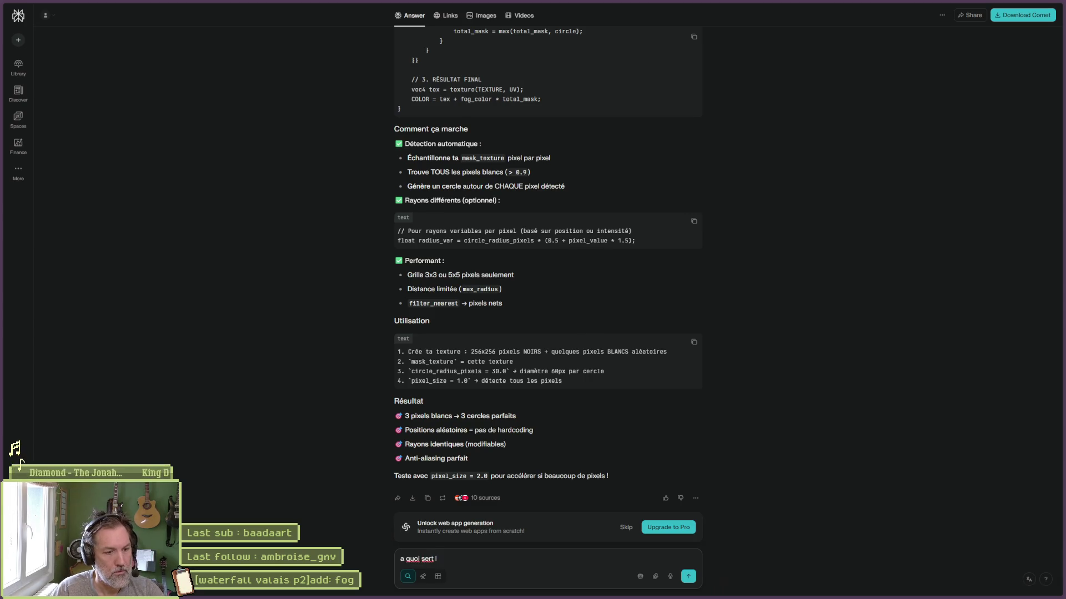
text('instruction -ma)
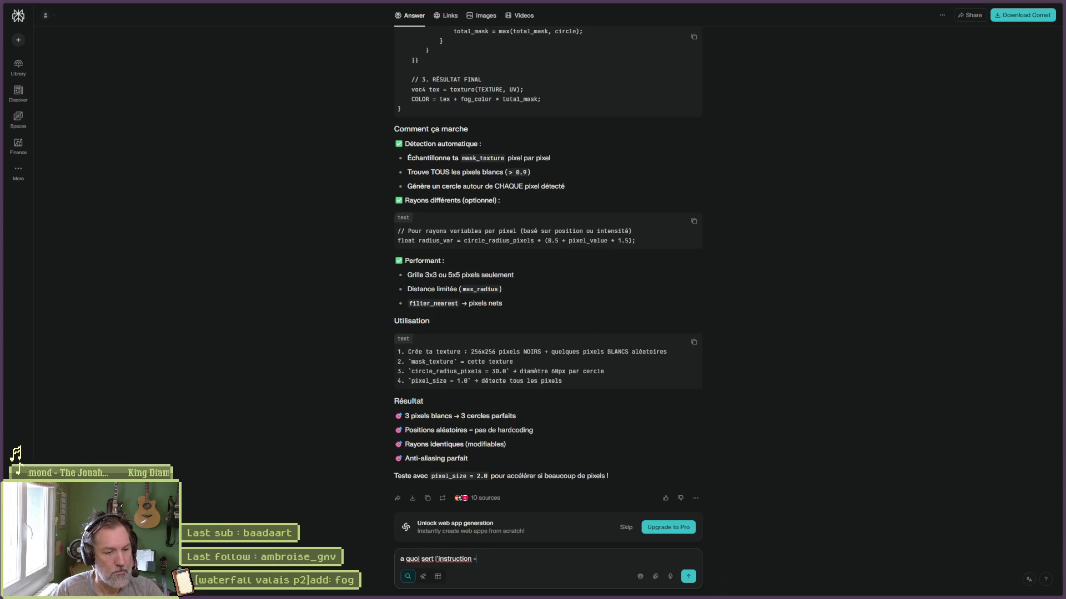
key(BackSpace)
key(BackSpace)
key(BackSpace)
text('ma)
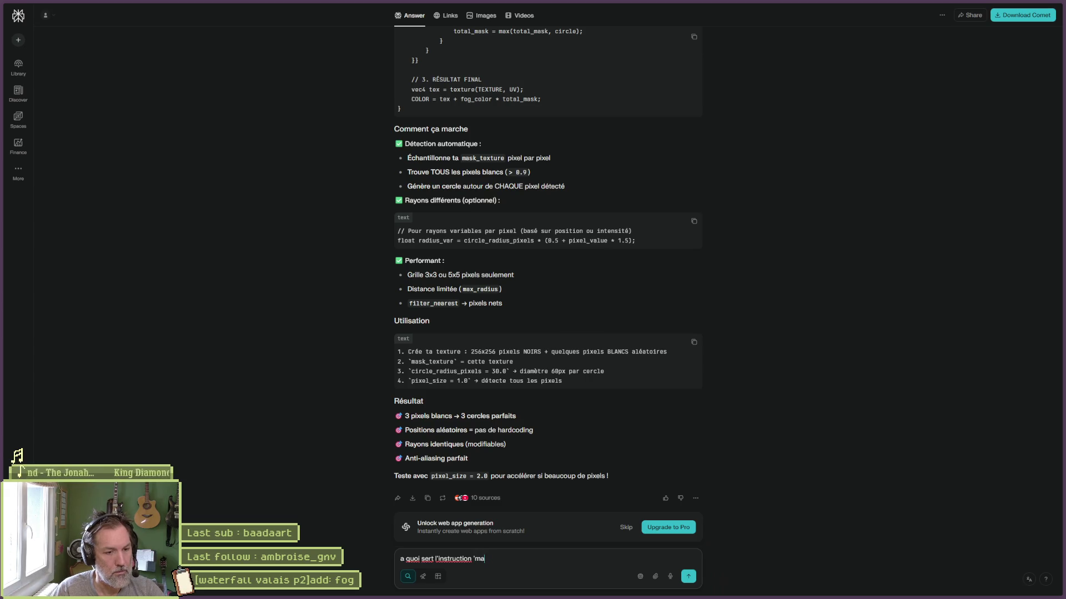
text(x' en shader)
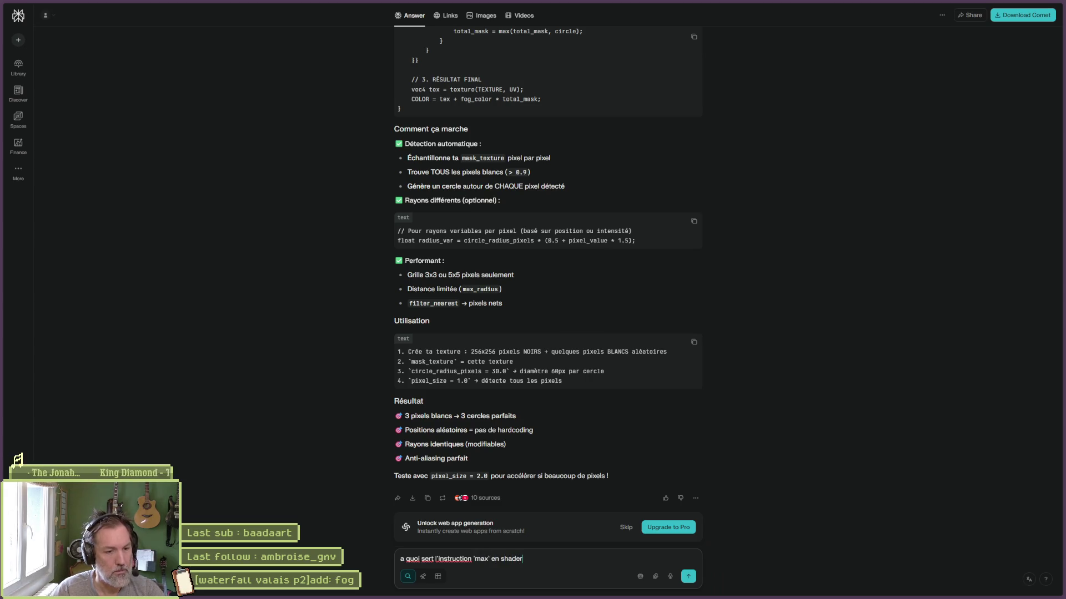
key(Return)
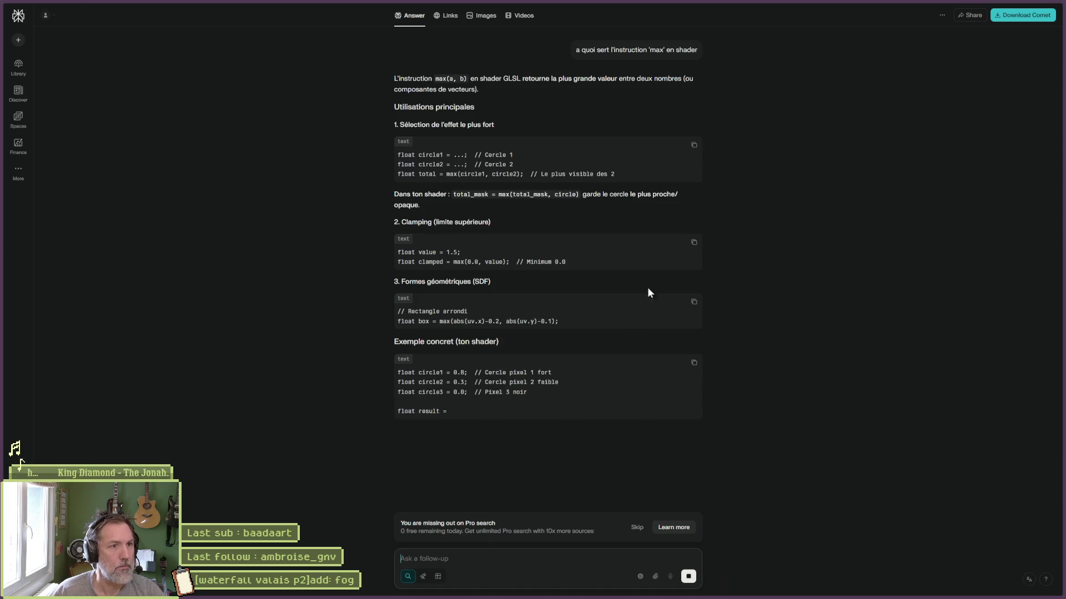
key(alt+Tab)
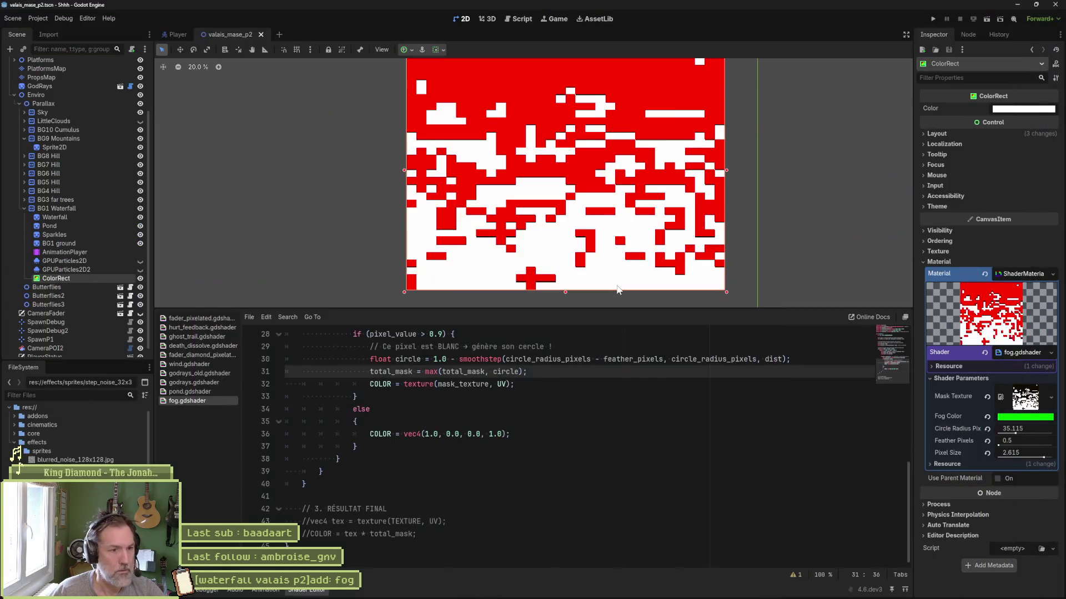
Try replacing mask_texture with circle on line 32, undo it, and save the scene.
double_click(463, 371)
double_click(506, 371)
key(ctrl+c)
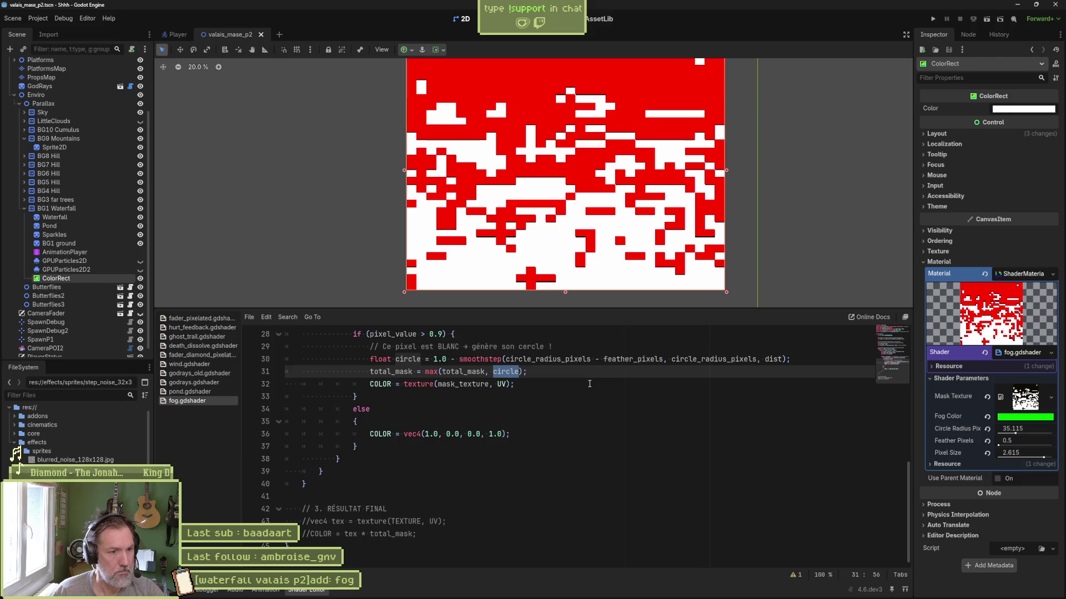
click(450, 385)
double_click(450, 385)
key(ctrl+v)
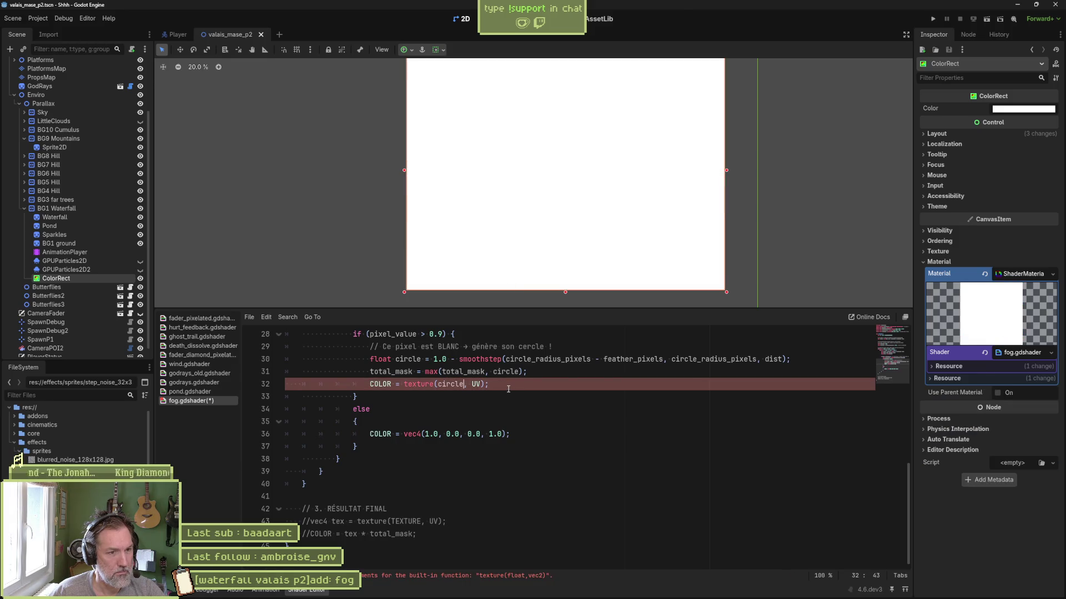
key(ctrl+z)
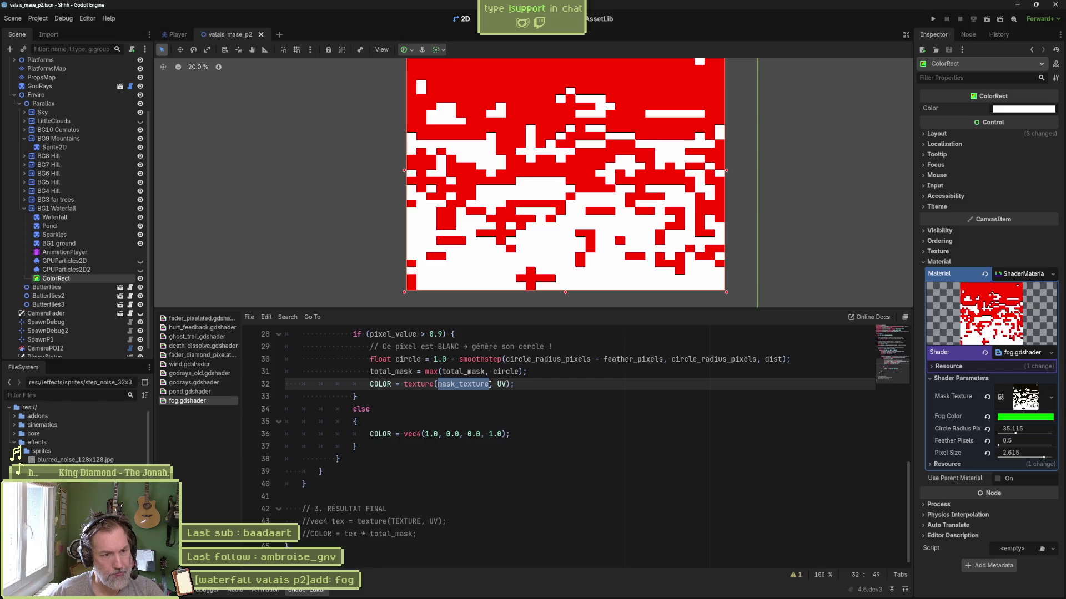
key(ctrl+s)
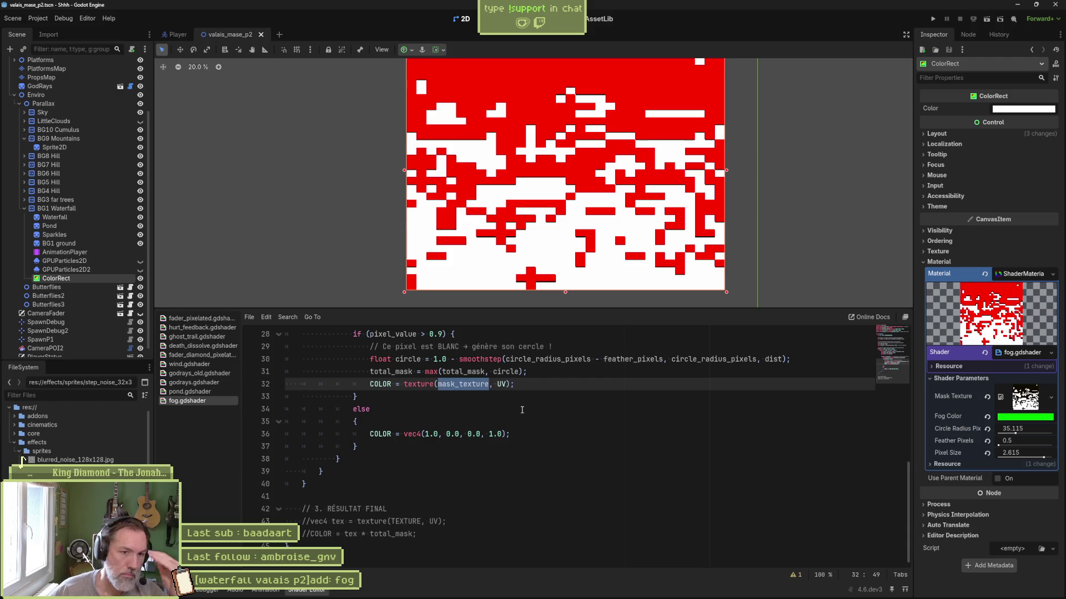
scroll(606, 415, up, 1)
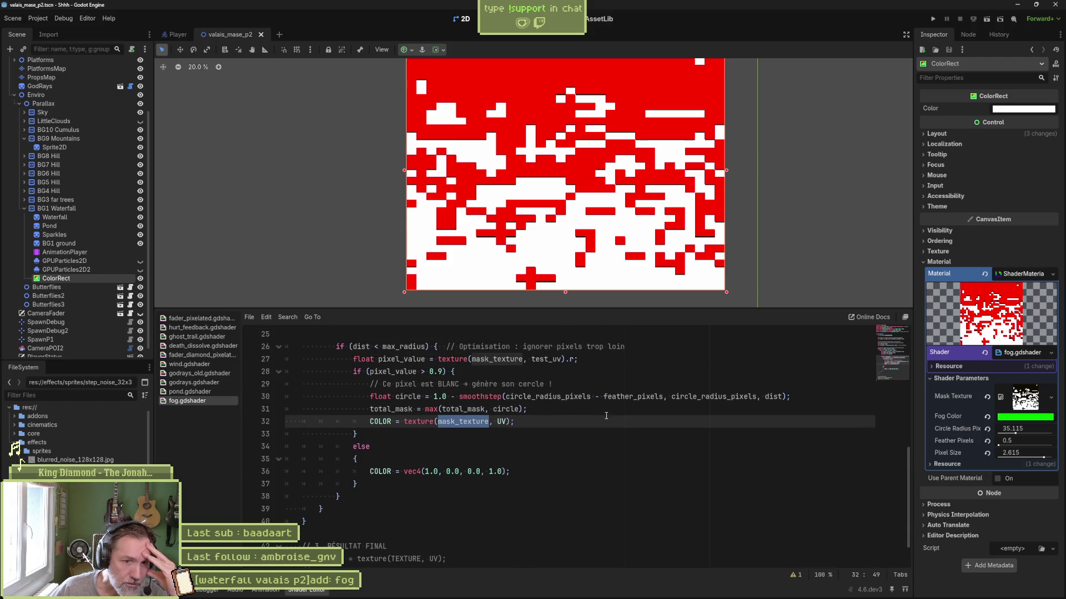
click(772, 396)
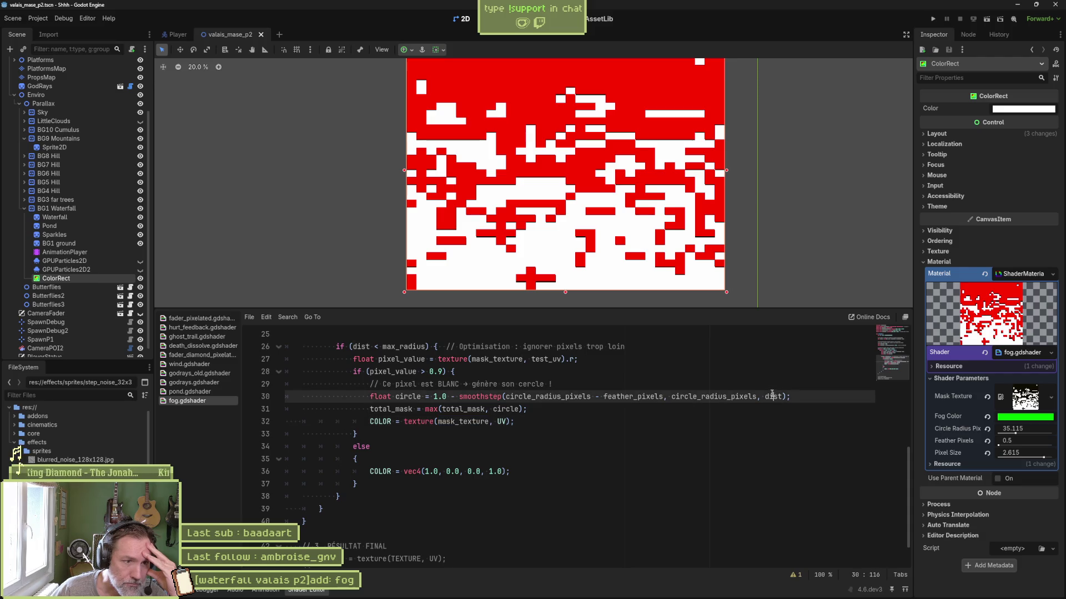
double_click(772, 396)
scroll(772, 396, up, 3)
scroll(399, 388, up, 3)
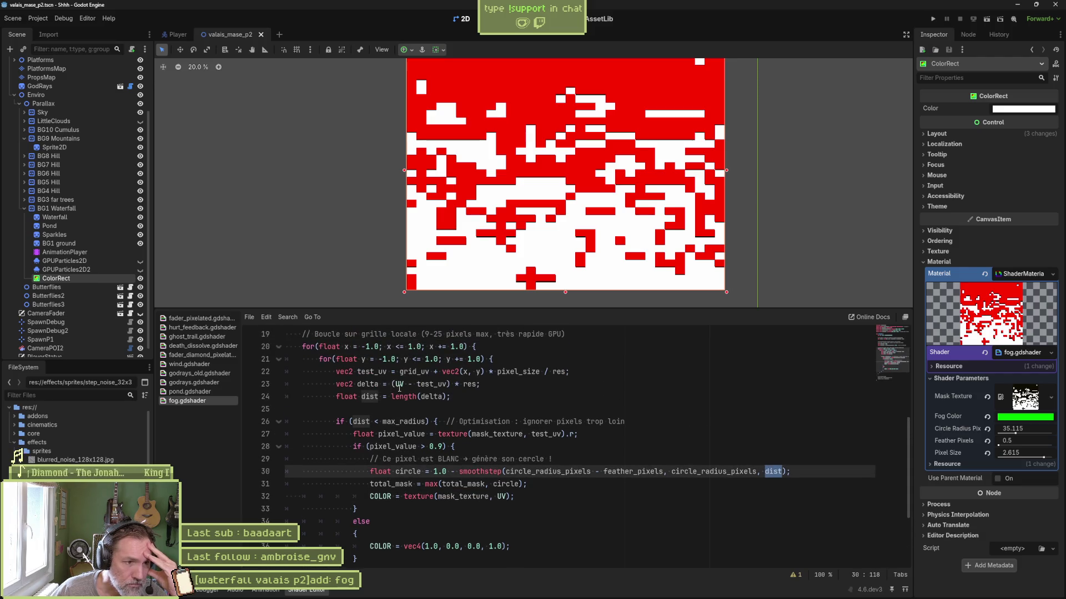
double_click(430, 396)
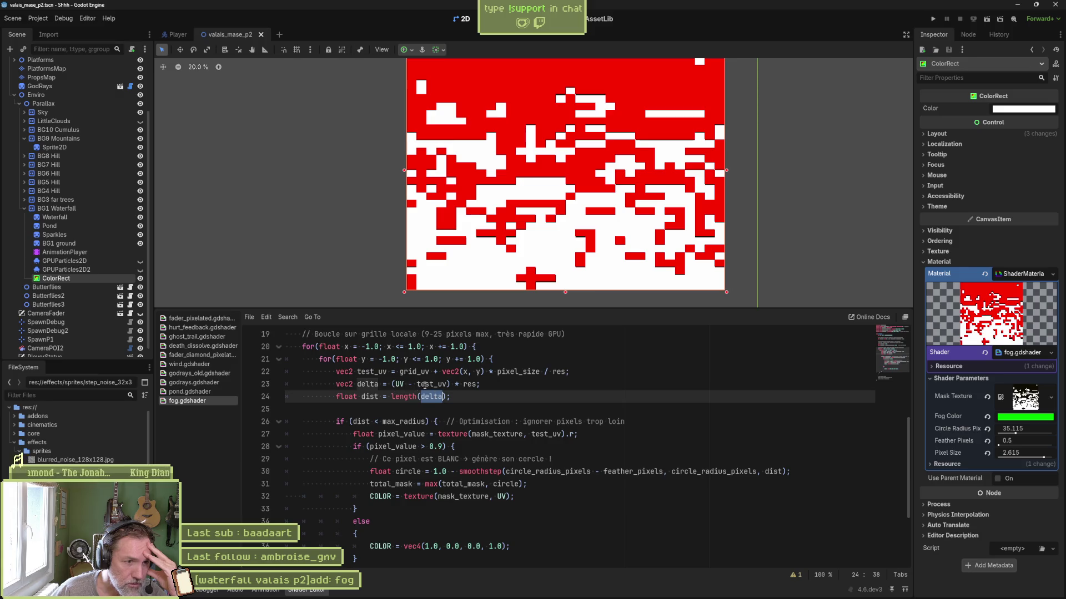
double_click(425, 385)
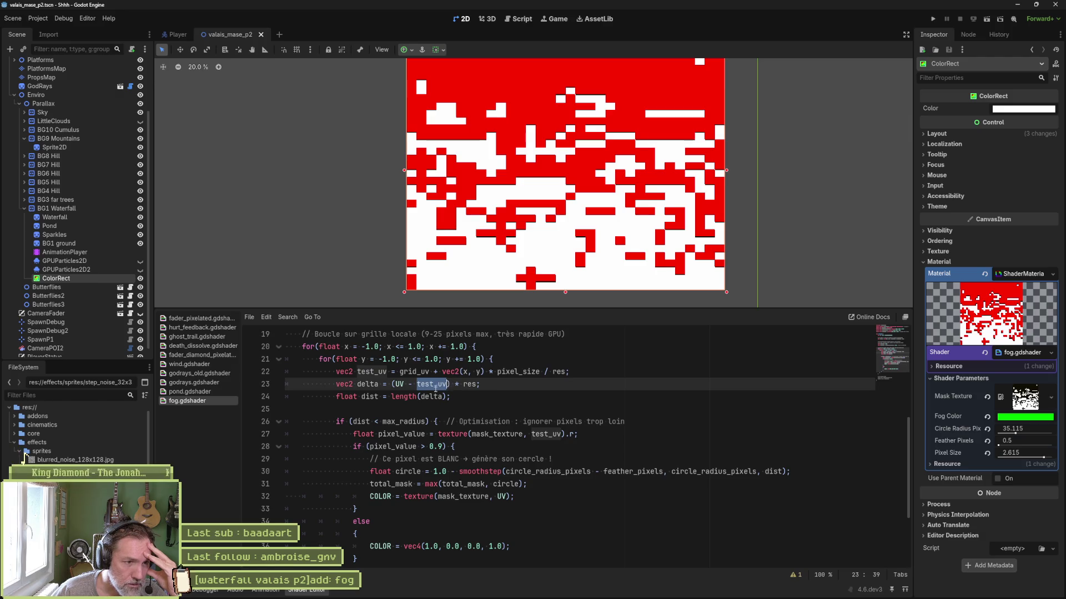
double_click(370, 396)
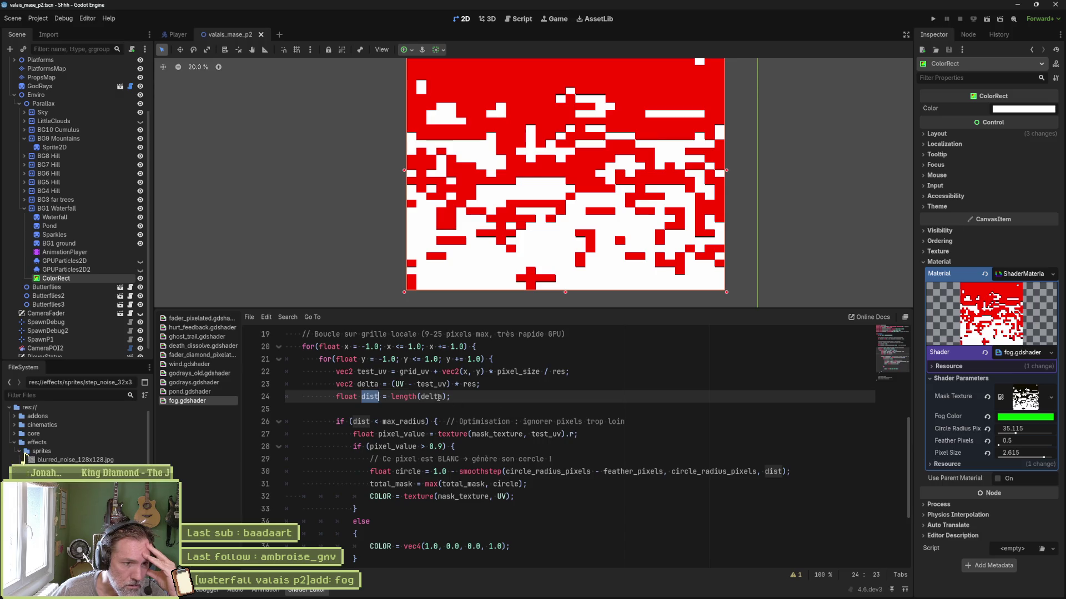
double_click(404, 421)
scroll(449, 420, up, 3)
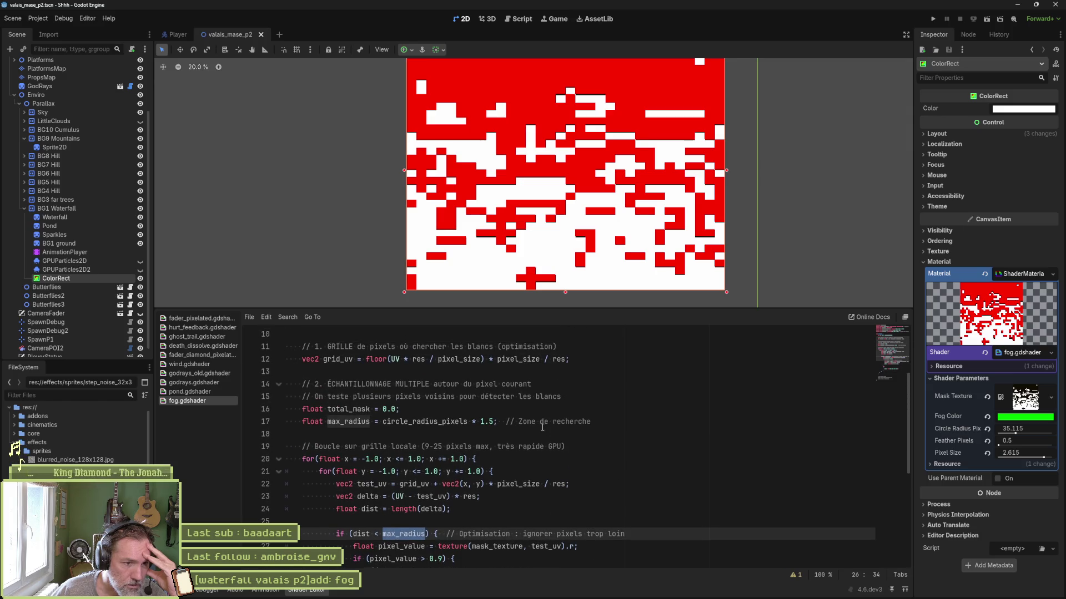
scroll(541, 427, down, 1)
scroll(536, 429, up, 2)
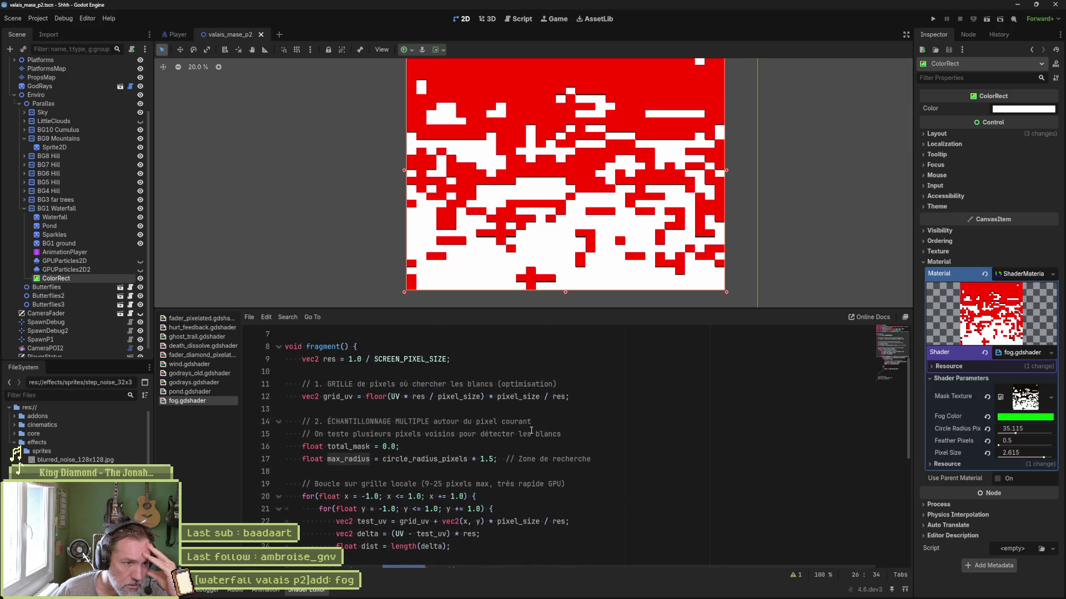
scroll(530, 429, up, 2)
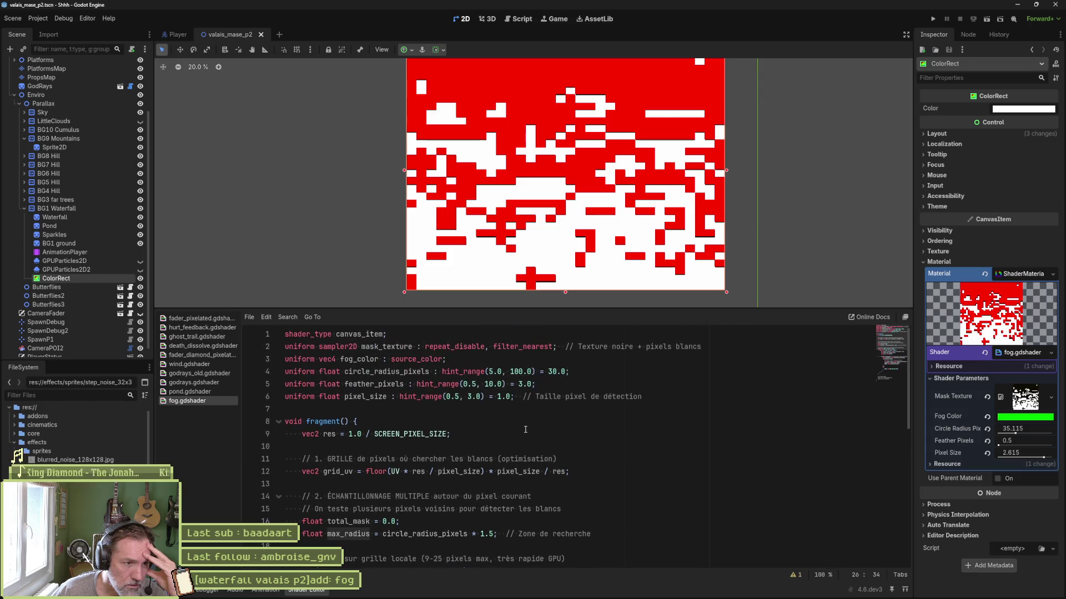
drag(655, 397, 655, 385)
Duplicate the pixel_size uniform line and rename the copy to max_radius.
click(655, 398)
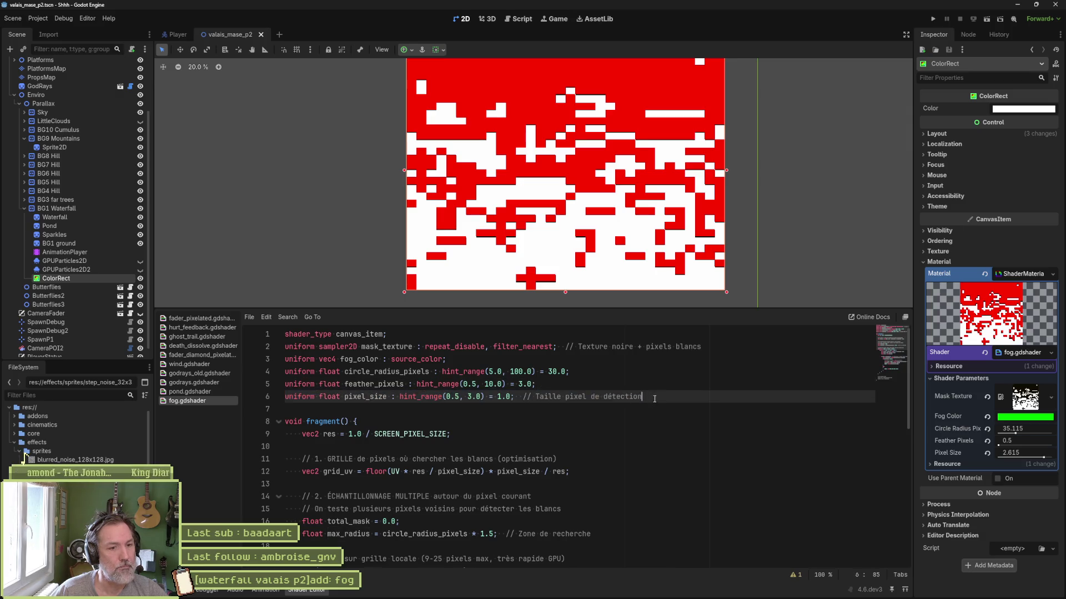
key(ctrl+shift+d)
scroll(417, 472, down, 4)
double_click(348, 397)
key(ctrl+c)
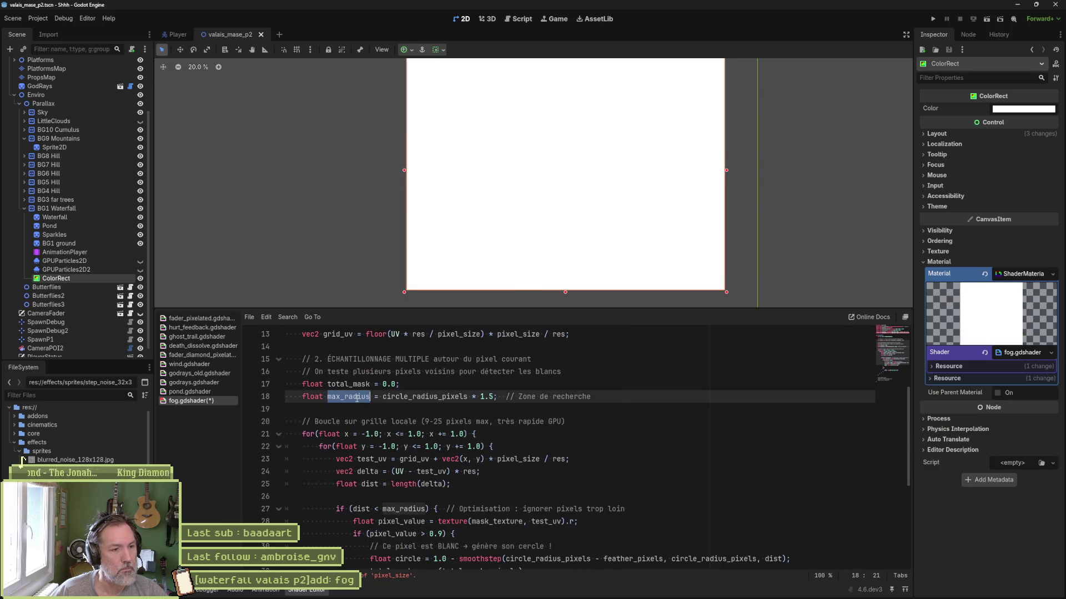
scroll(371, 382, up, 3)
double_click(366, 372)
key(ctrl+v)
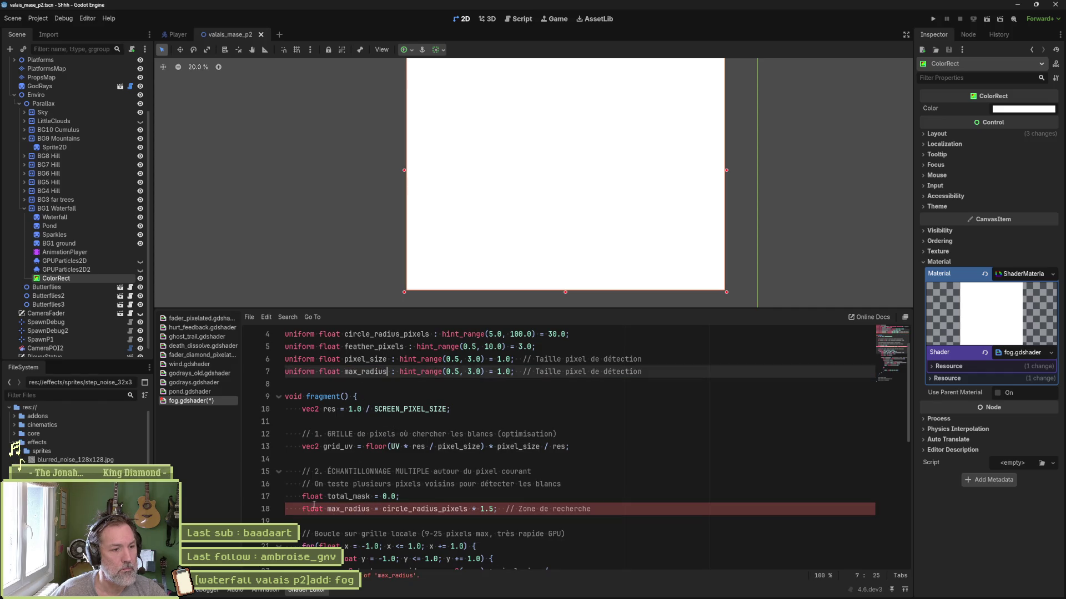
double_click(312, 509)
key(Delete)
key(Delete)
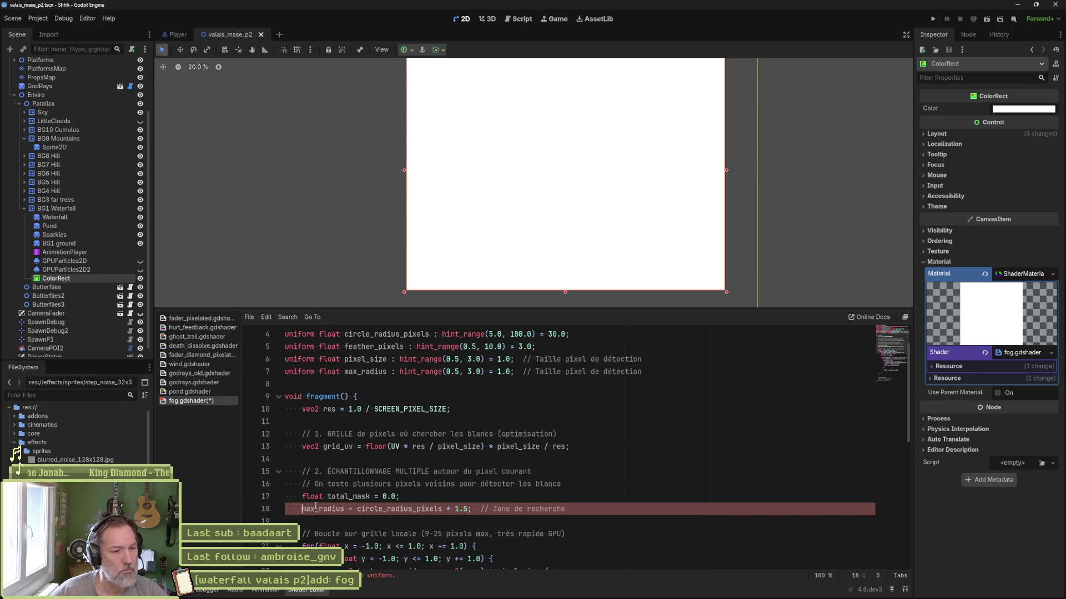
key(ctrl+z)
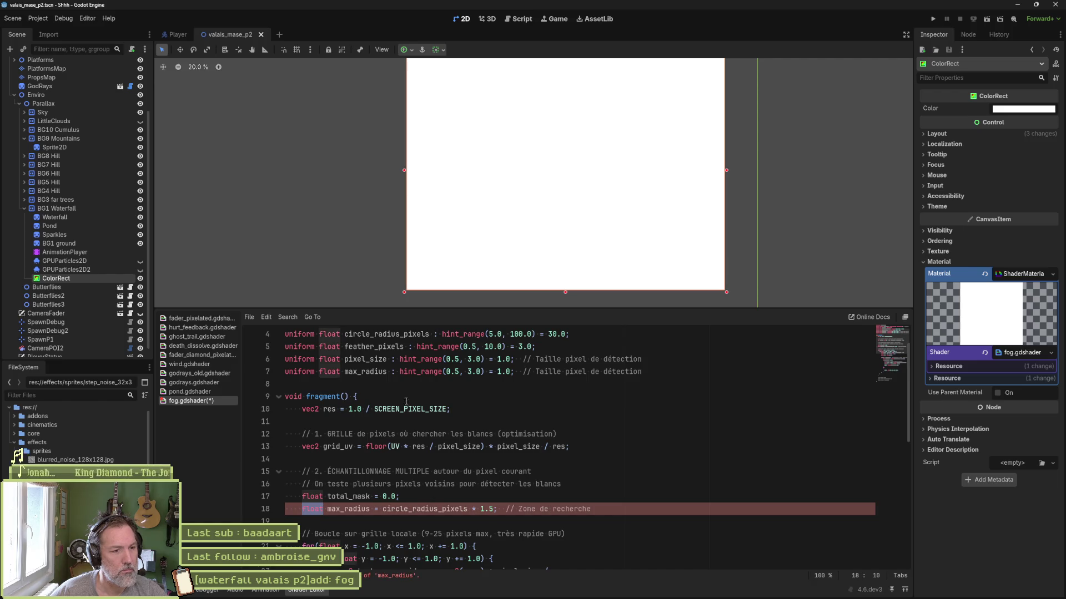
Rename it max_radius_factor with default 1.5, replace the hard-coded 1.5 multiplier, and save.
click(387, 374)
text(_)
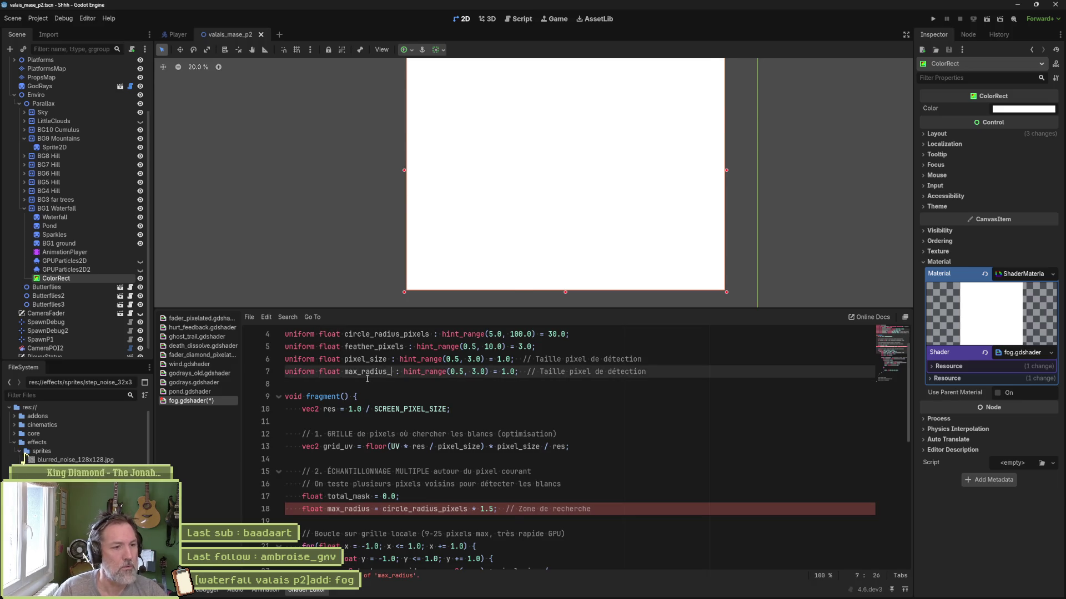
text(factor)
double_click(389, 372)
key(ctrl+c)
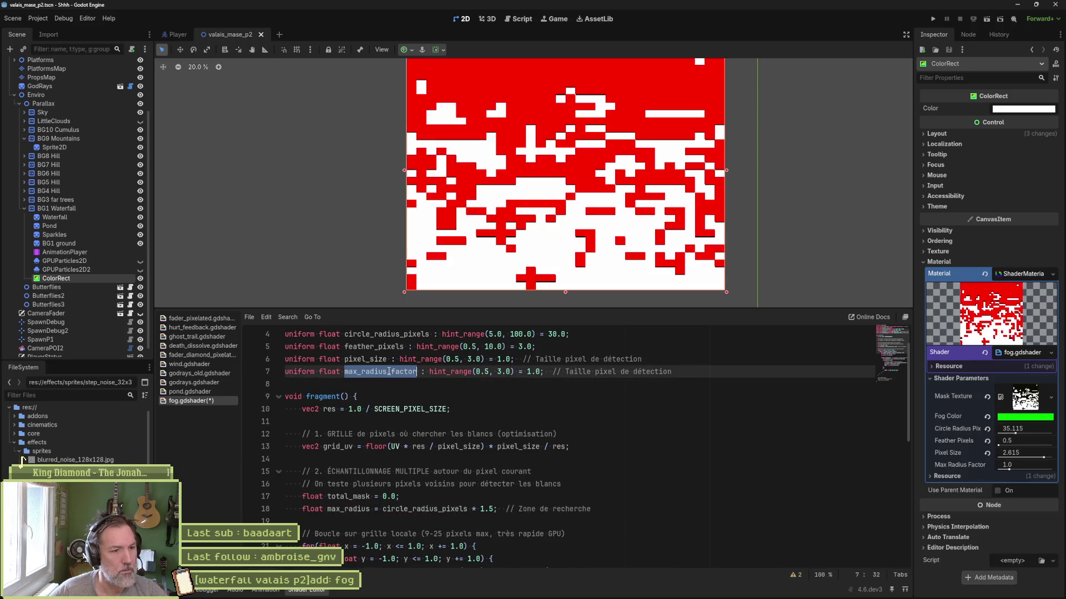
drag(481, 509, 495, 510)
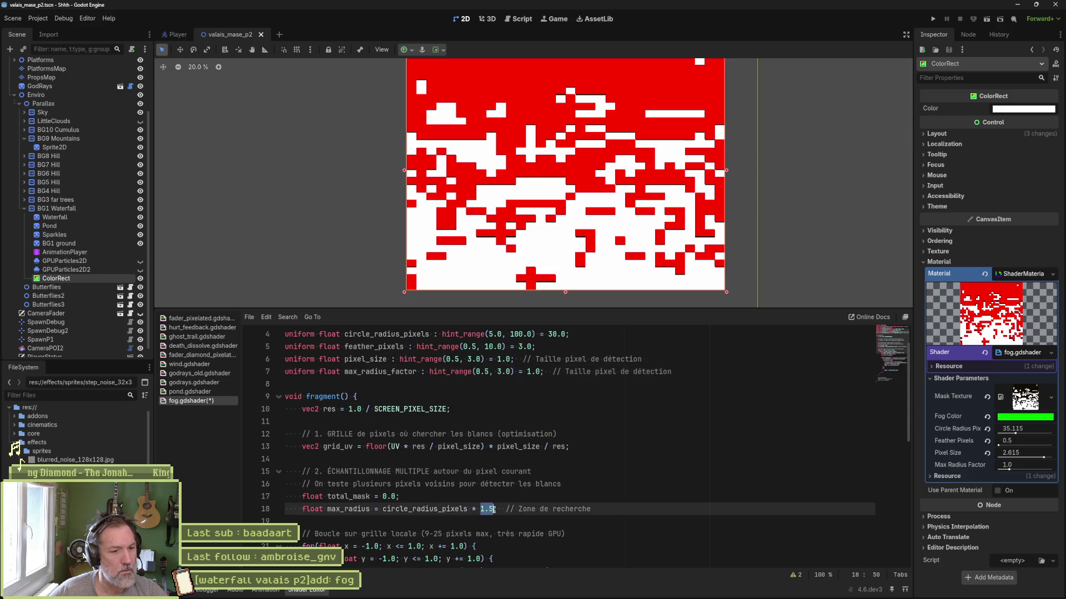
key(ctrl+v)
click(541, 372)
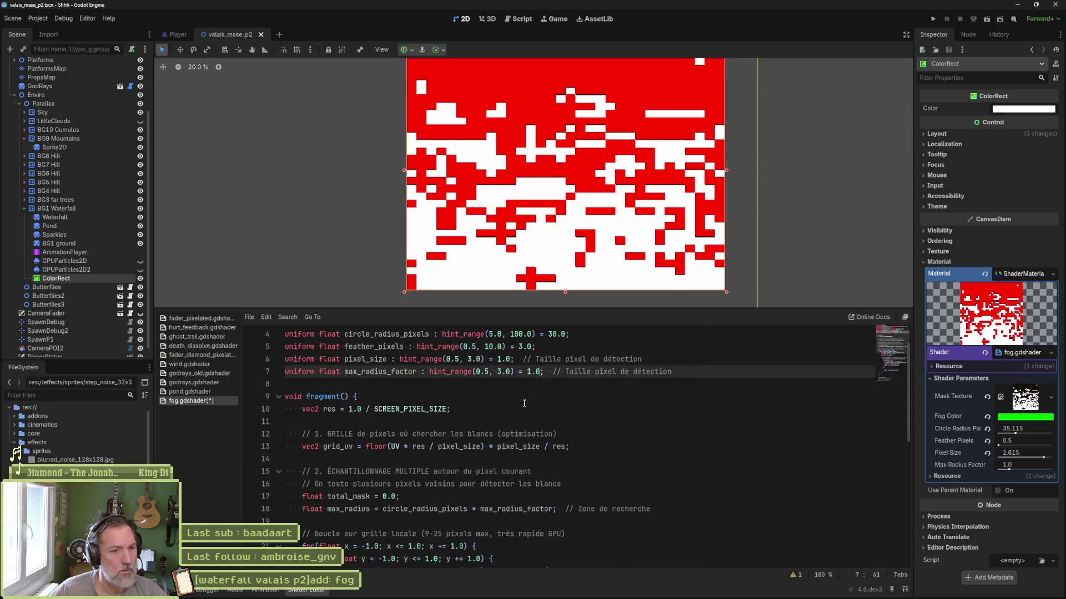
key(BackSpace)
text(5)
key(ctrl+s)
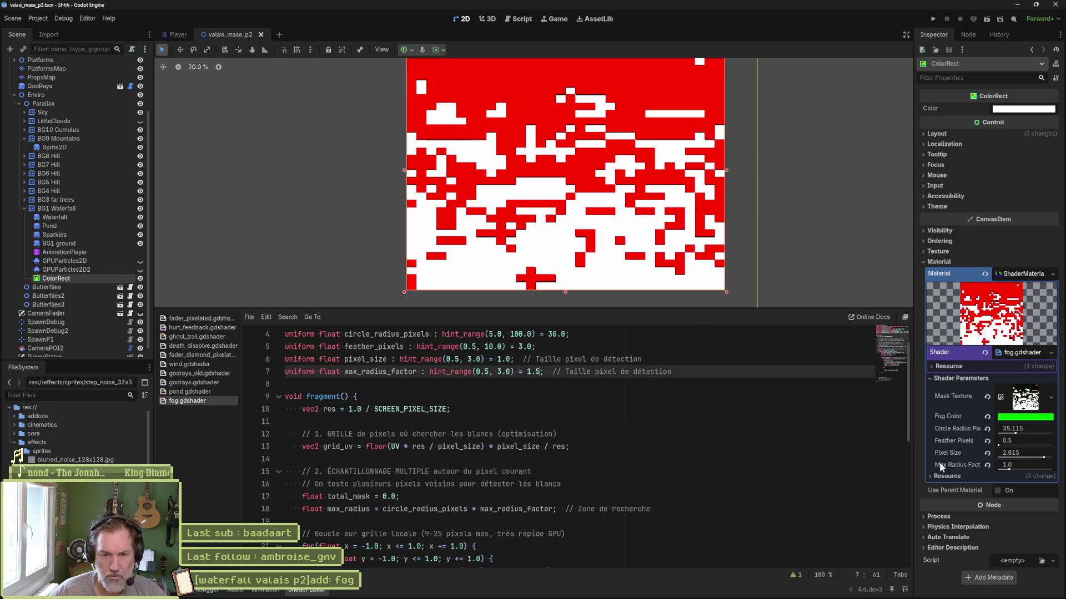
Raise the hint_range upper limit to 30.0, save, and set Max Radius Factor to about 8.
drag(1009, 470, 1008, 471)
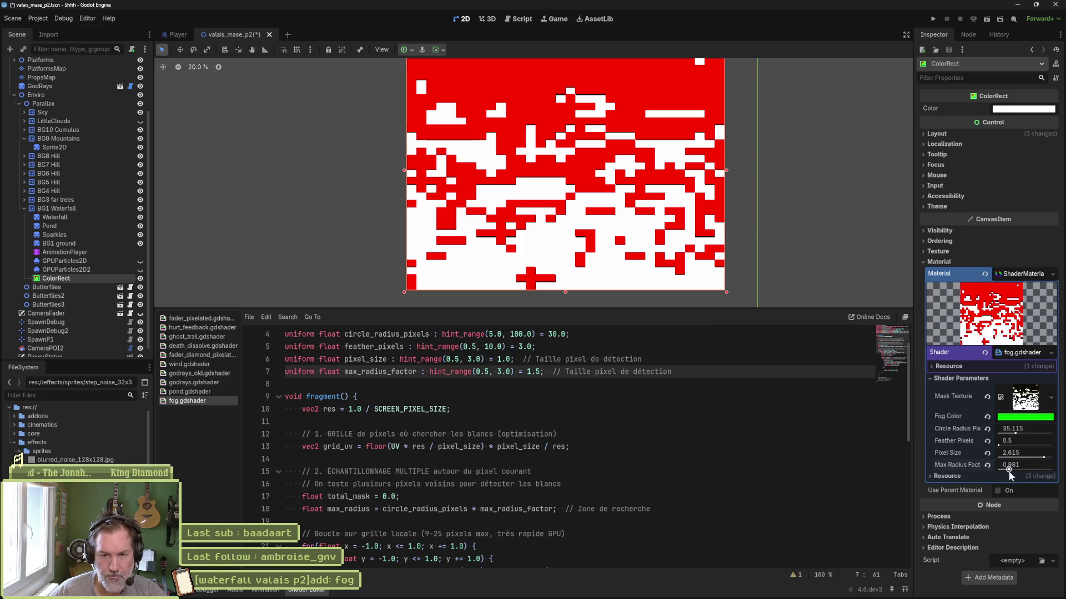
click(501, 372)
text(0)
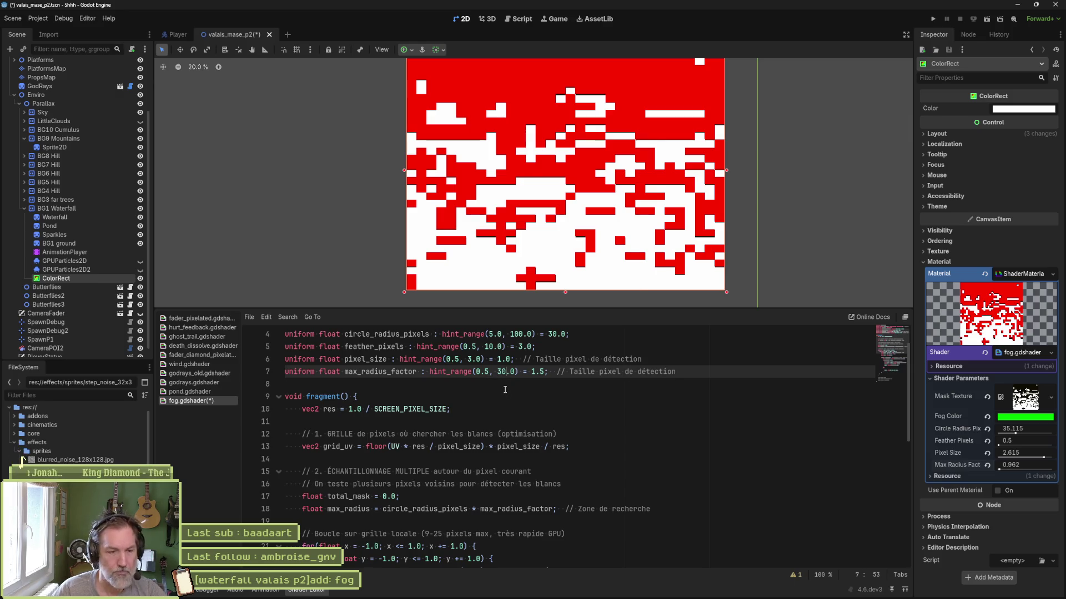
key(ctrl+s)
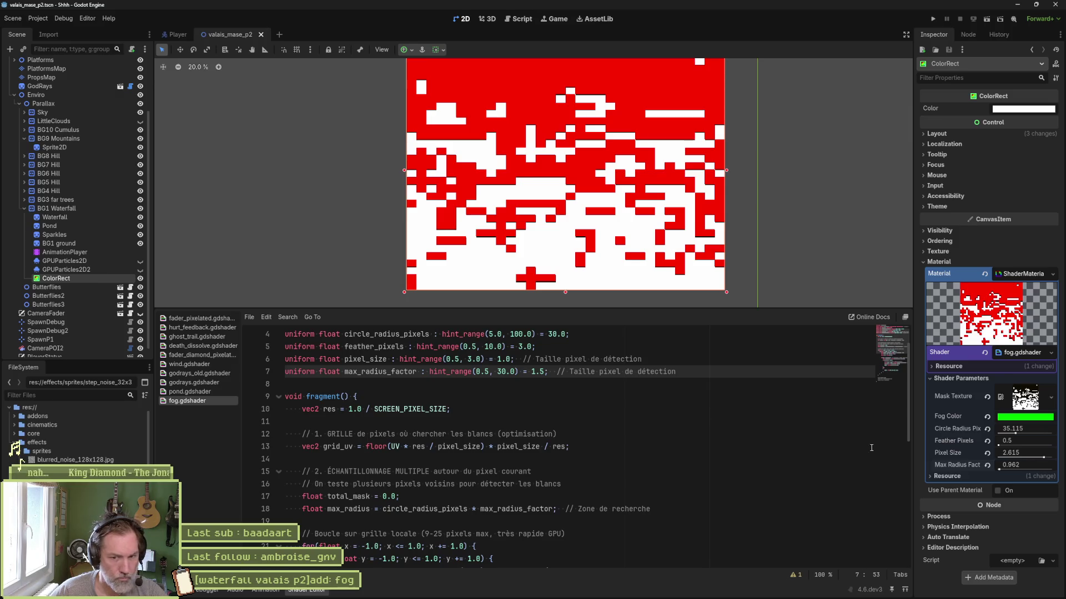
click(988, 465)
mouse_move(999, 470)
mouse_down()
mouse_move(1044, 468)
mouse_move(1013, 467)
mouse_up()
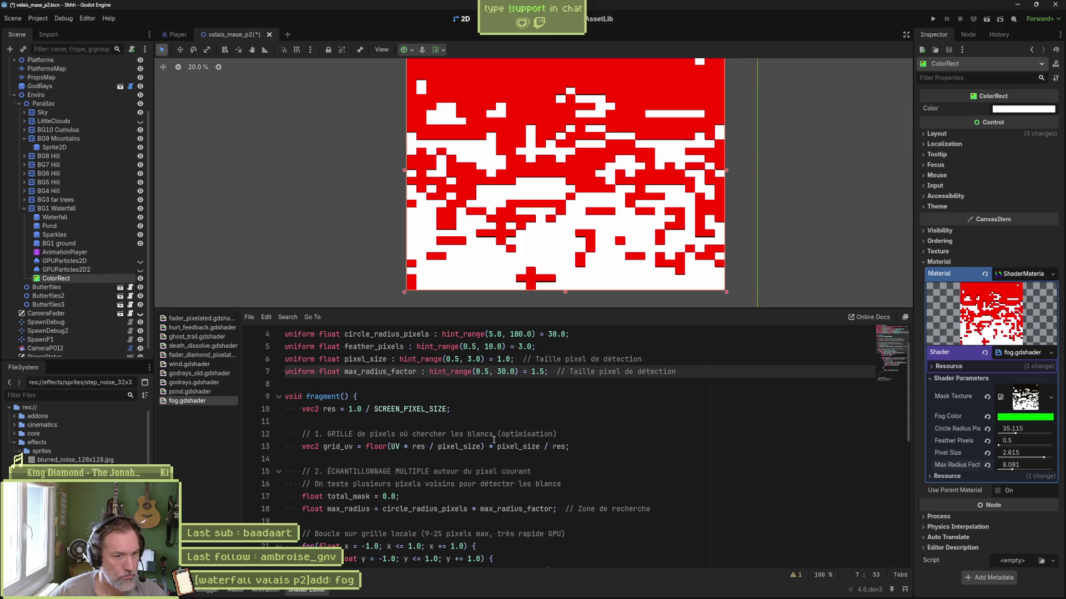
Trace the circle variable down the shader and select the commented final-result lines 44–45.
scroll(492, 438, down, 3)
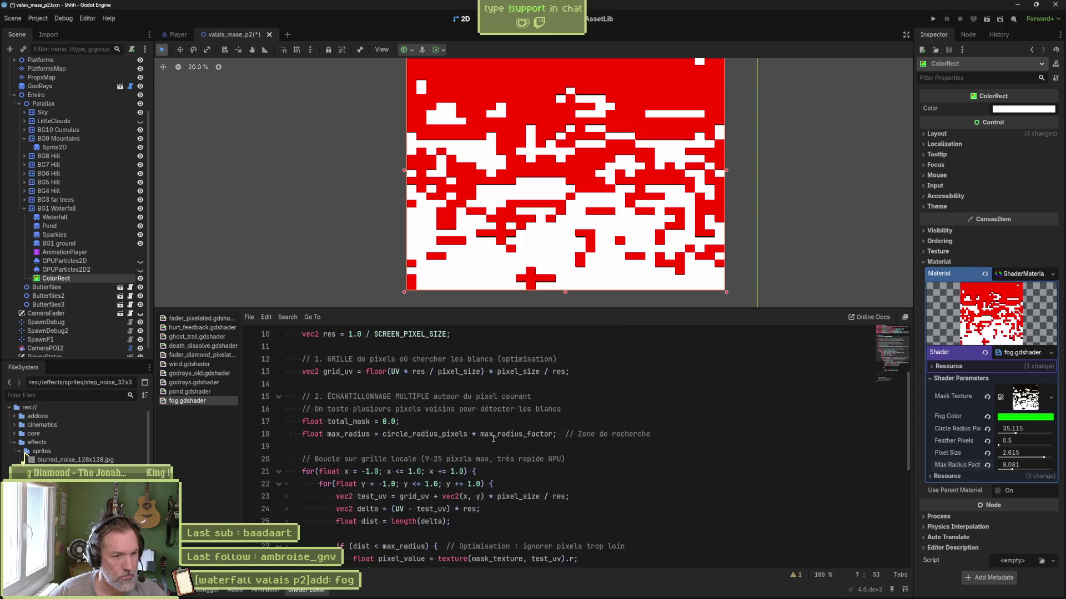
scroll(490, 435, down, 2)
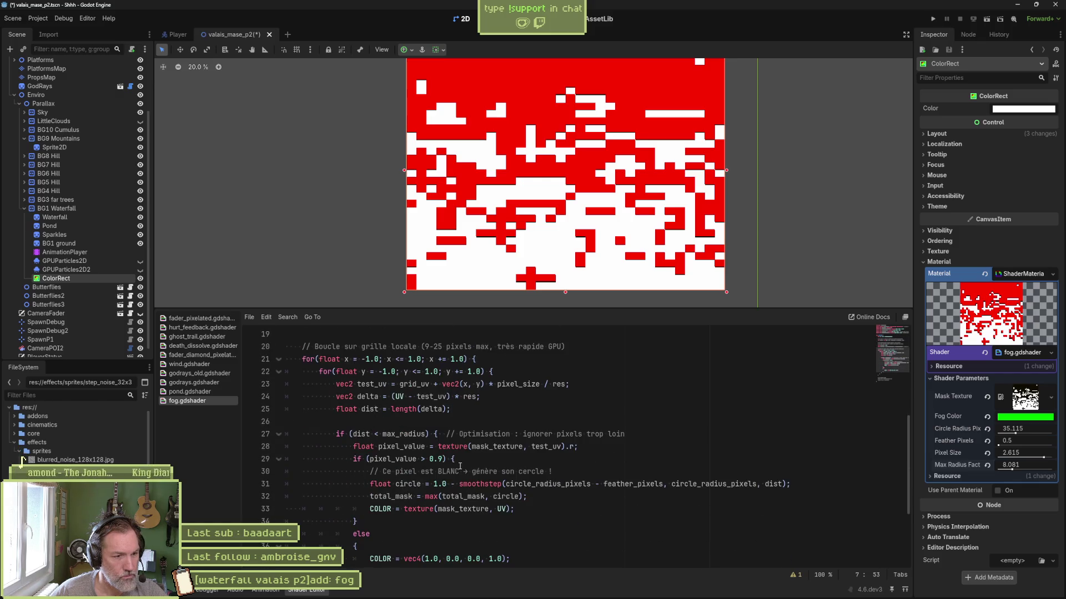
double_click(408, 483)
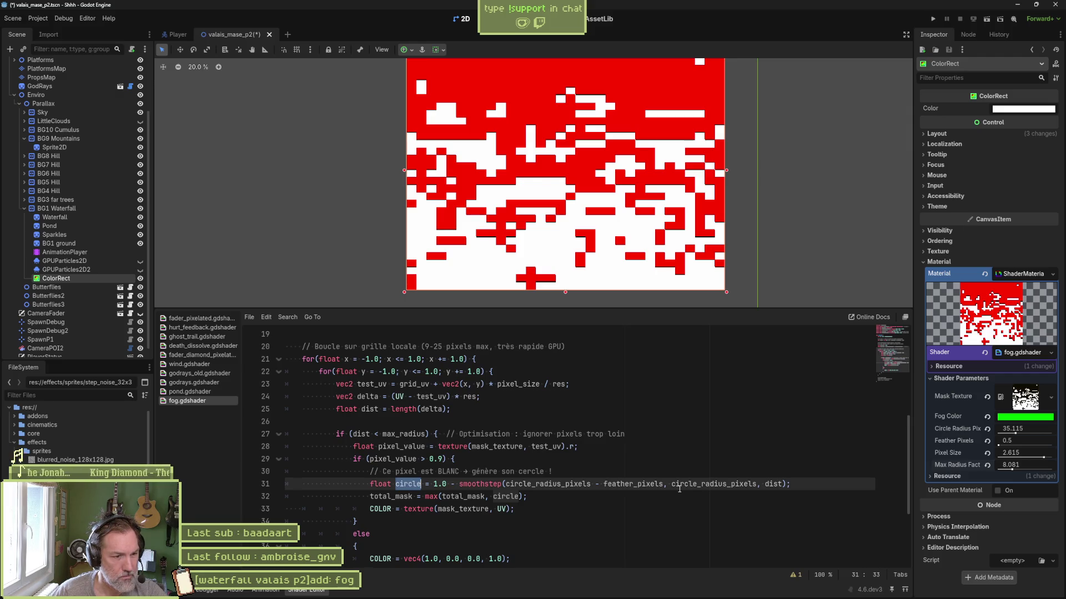
scroll(501, 503, down, 3)
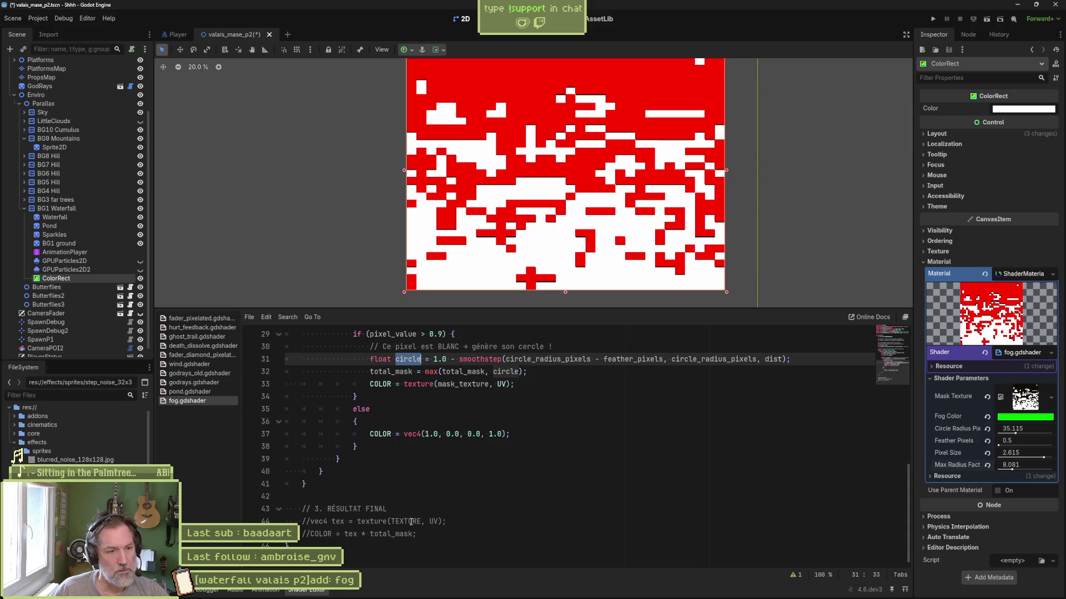
drag(324, 521, 326, 534)
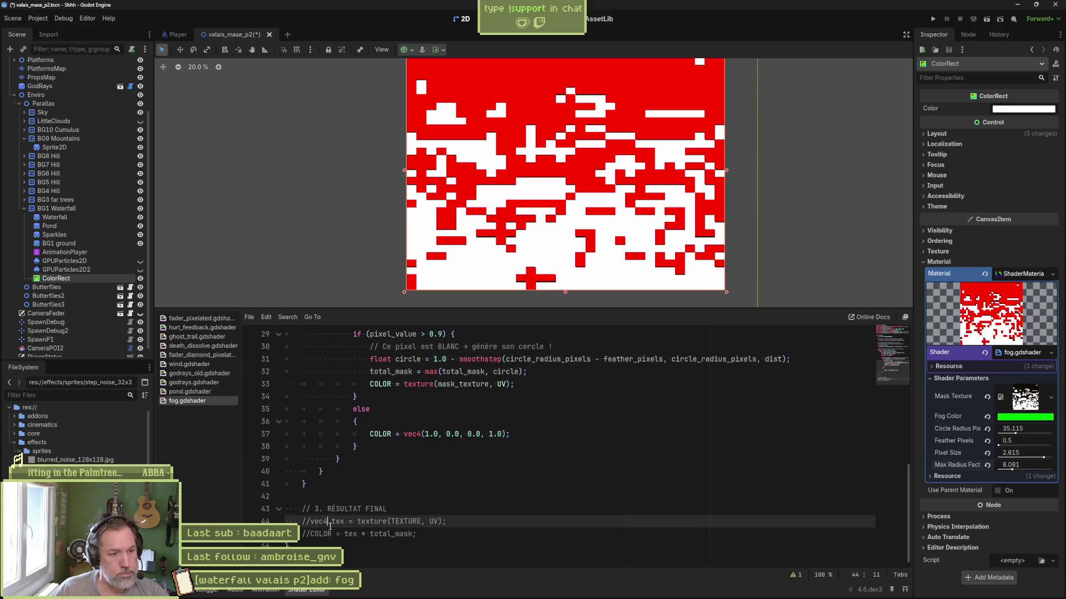
Uncomment the final-result lines 44–45 and save the shader.
key(ctrl+k)
key(ctrl+s)
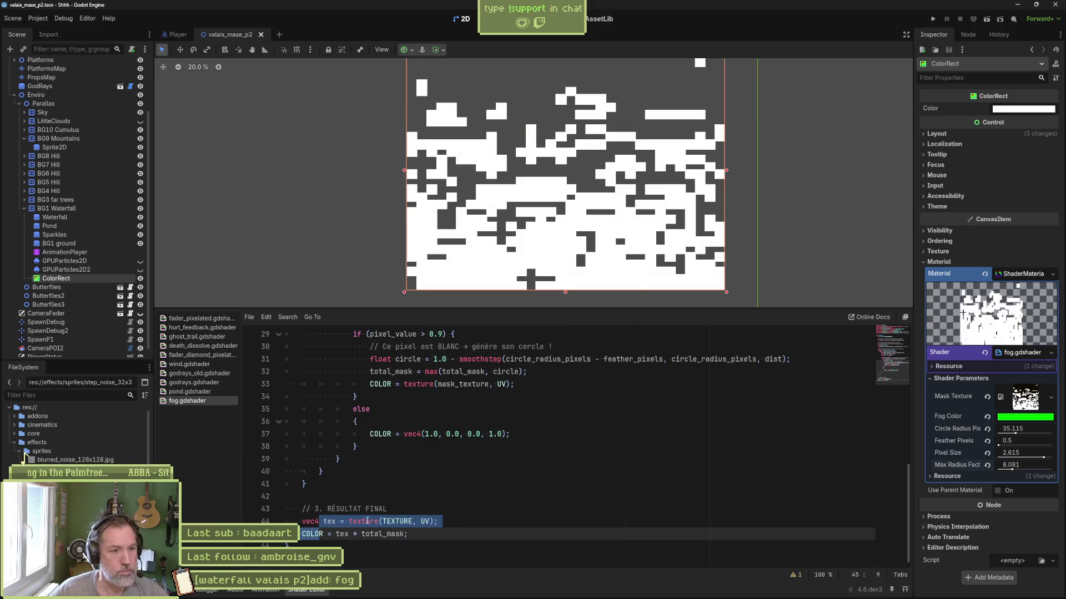
click(440, 513)
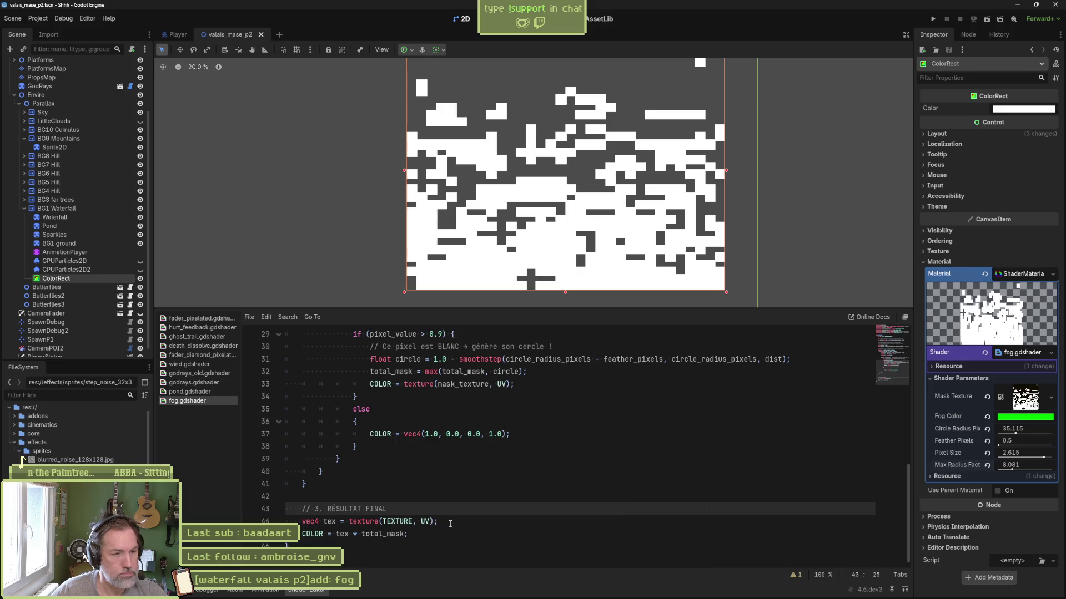
double_click(402, 521)
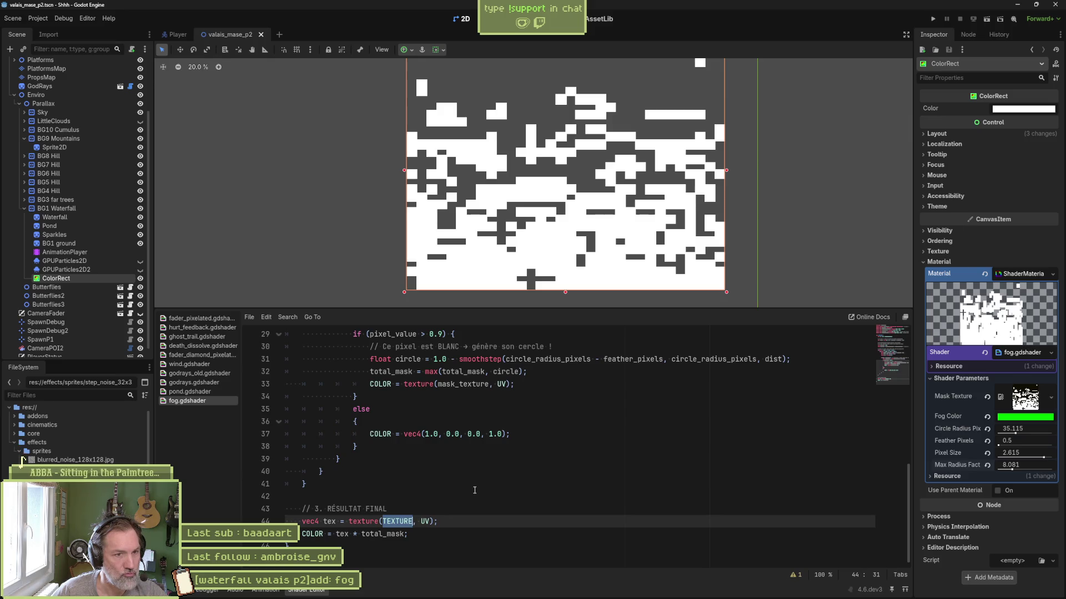
Set Pixel Size to 1.0 and drag Circle Radius Pix down to about 24.
drag(1021, 454, 996, 454)
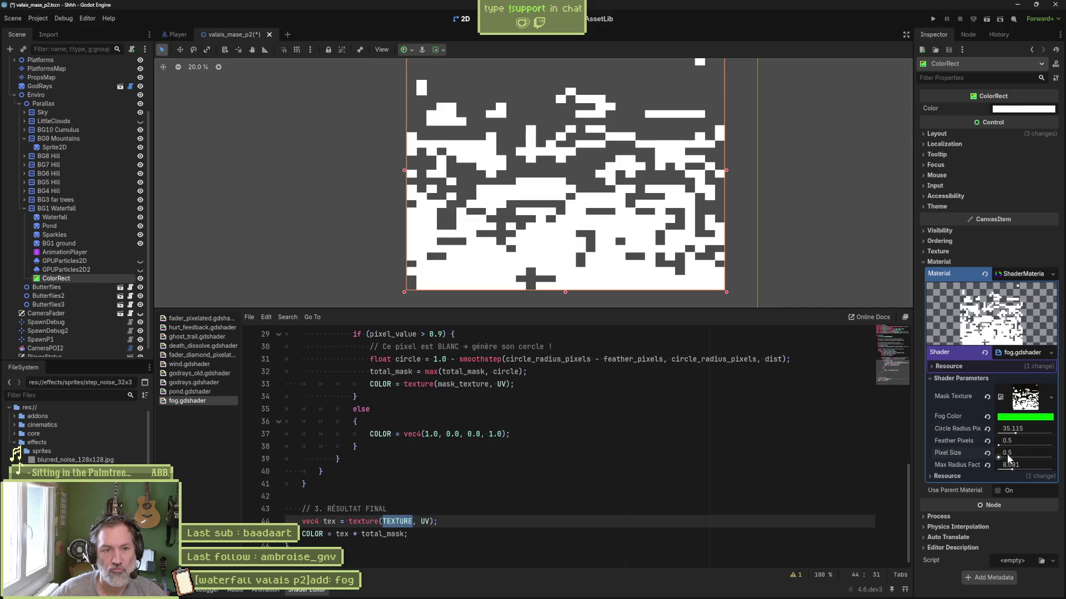
click(1030, 451)
text(1)
key(Return)
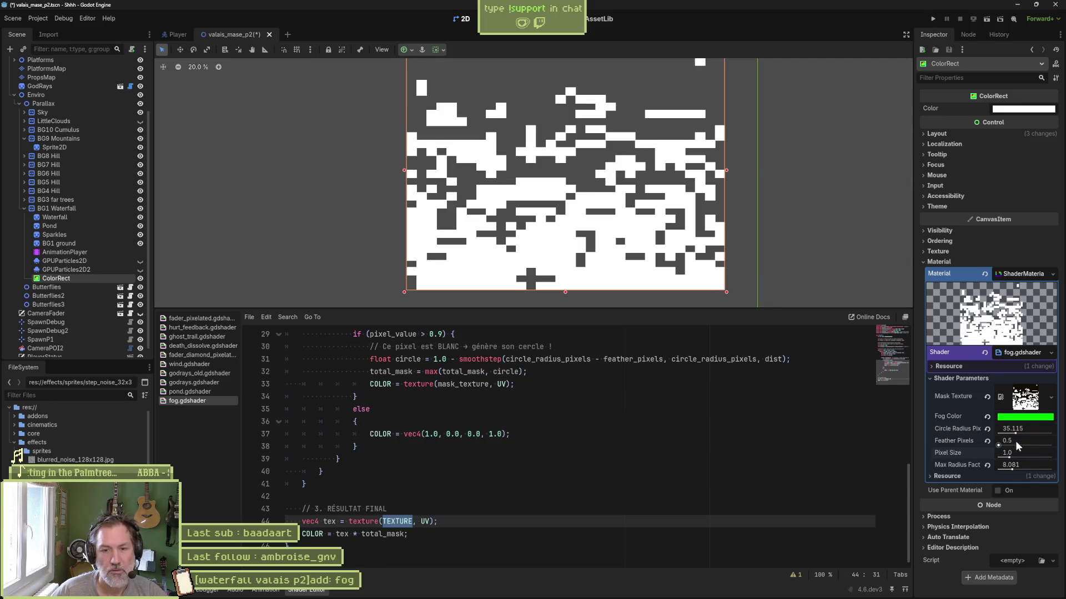
mouse_move(1026, 446)
mouse_down()
mouse_move(1004, 444)
mouse_move(1007, 434)
mouse_move(1033, 447)
mouse_move(1015, 469)
mouse_up()
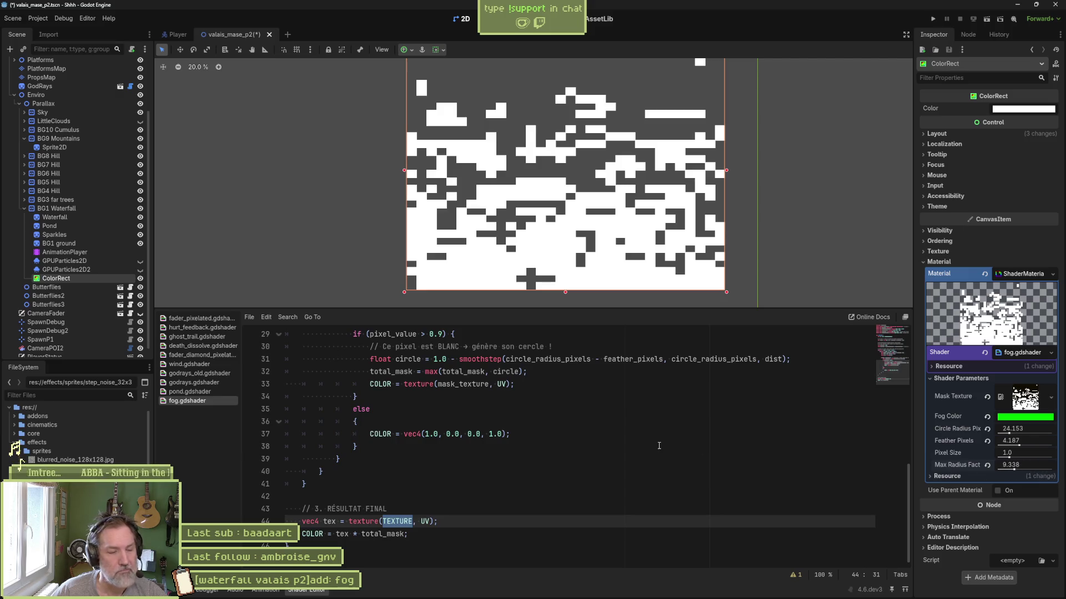
scroll(575, 449, up, 2)
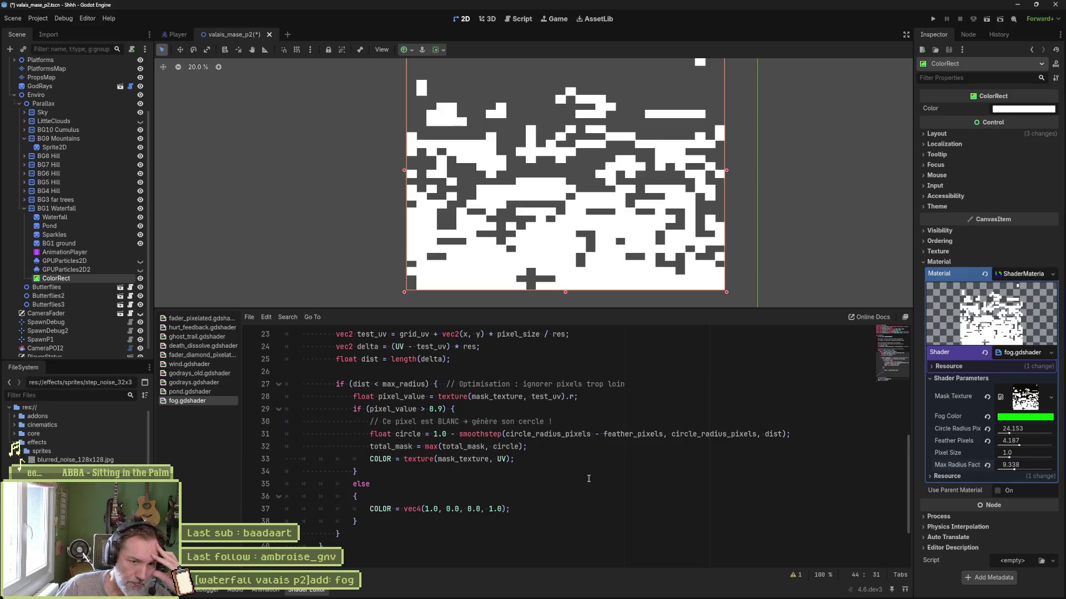
scroll(555, 469, up, 1)
scroll(531, 461, up, 1)
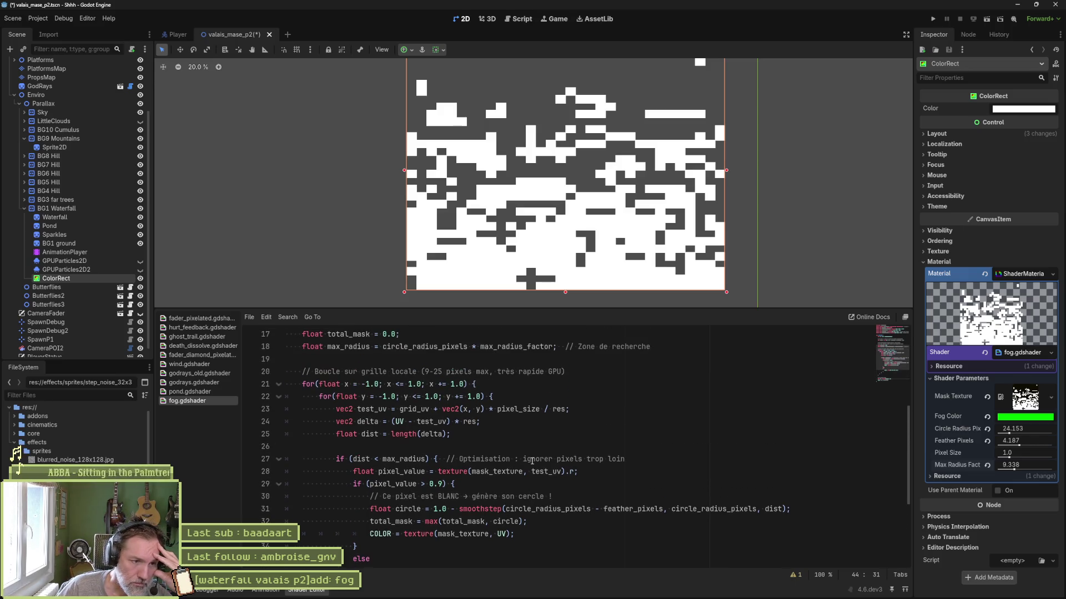
scroll(532, 461, up, 2)
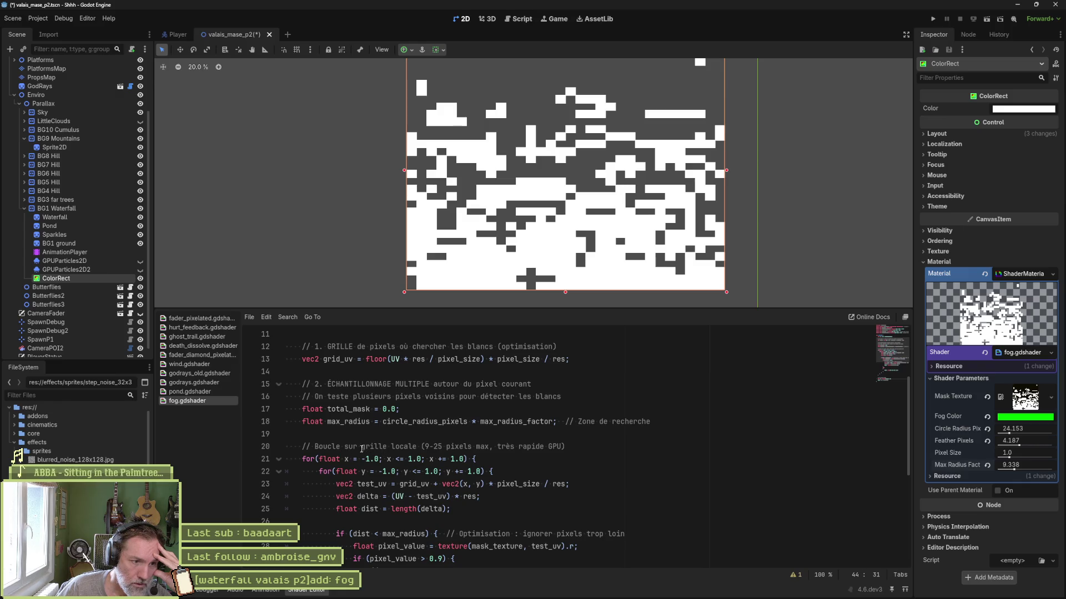
drag(345, 446, 475, 447)
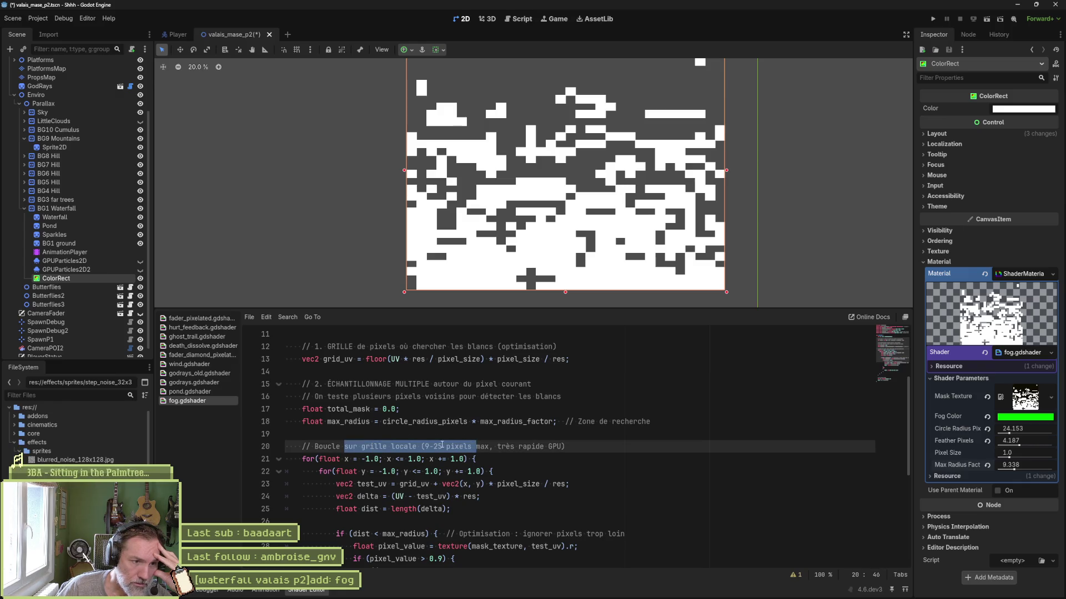
click(442, 446)
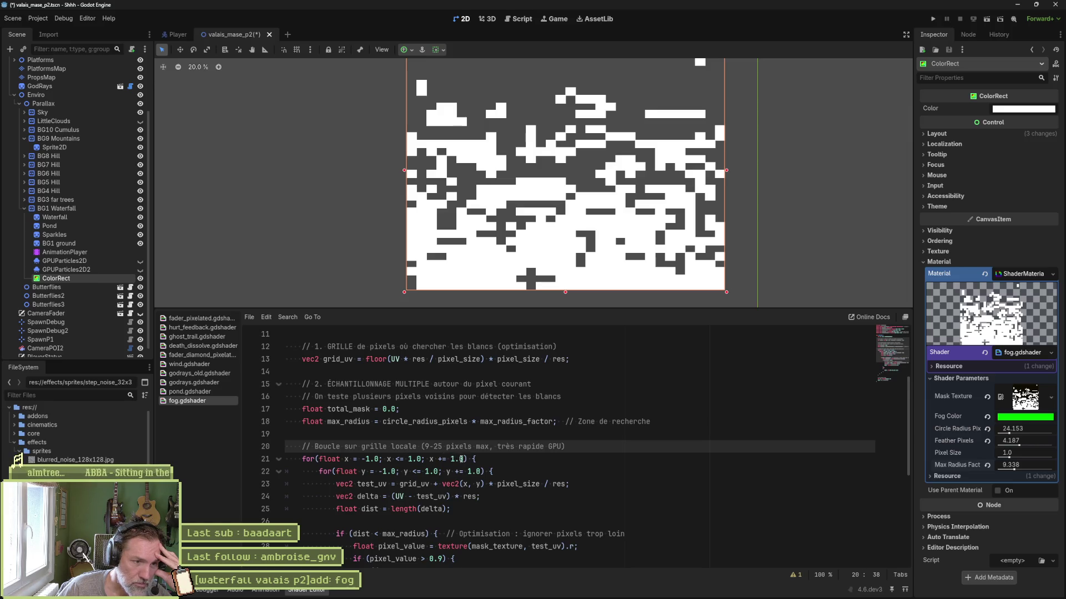
click(471, 458)
scroll(494, 461, down, 1)
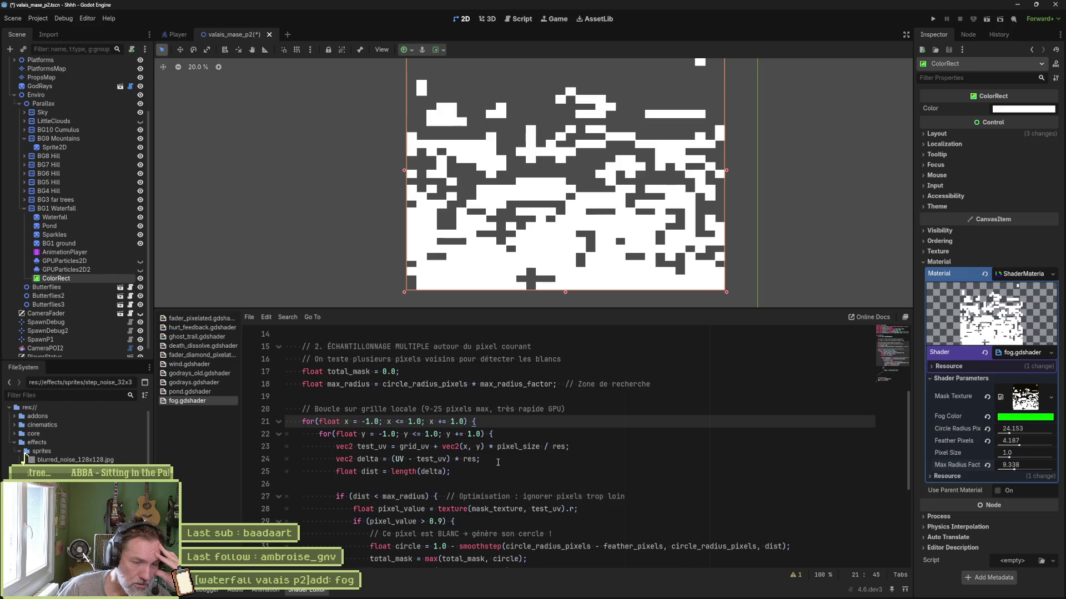
click(492, 434)
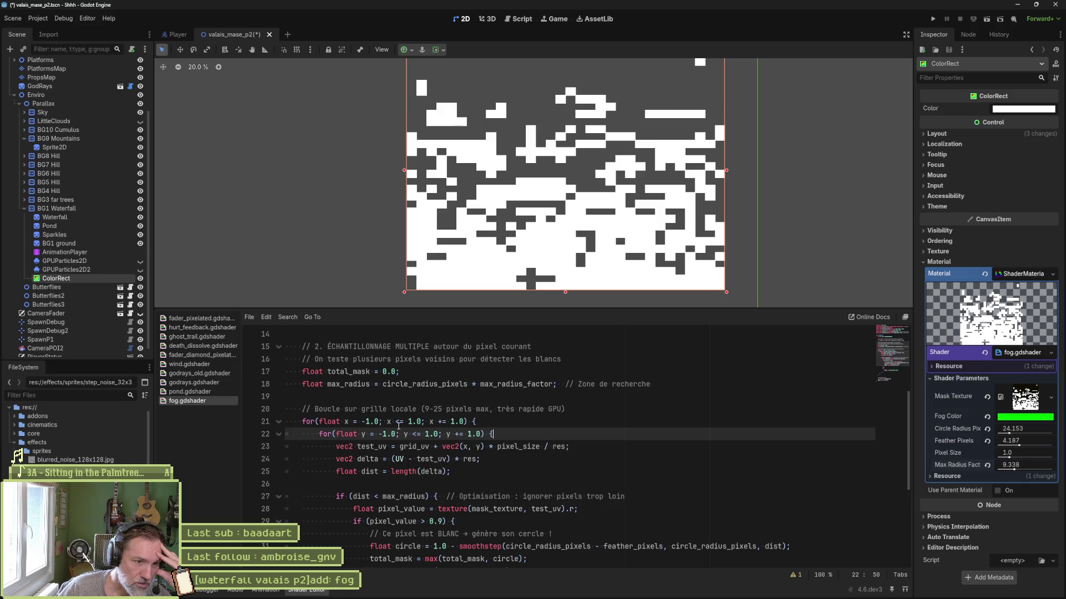
Change the x and y loop bounds on lines 21–22 to run from -100.0 to 100.0.
click(372, 423)
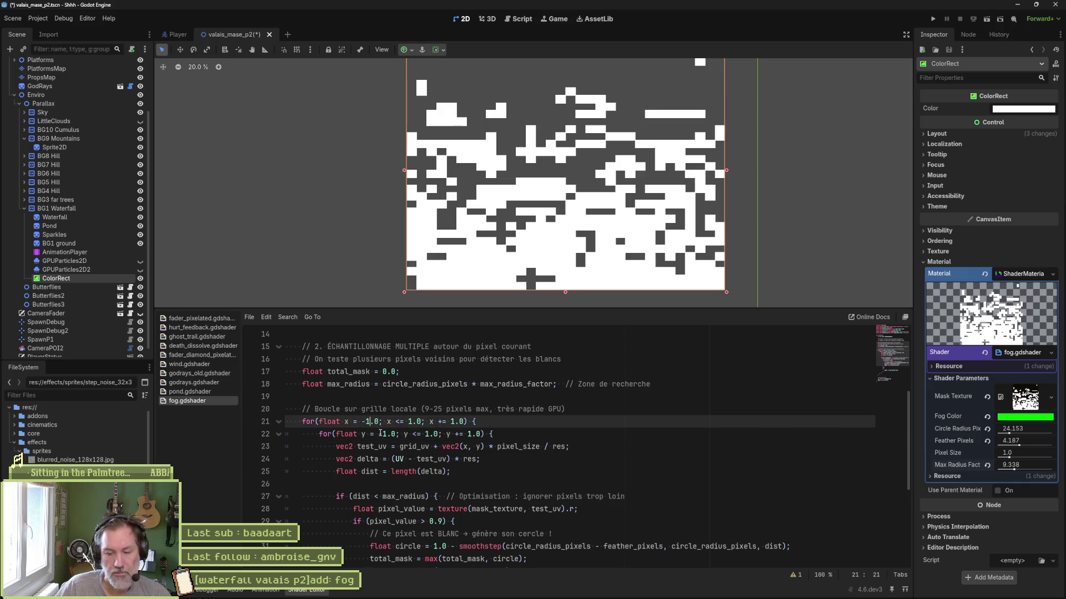
text(00)
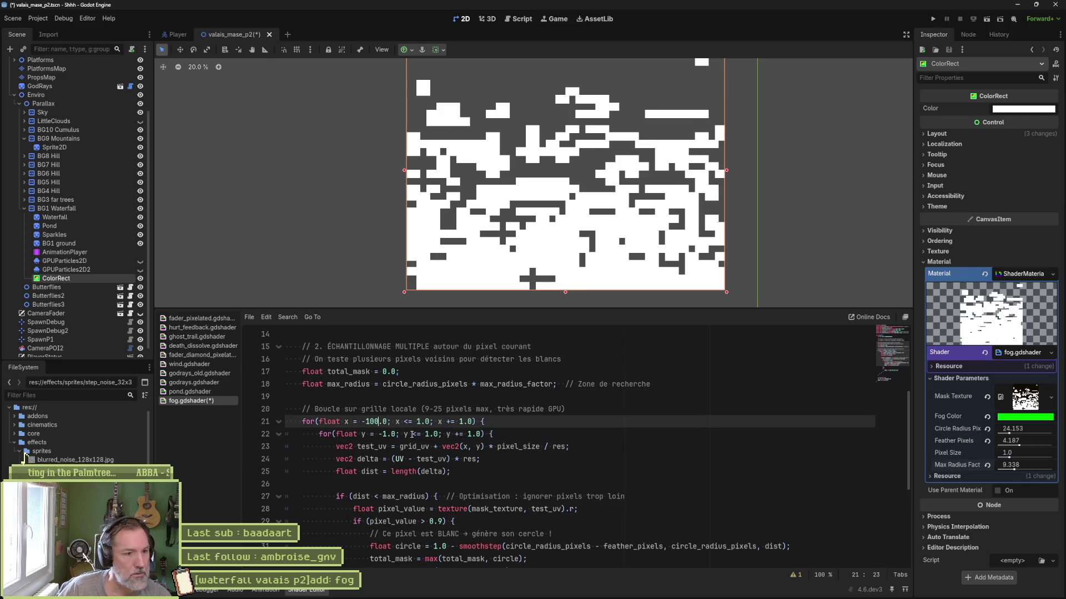
click(426, 422)
text(00)
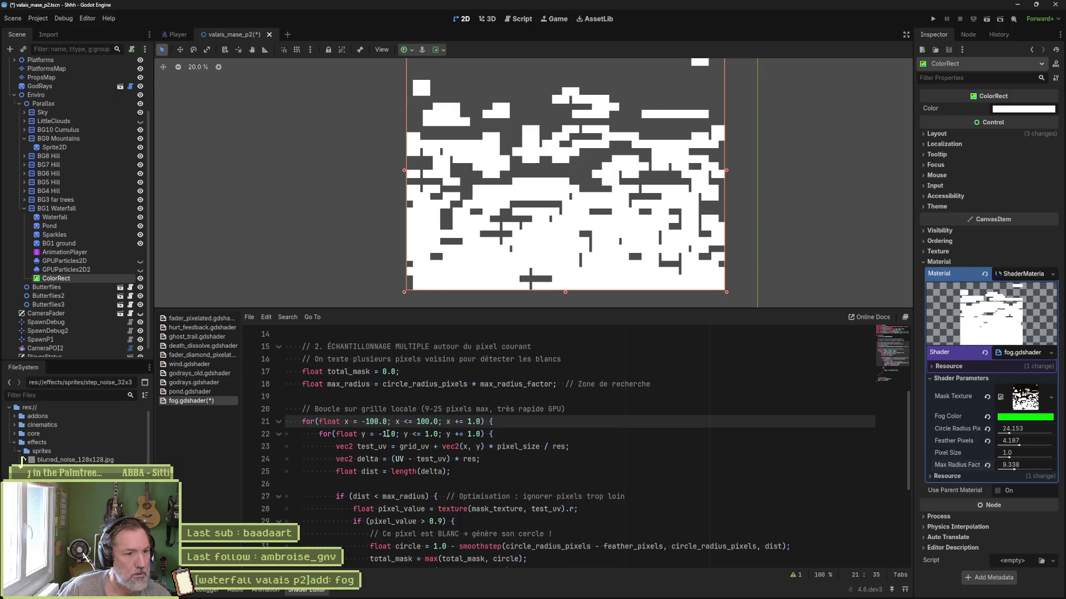
click(389, 434)
text(00)
click(438, 434)
text(00)
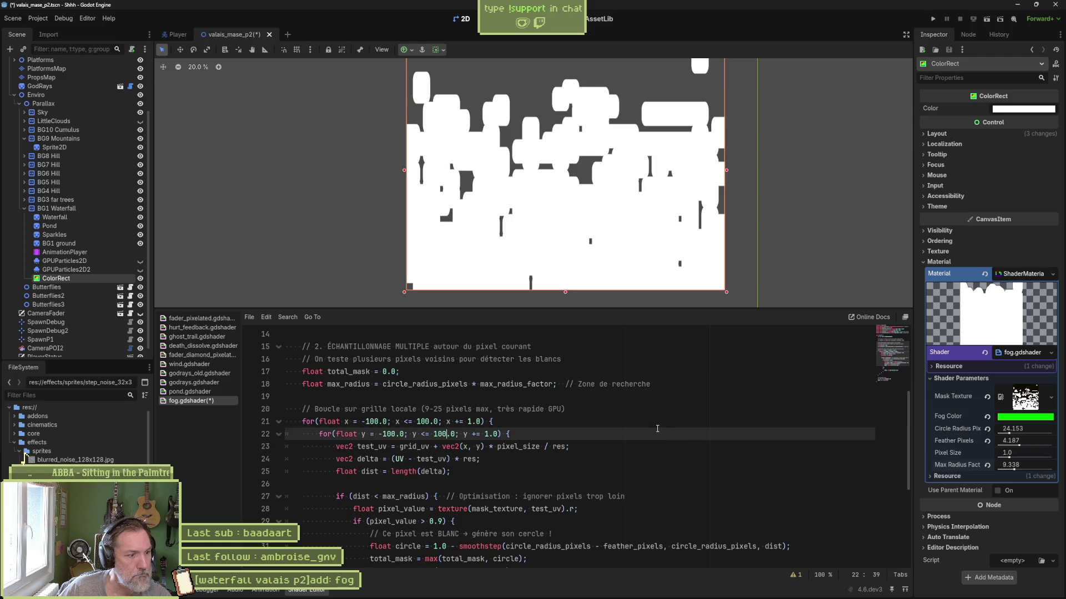
scroll(660, 422, up, 5)
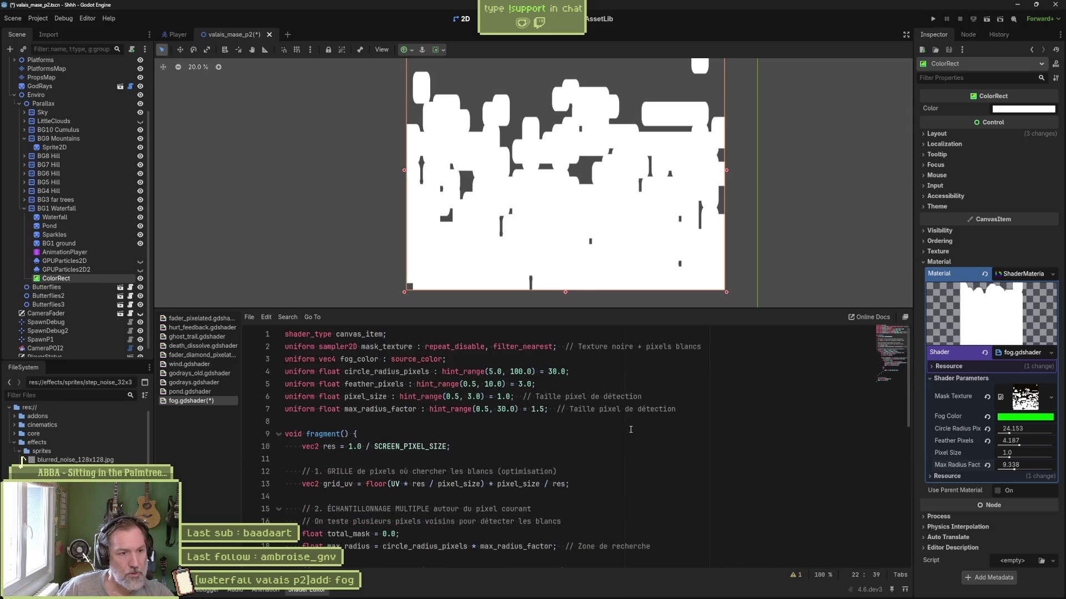
Shrink Circle Radius Pix to about 19.8 while checking the pixel_size, max_radius_factor and feather uniforms.
drag(676, 408, 694, 397)
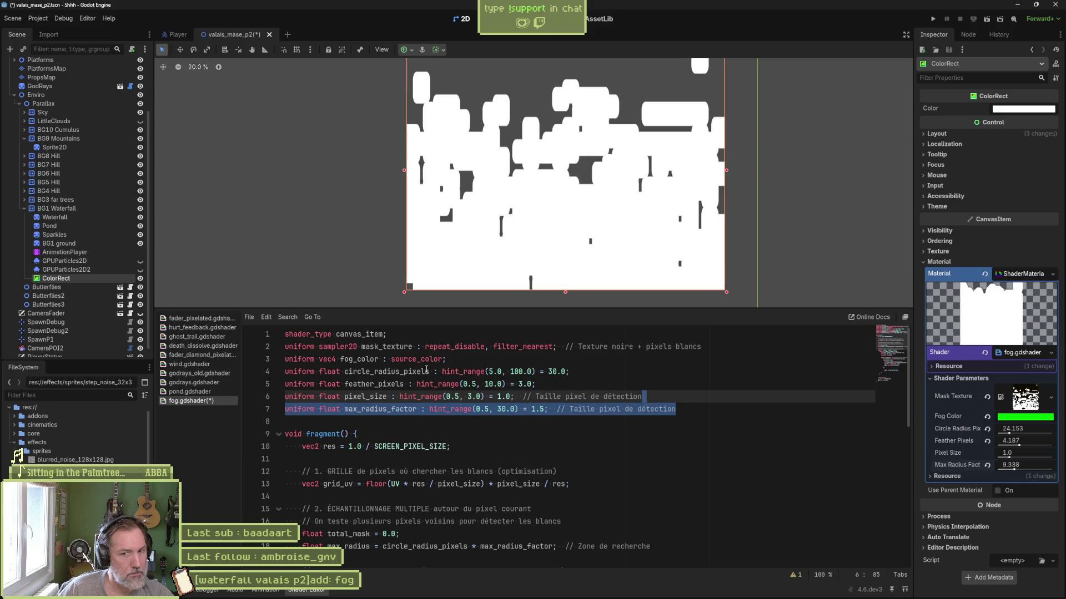
mouse_move(1008, 432)
mouse_down()
mouse_move(994, 432)
mouse_move(1048, 433)
mouse_move(1007, 433)
mouse_move(1002, 456)
mouse_move(959, 463)
mouse_move(1063, 469)
mouse_move(1003, 469)
mouse_move(1015, 444)
mouse_up()
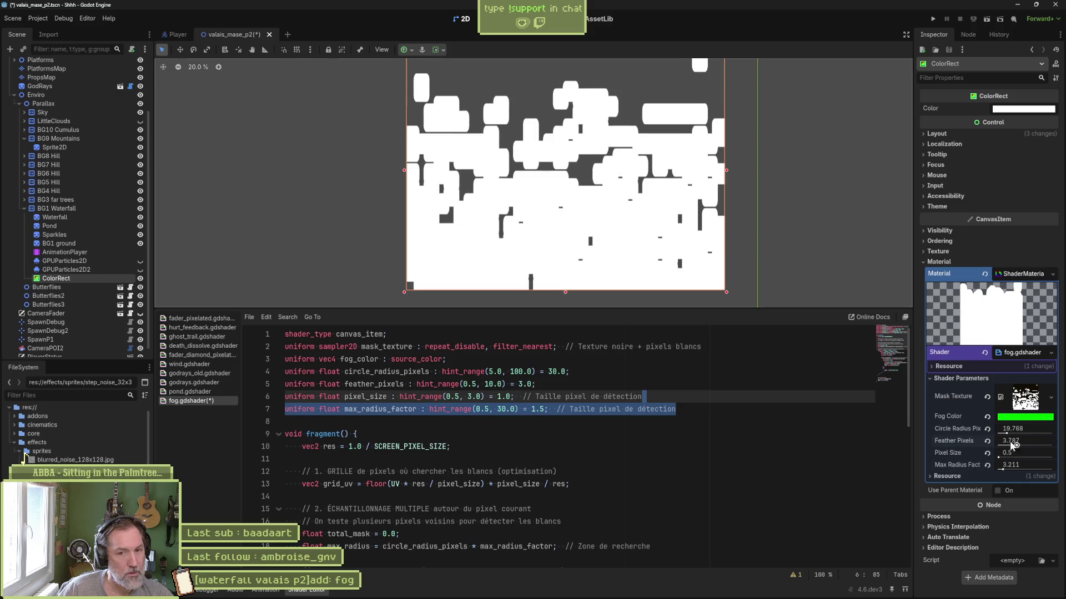
click(434, 384)
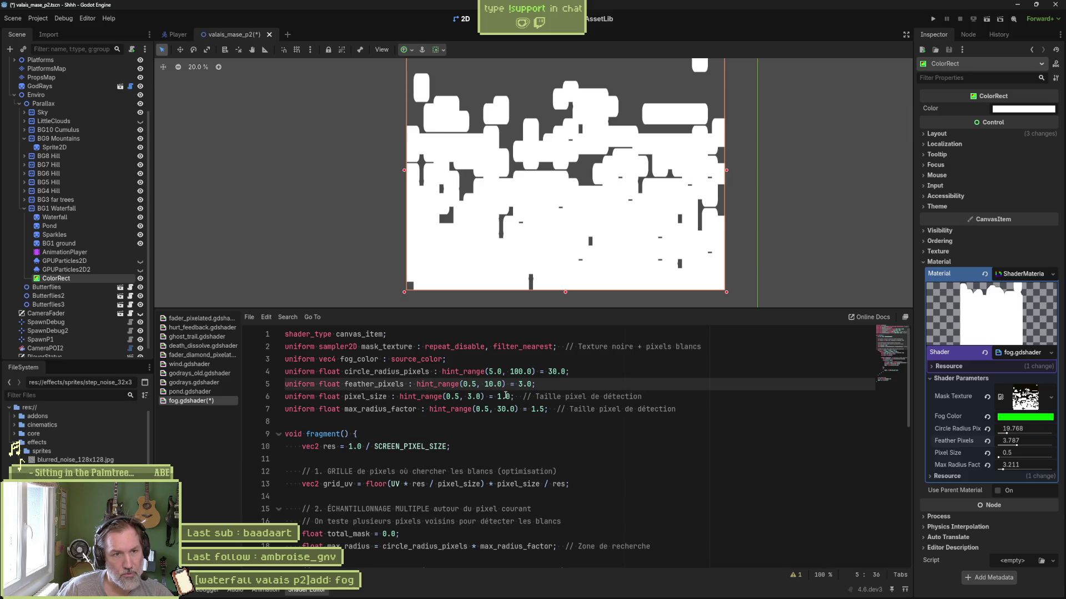
Enter Circle Radius Pix 10.0 and Feather Pixels 0.5 in the fog shader's parameters.
scroll(612, 170, up, 10)
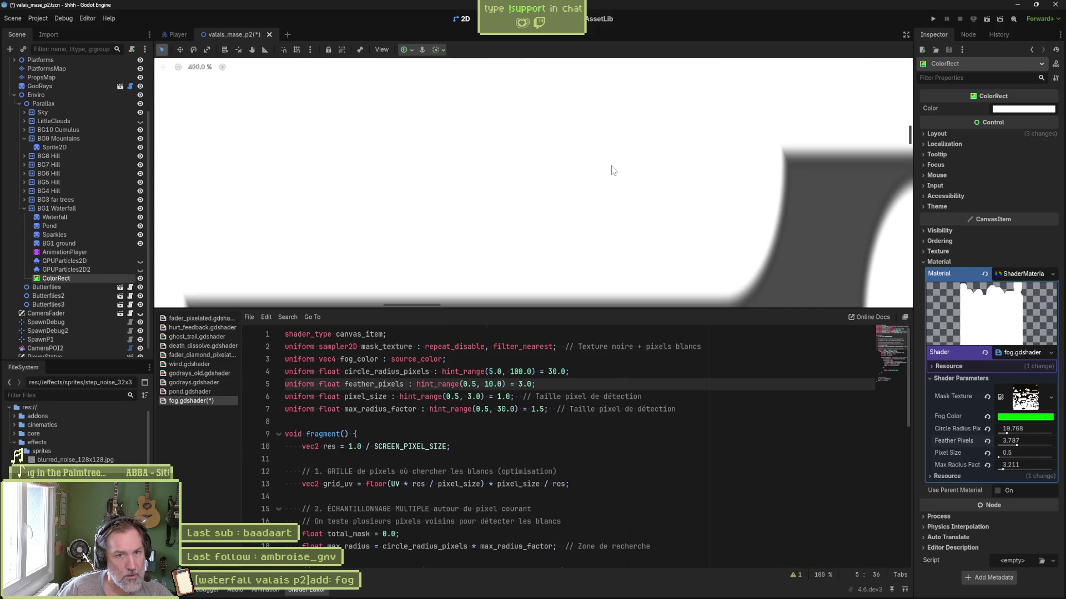
scroll(624, 177, down, 2)
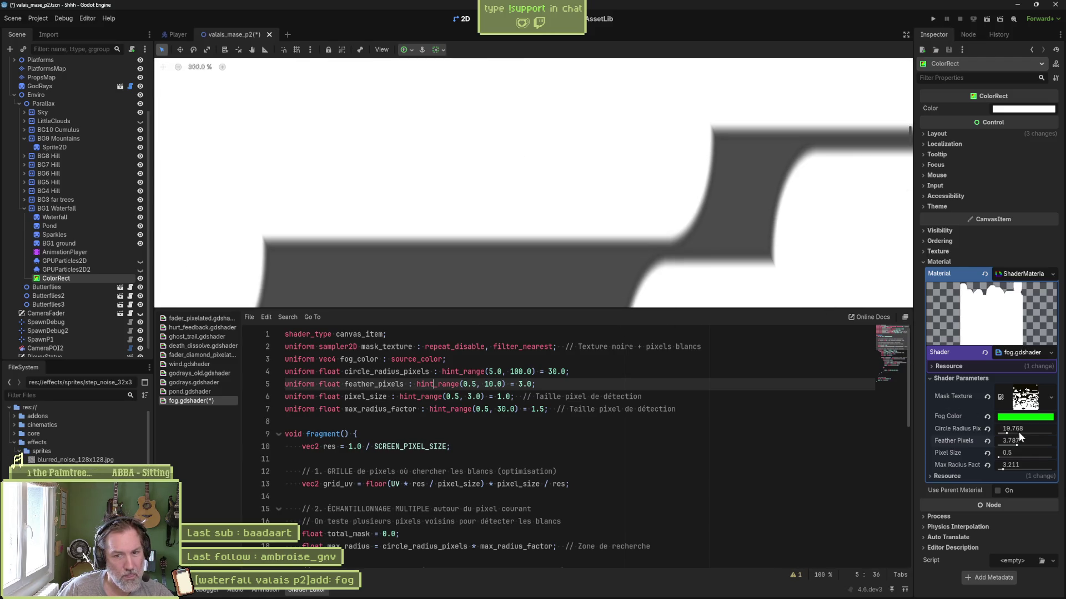
click(1041, 429)
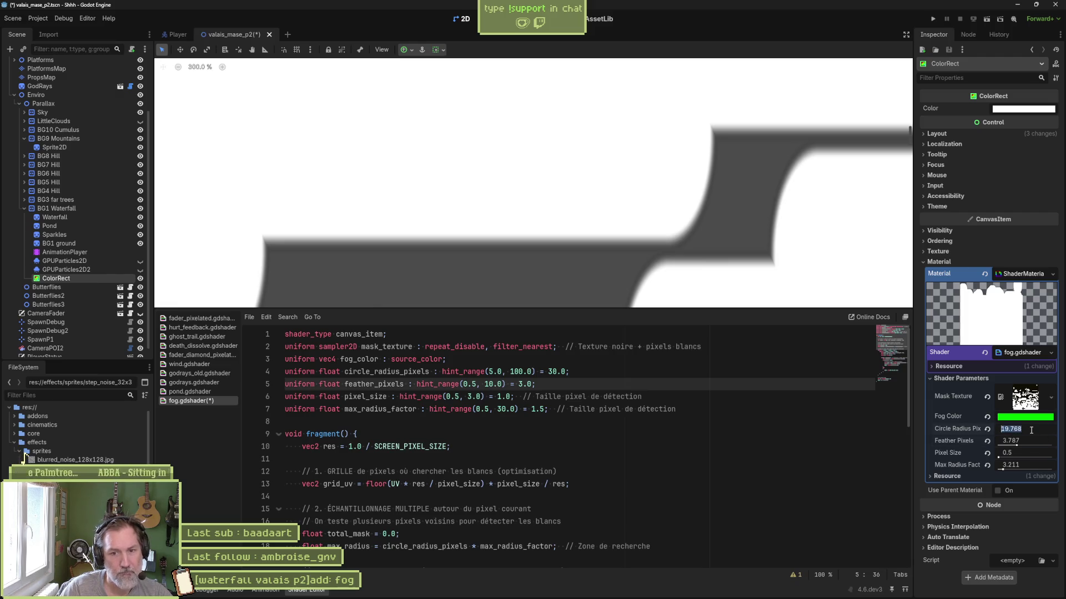
text(10)
key(Return)
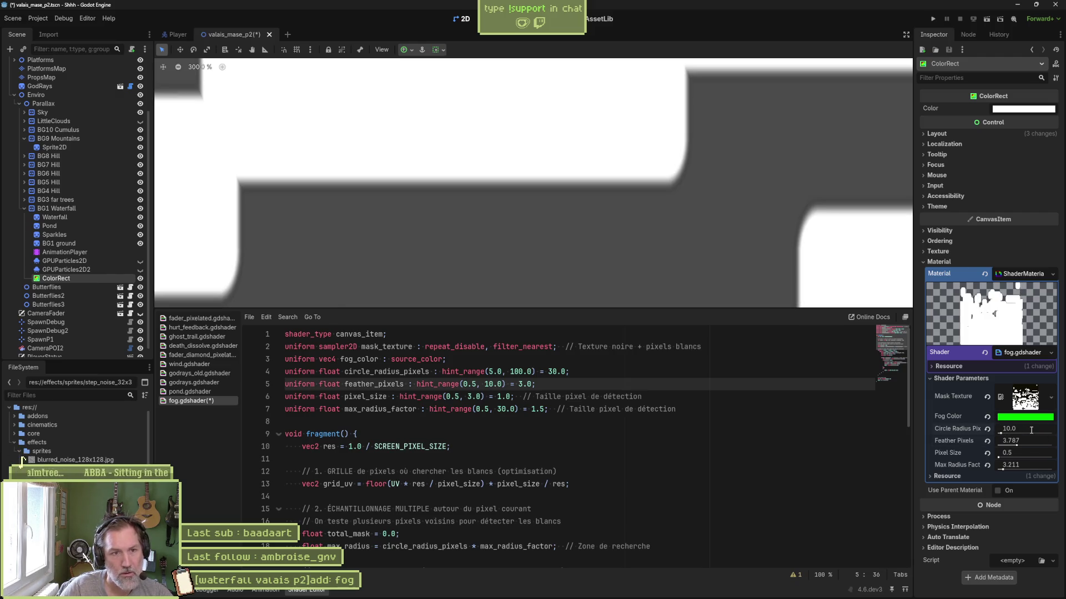
click(1039, 441)
text(1)
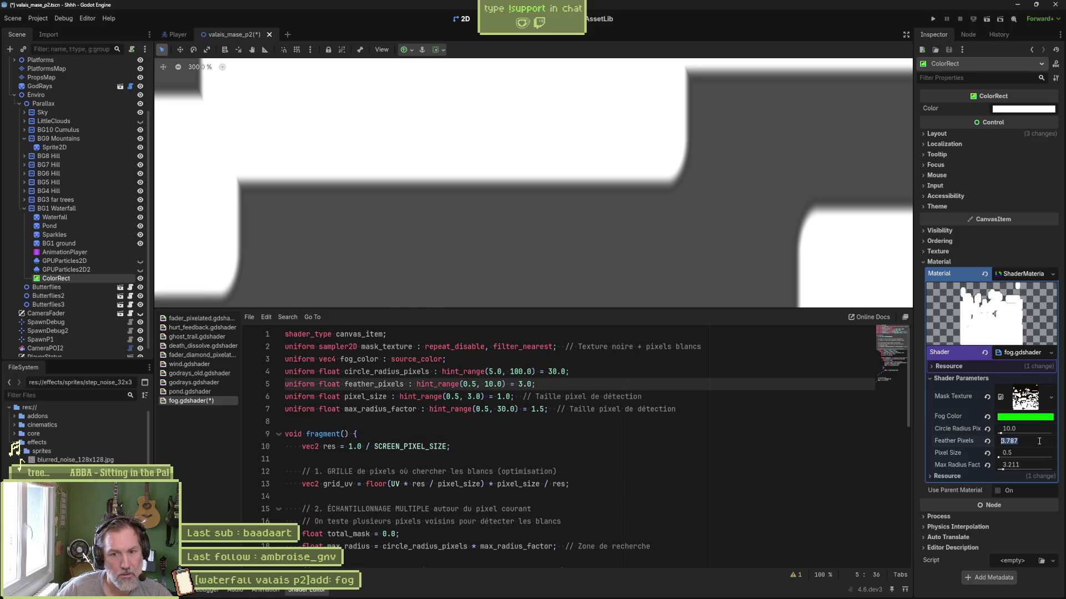
key(Return)
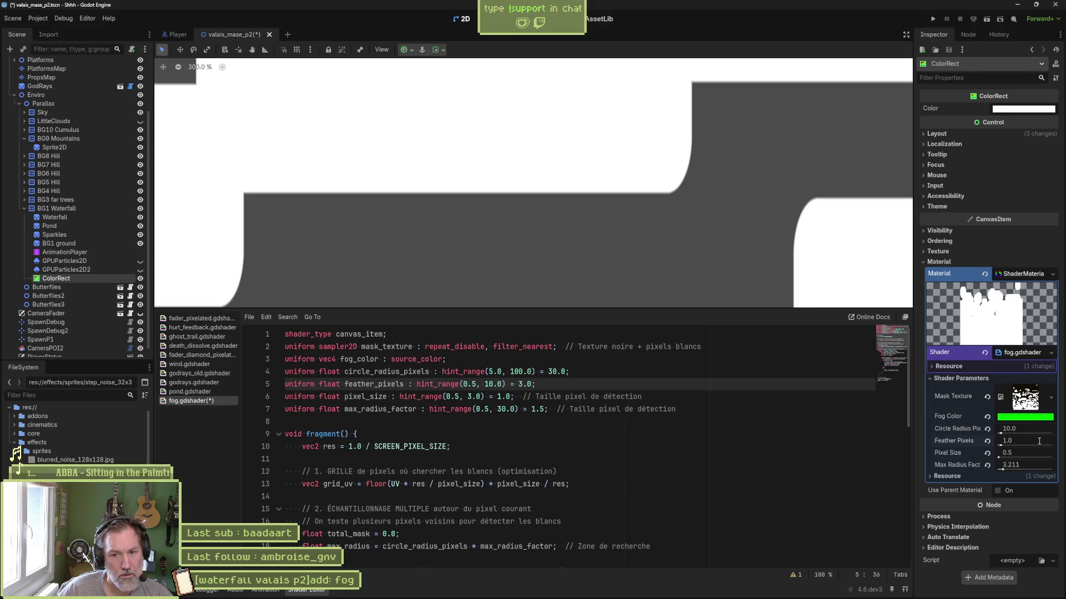
click(1039, 441)
text(0.5)
key(Return)
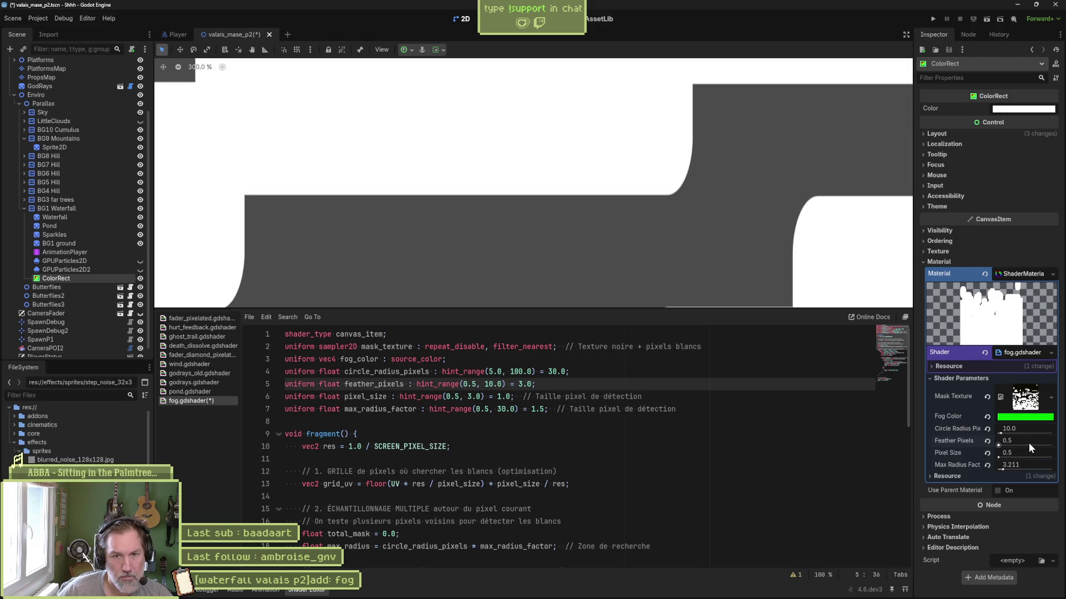
mouse_move(1028, 443)
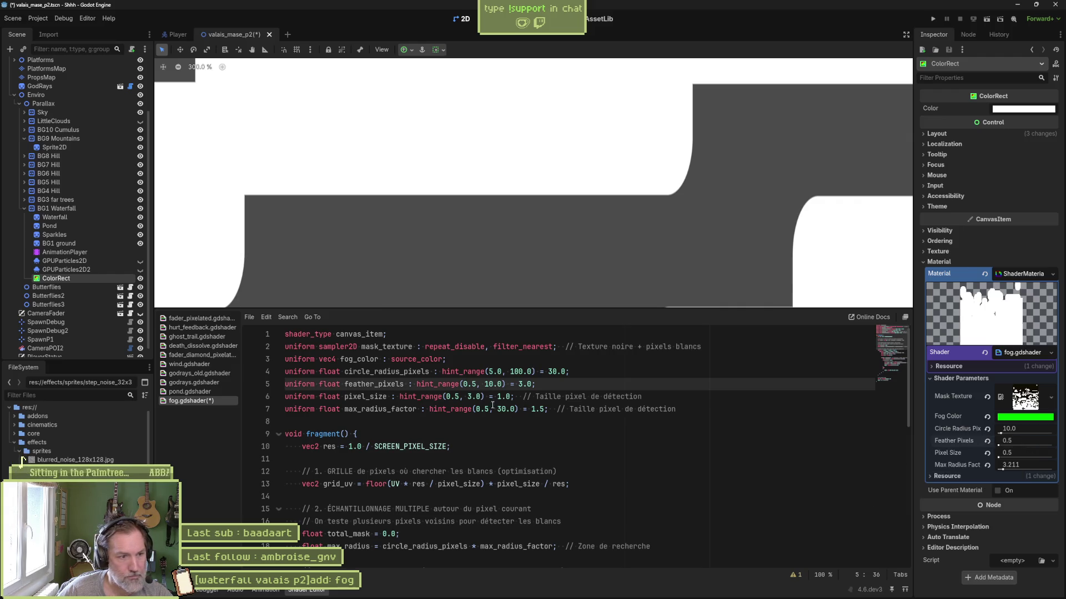
Delete the undefined feather_pixels term from line 30's smoothstep and save the shader.
click(562, 385)
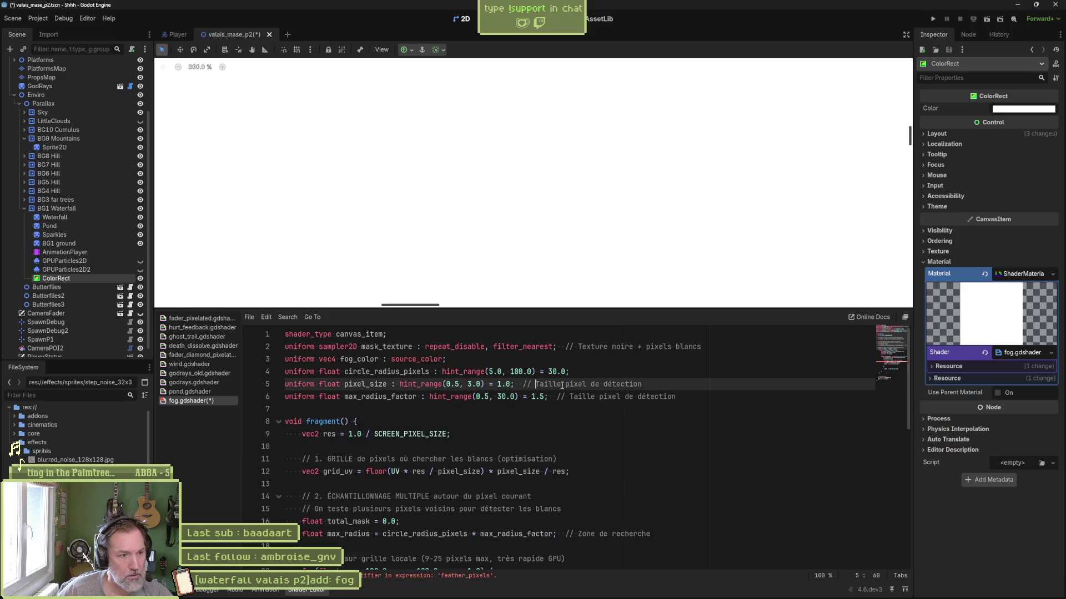
scroll(542, 443, down, 5)
scroll(477, 438, down, 2)
double_click(616, 434)
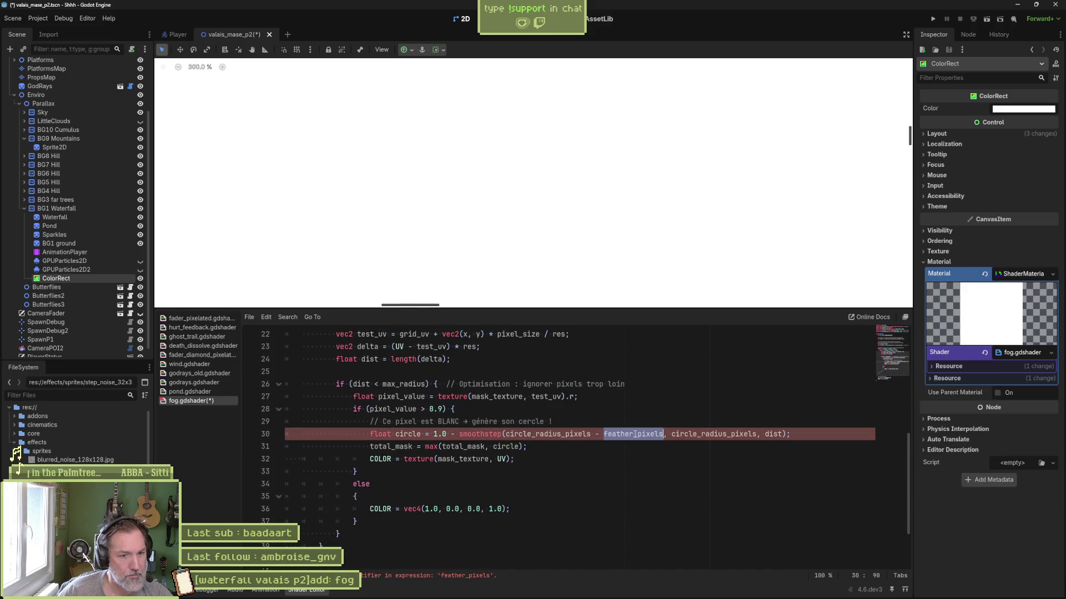
key(BackSpace)
key(BackSpace)
key(BackSpace)
key(BackSpace)
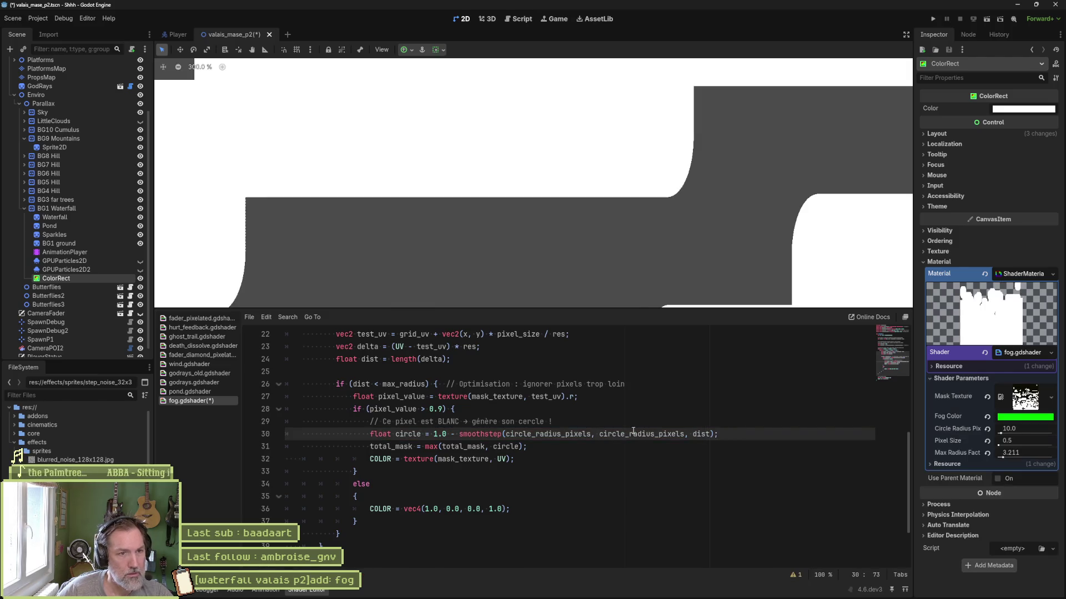
key(ctrl+s)
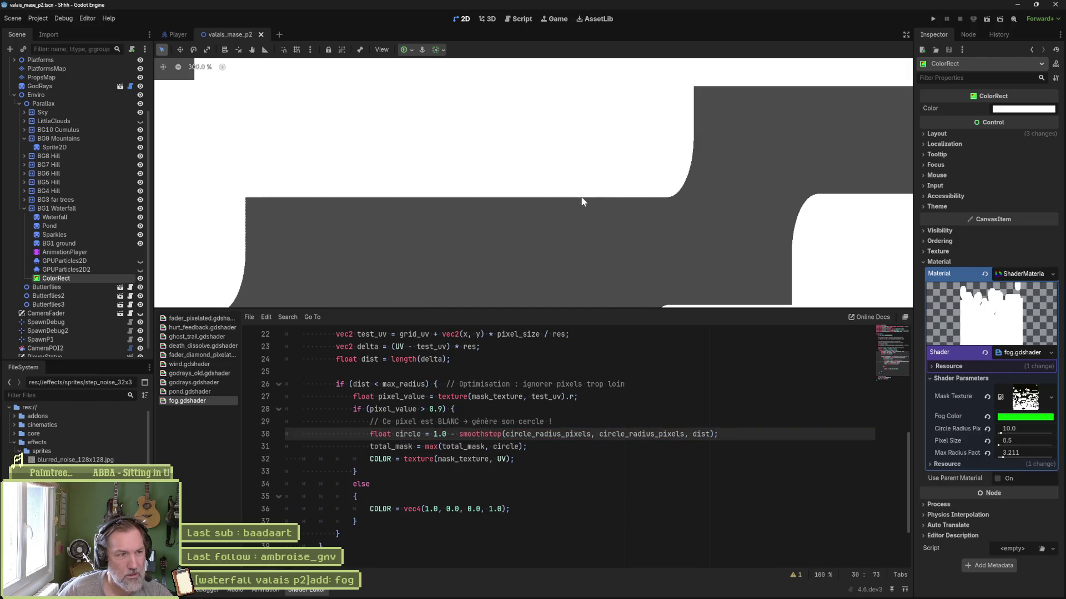
Set Pixel Size to 1.0 and lower Max Radius Factor to about 0.7.
scroll(414, 211, down, 7)
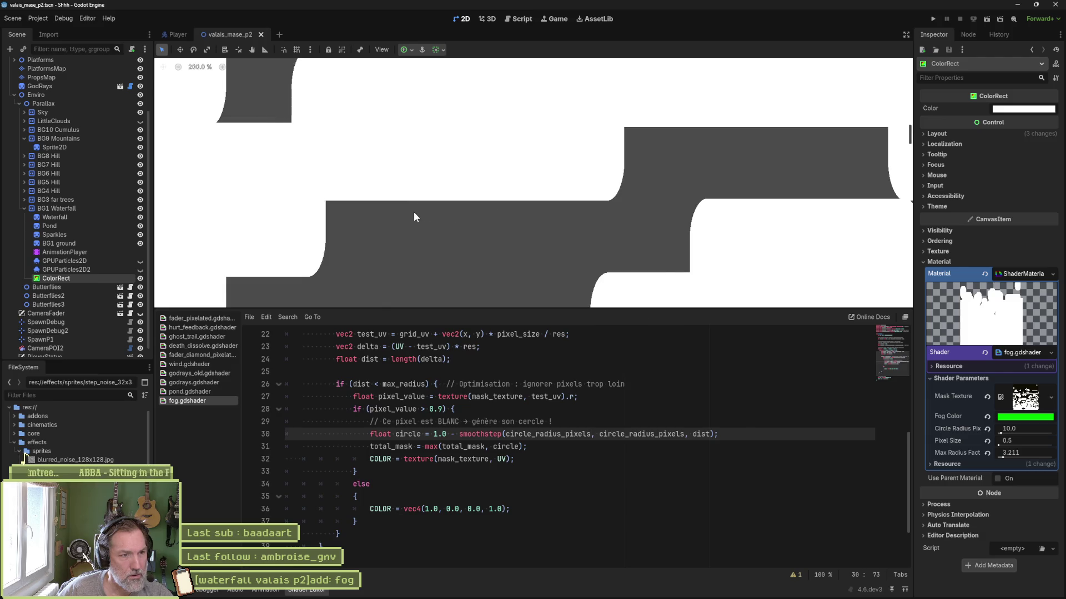
scroll(513, 189, down, 5)
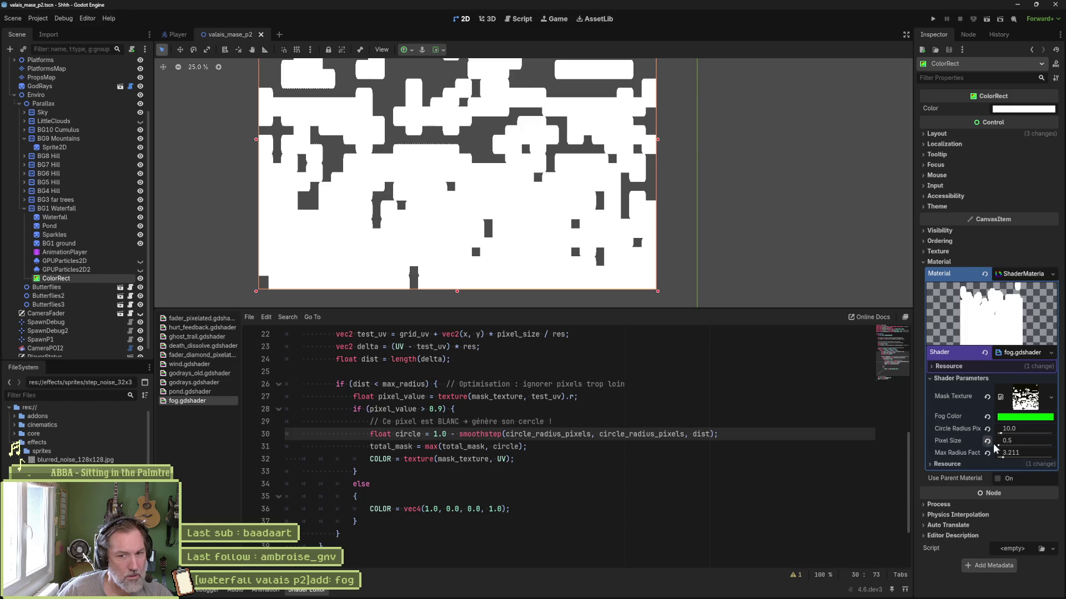
click(1025, 443)
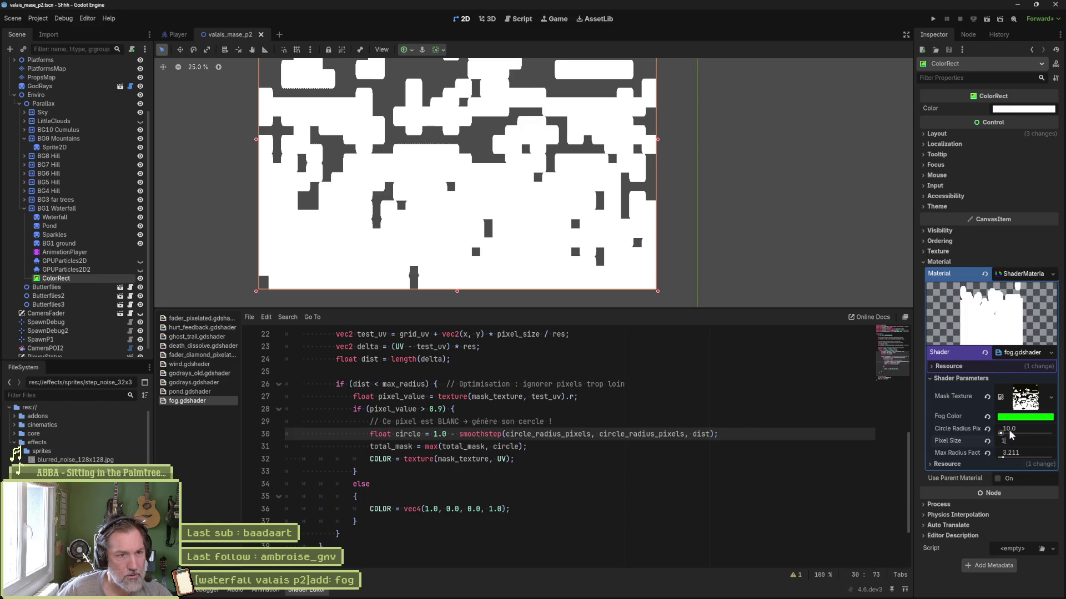
text(1)
key(Return)
mouse_move(1008, 460)
mouse_down()
mouse_move(981, 455)
mouse_move(1015, 455)
mouse_up()
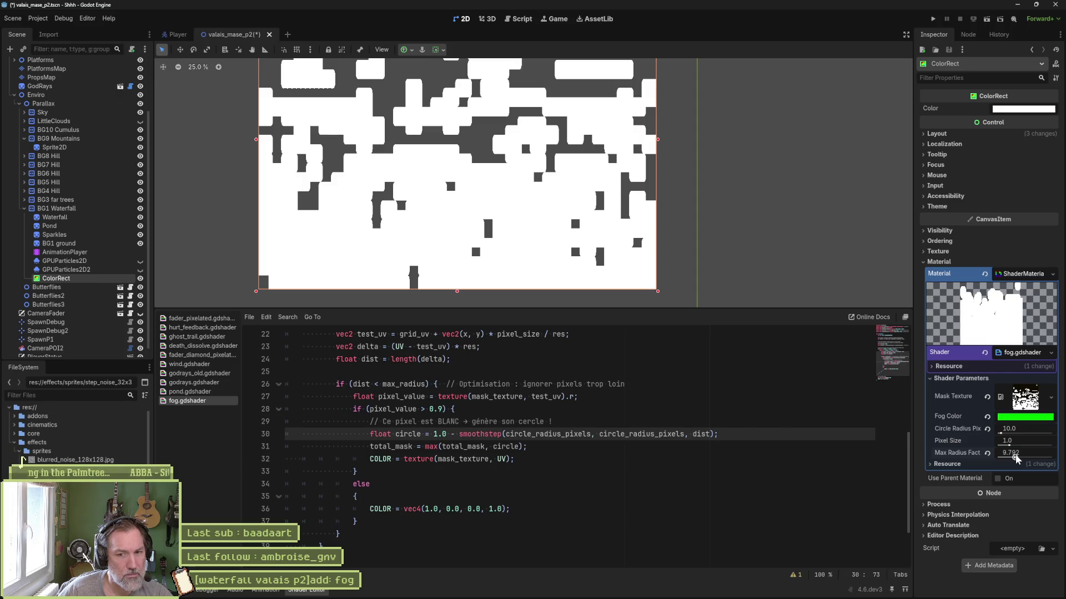
Set Max Radius Factor to 2.0 and Circle Radius Pix to about 46.5.
drag(1016, 458, 1002, 458)
click(1029, 453)
text(2)
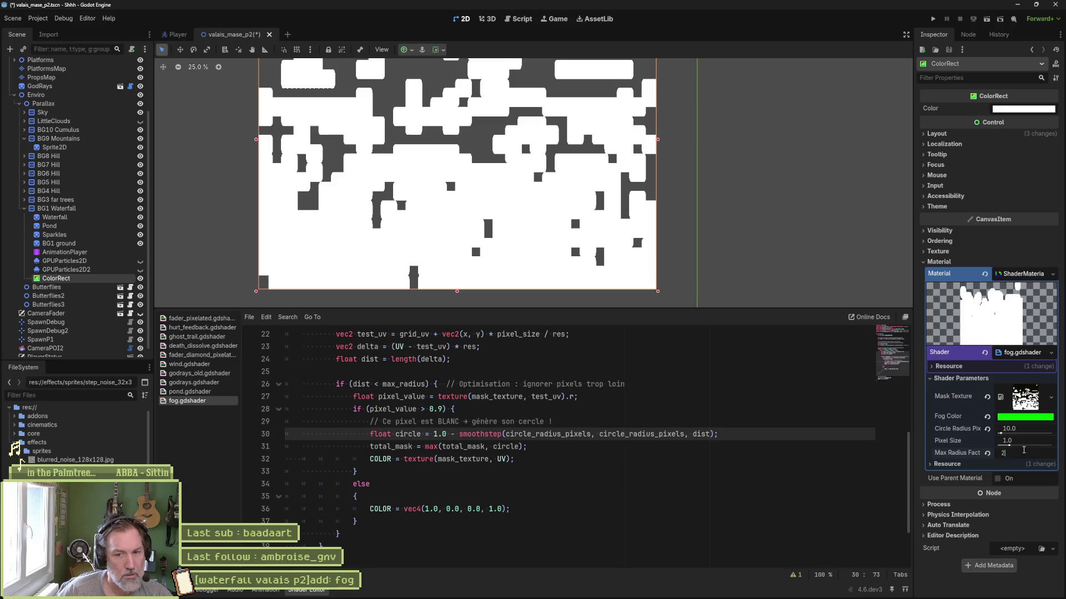
key(Return)
drag(1001, 434, 1024, 436)
drag(722, 167, 727, 211)
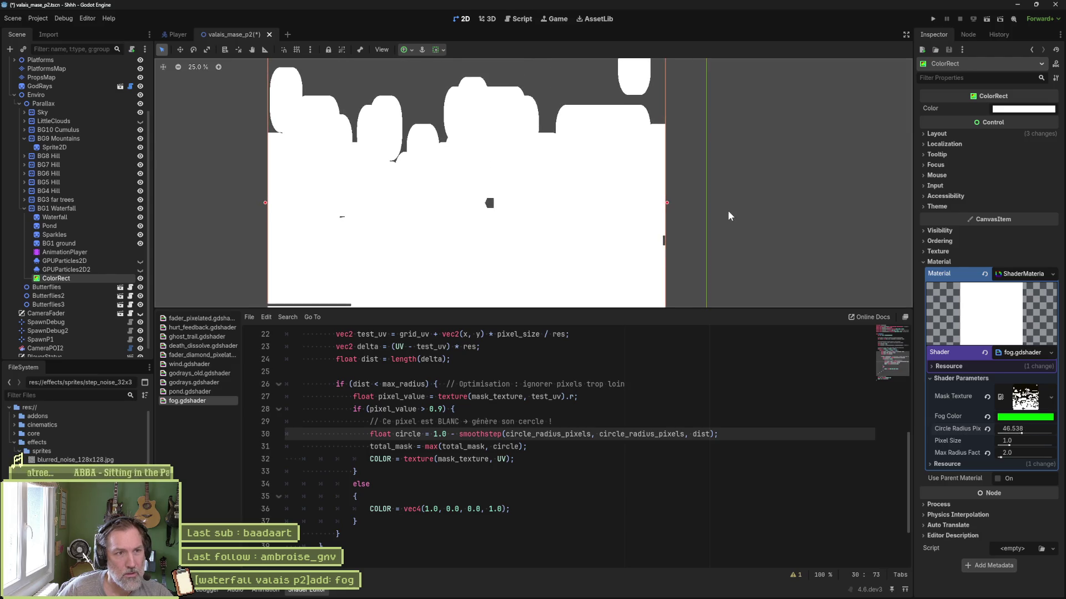
Shrink the fog ColorRect from its corners into a small box and move it onto the level.
scroll(727, 209, down, 1)
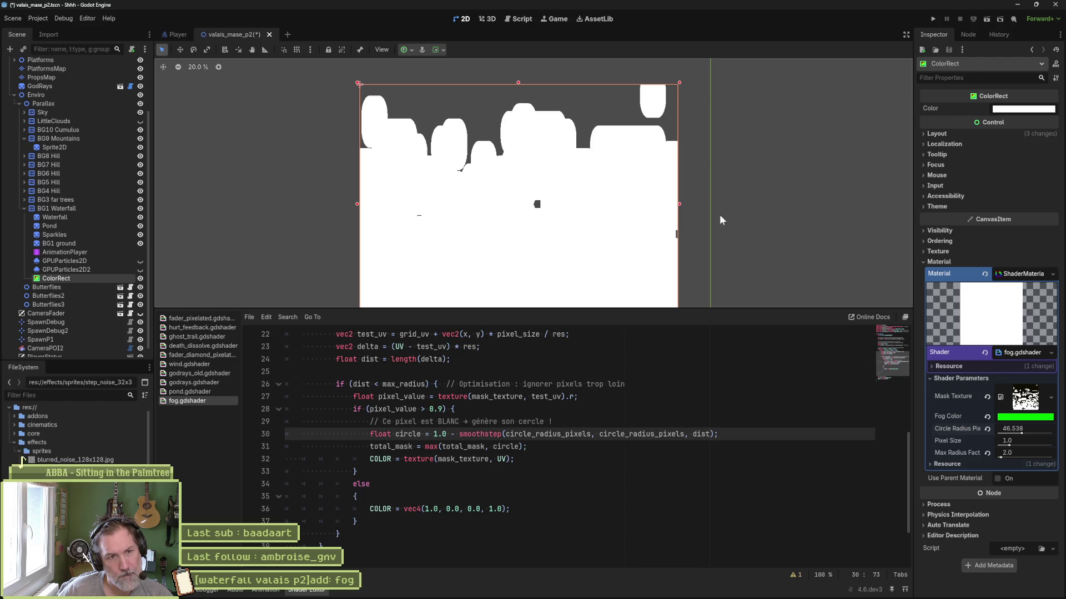
mouse_move(356, 82)
mouse_down()
mouse_move(607, 274)
mouse_move(632, 278)
mouse_up()
scroll(632, 280, down, 5)
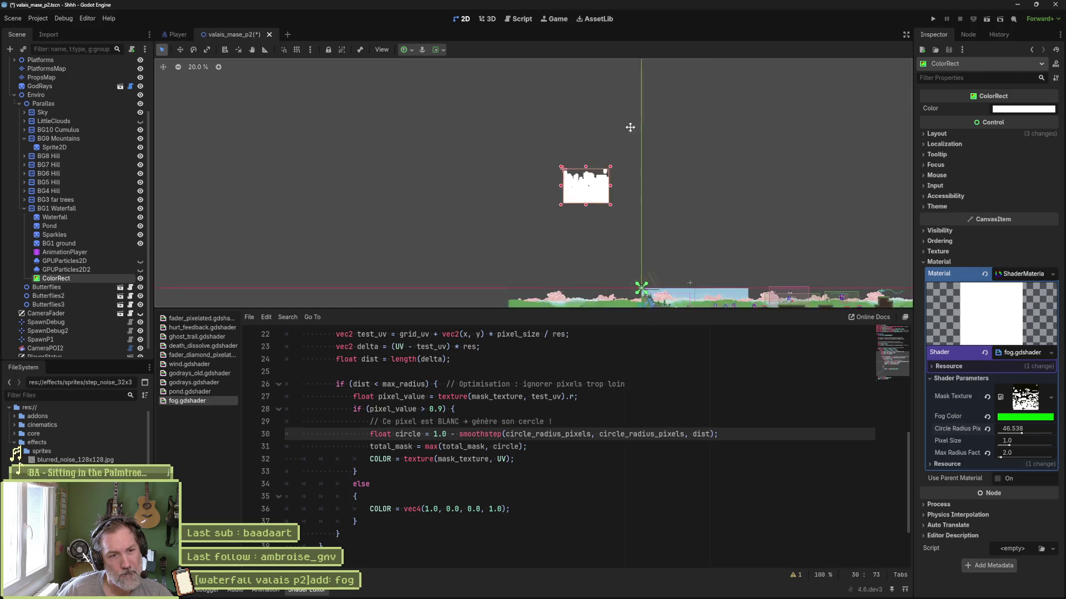
mouse_move(582, 170)
mouse_down()
mouse_move(666, 258)
mouse_move(664, 287)
mouse_up()
scroll(664, 287, up, 10)
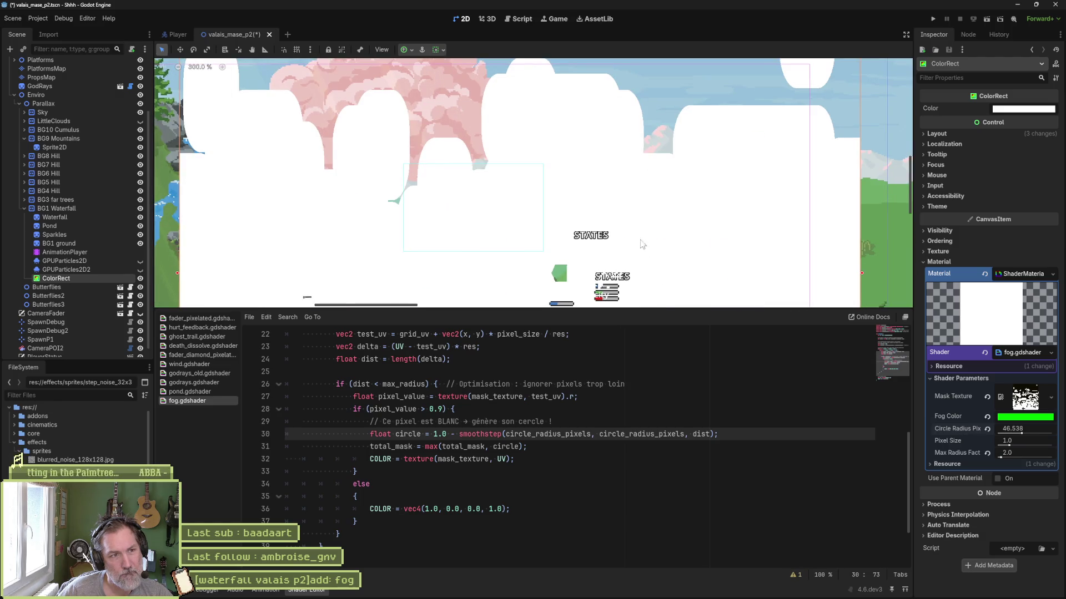
scroll(622, 208, down, 2)
mouse_move(701, 142)
mouse_down()
mouse_move(559, 235)
mouse_move(553, 300)
mouse_move(516, 139)
mouse_move(598, 84)
mouse_up()
scroll(599, 76, up, 4)
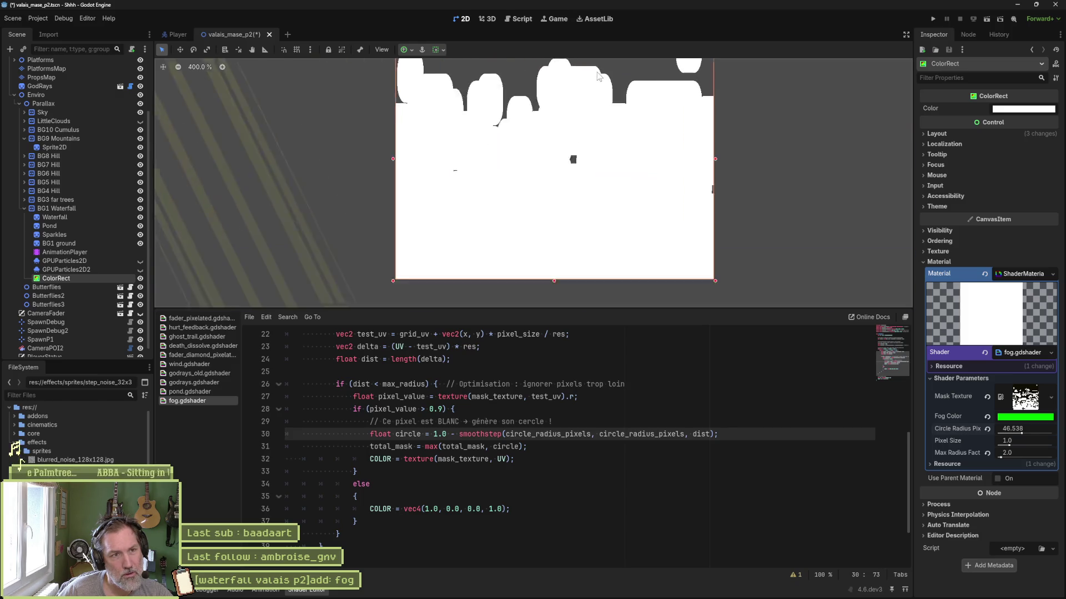
scroll(598, 77, up, 1)
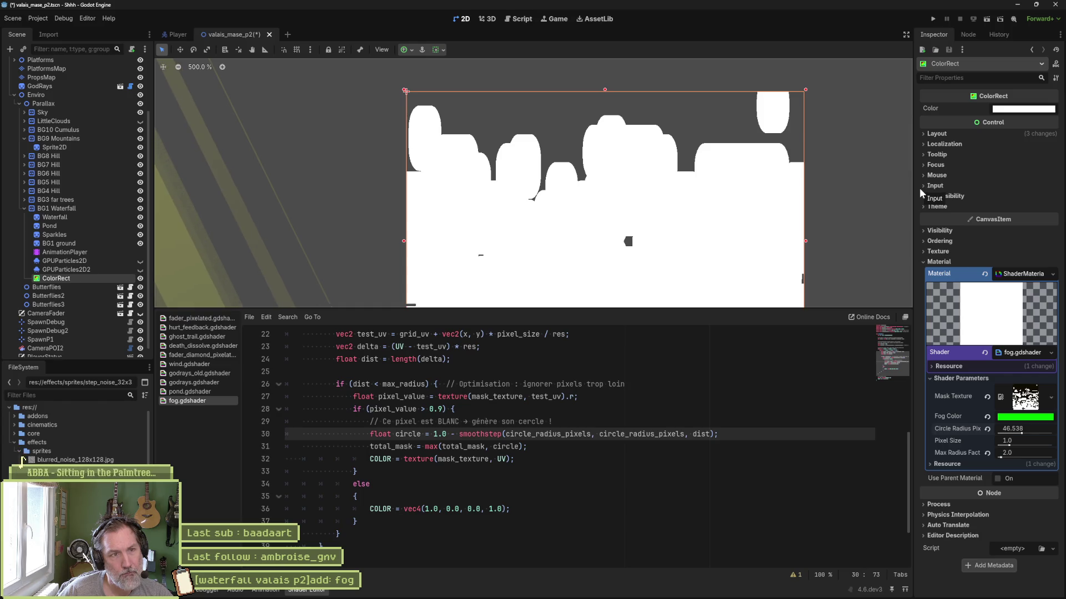
Give the fog ColorRect Size 32 × 32 px and revert its Scale to 1.0.
click(947, 136)
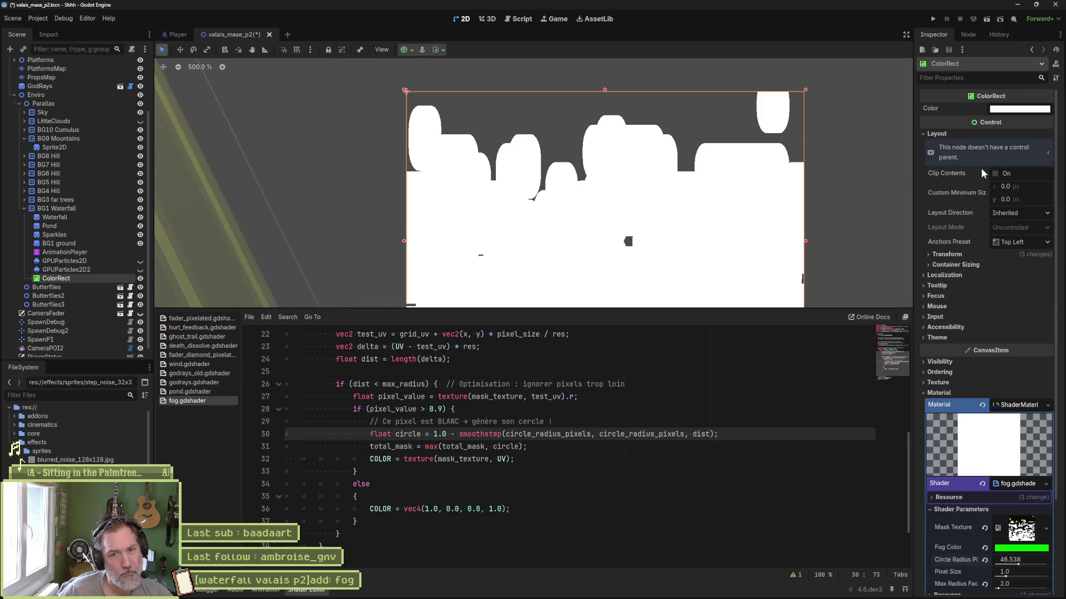
click(965, 254)
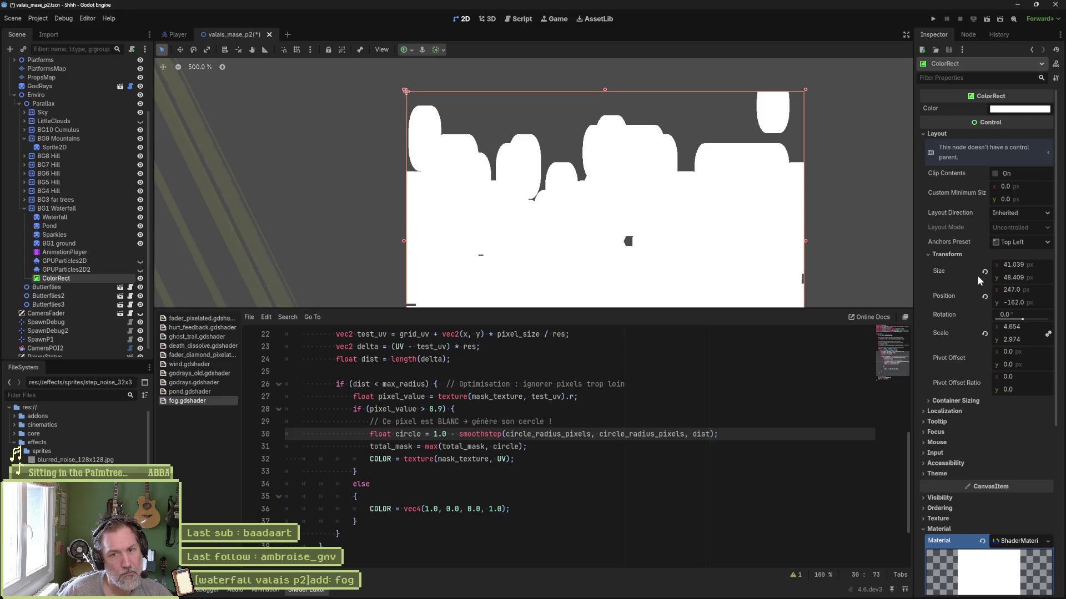
click(1042, 266)
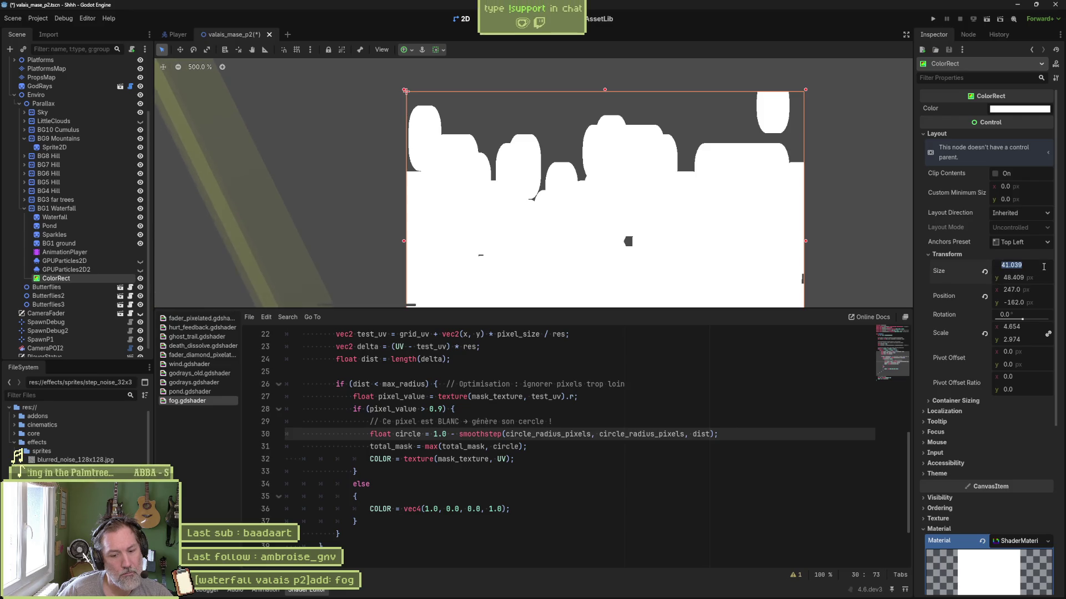
text(32)
click(1037, 275)
text(32)
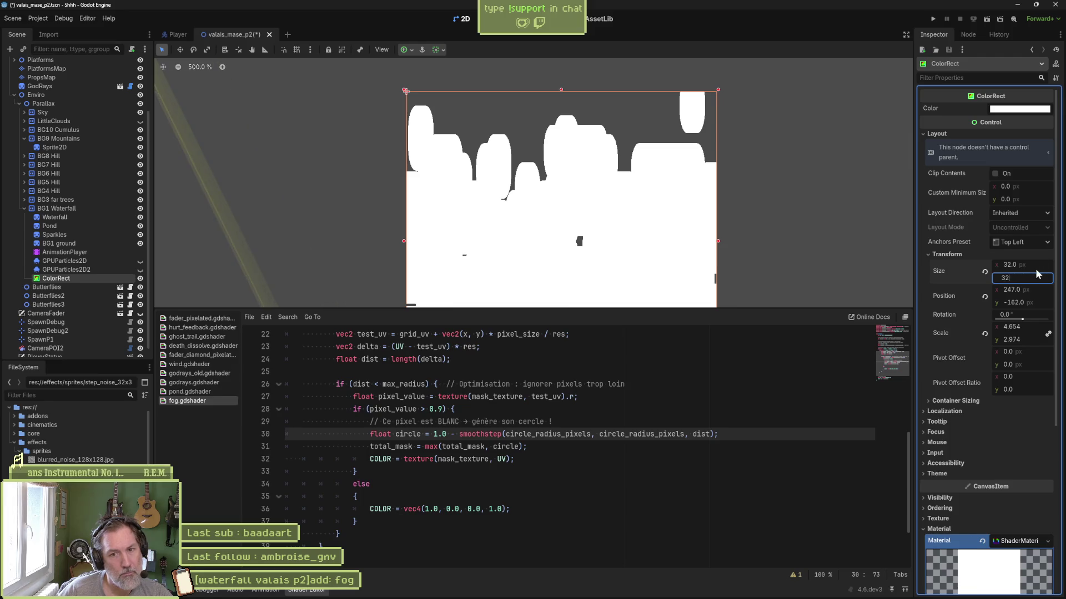
key(Return)
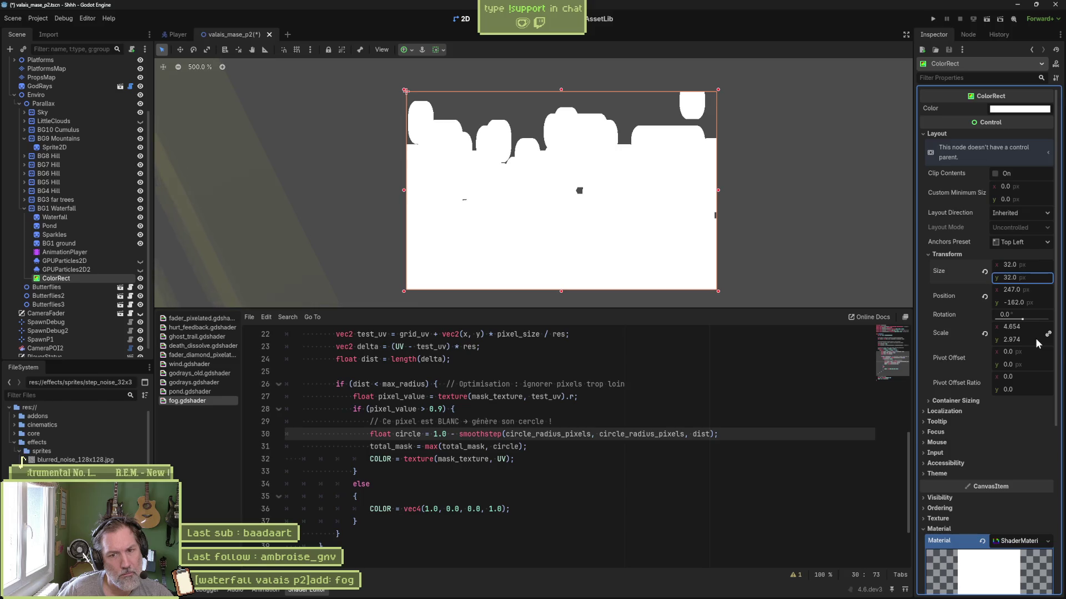
click(984, 333)
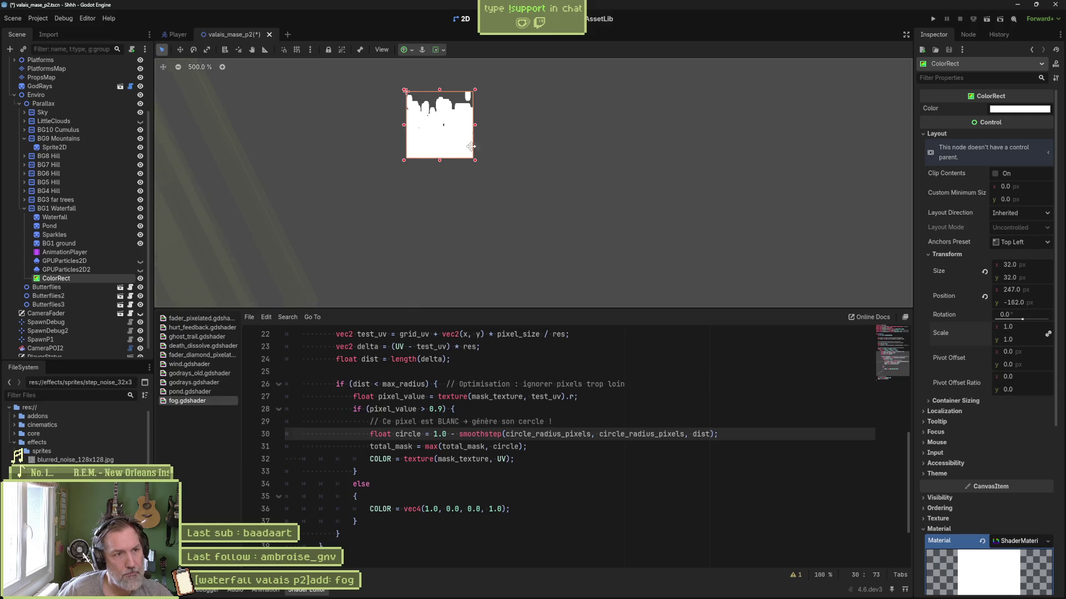
Move the fog ColorRect over the waterfall and save the scene.
drag(471, 147, 555, 203)
scroll(555, 203, up, 5)
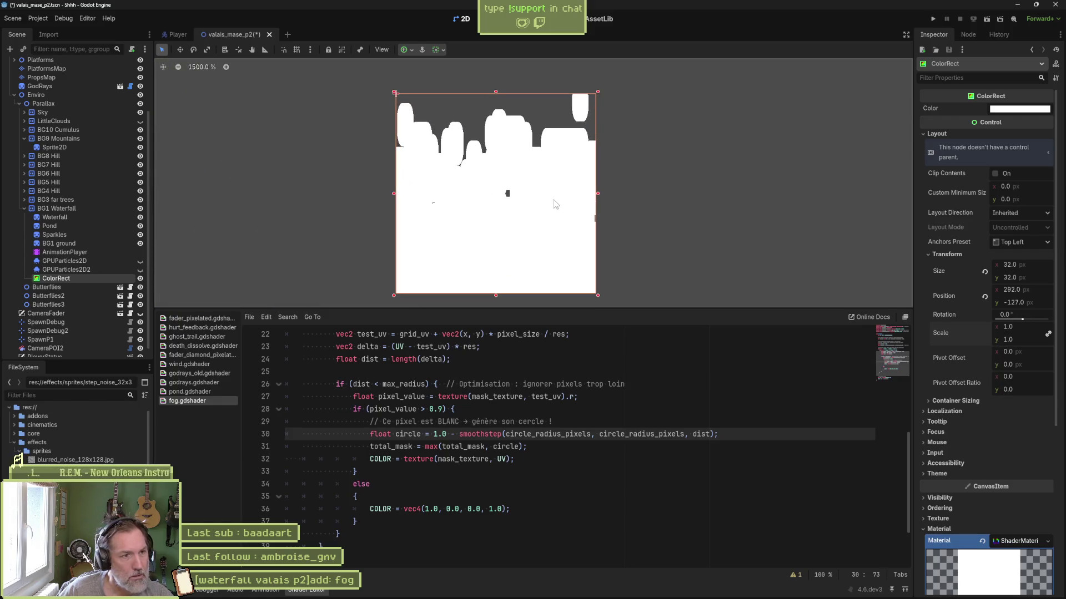
scroll(549, 200, up, 1)
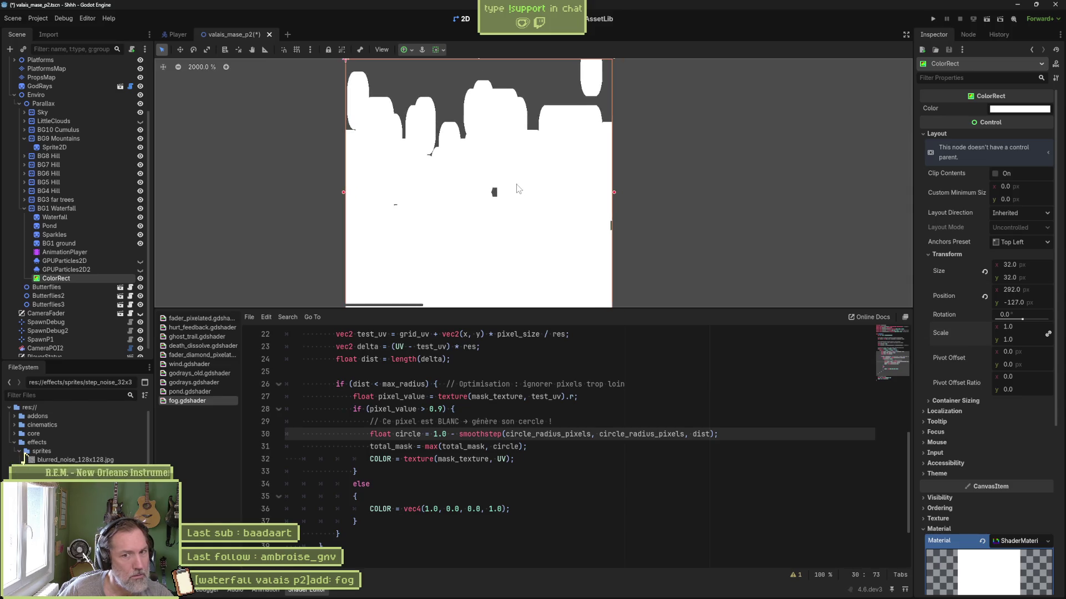
scroll(516, 189, down, 12)
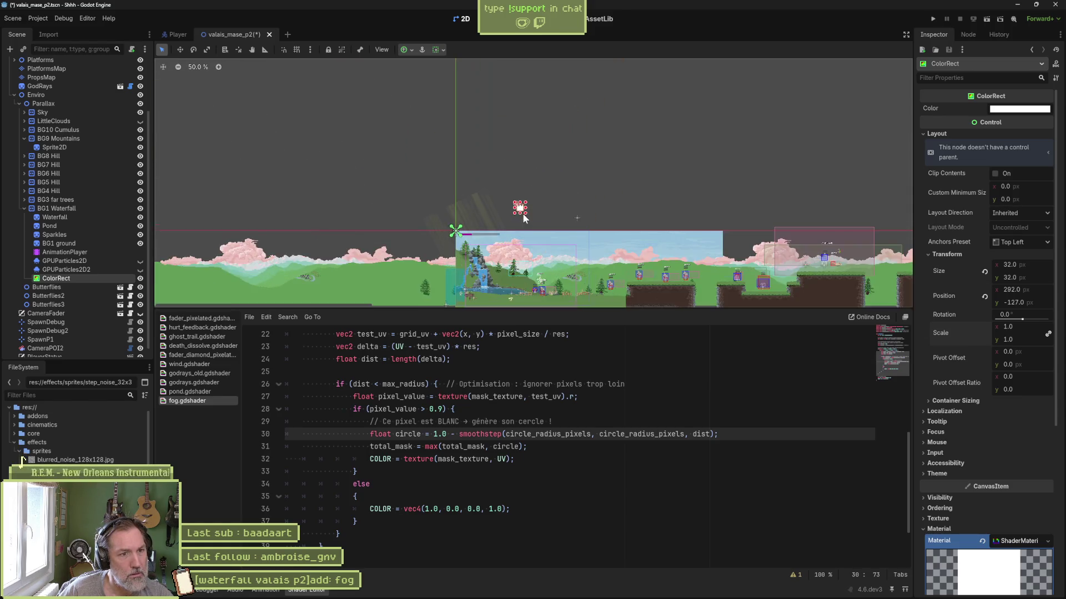
scroll(537, 213, up, 3)
scroll(578, 206, down, 2)
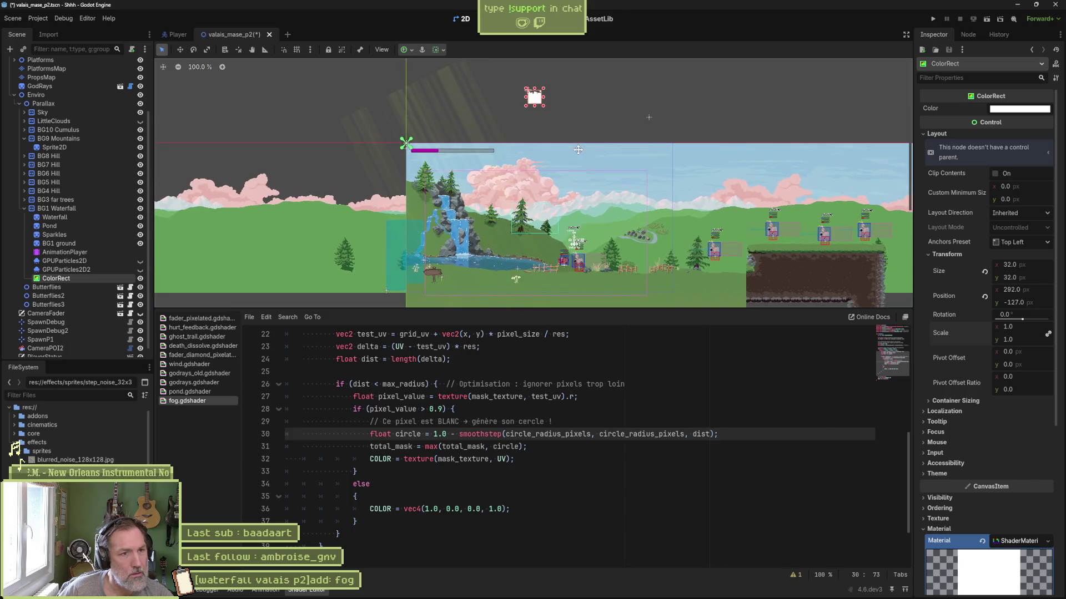
drag(528, 240, 466, 254)
scroll(466, 254, up, 6)
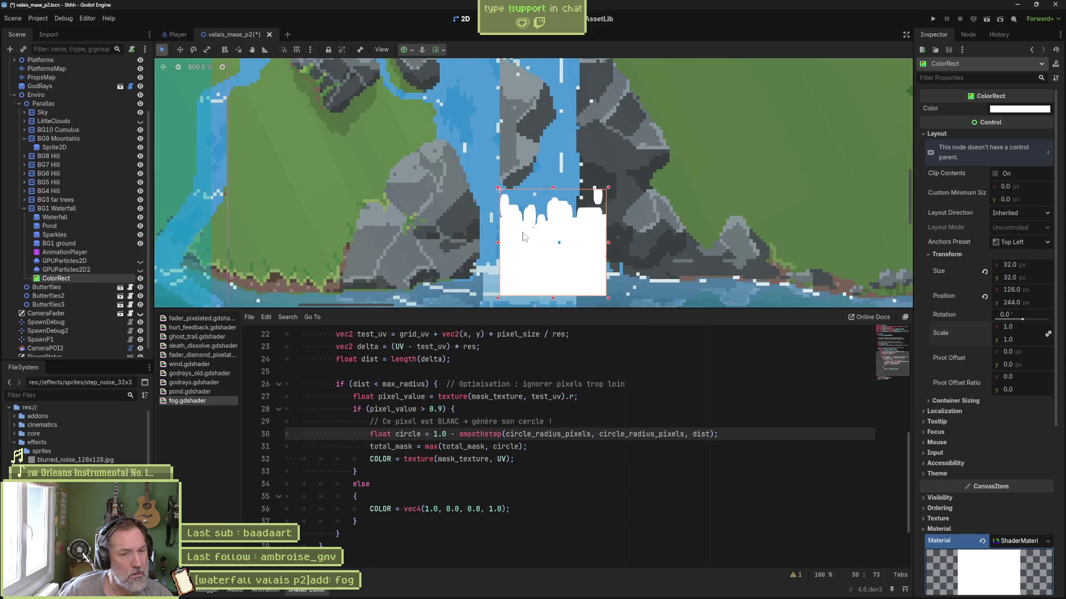
click(987, 572)
scroll(994, 462, down, 3)
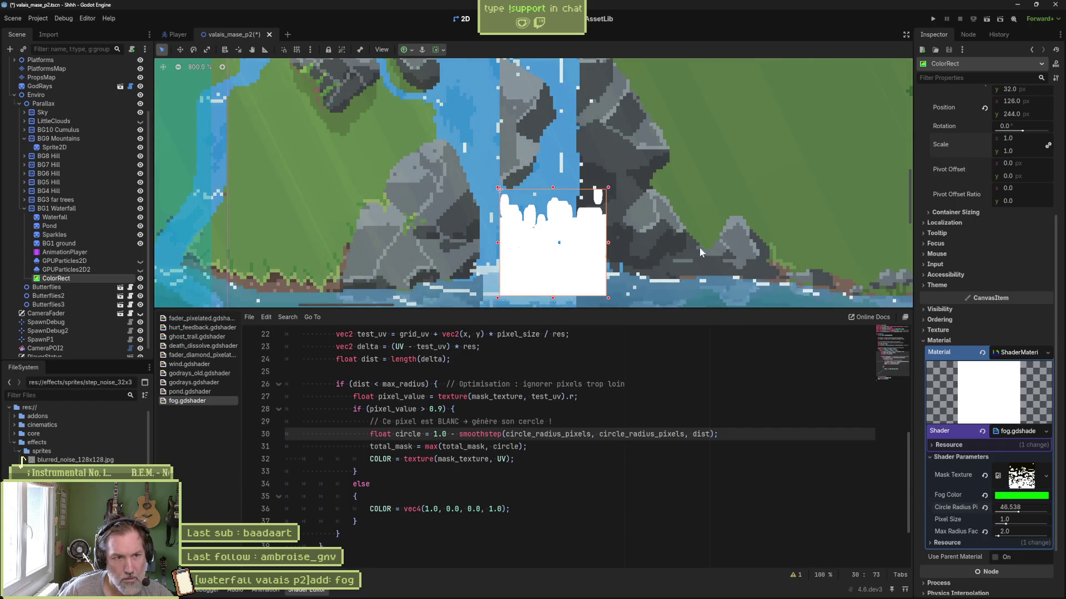
key(ctrl+s)
Drag the ColorRect's top edge upward, raising its height from 10 to 17, then save.
drag(577, 249, 543, 243)
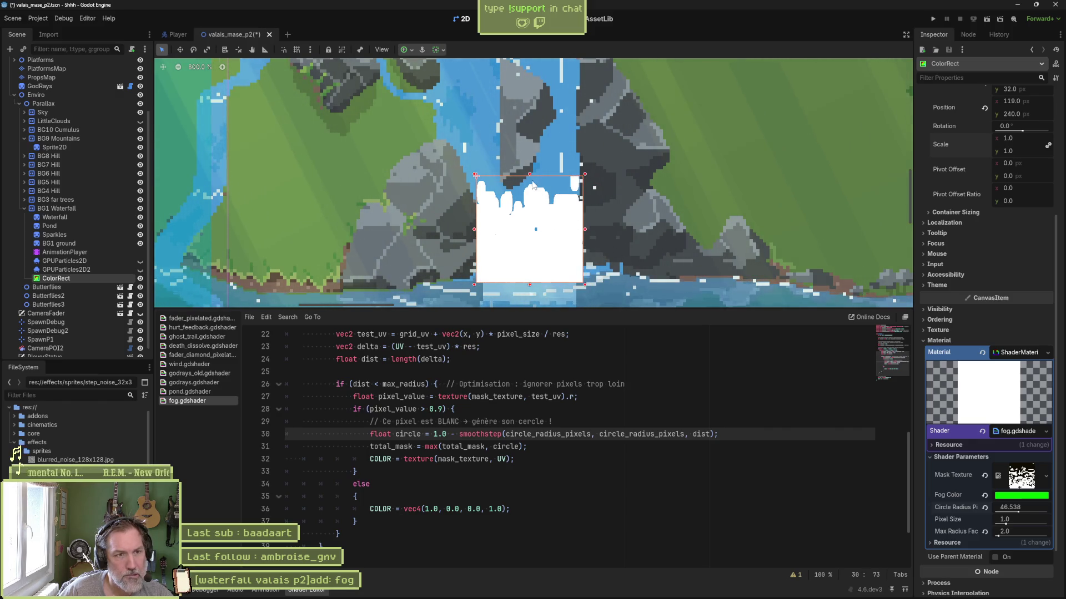
scroll(527, 189, up, 1)
scroll(527, 192, up, 1)
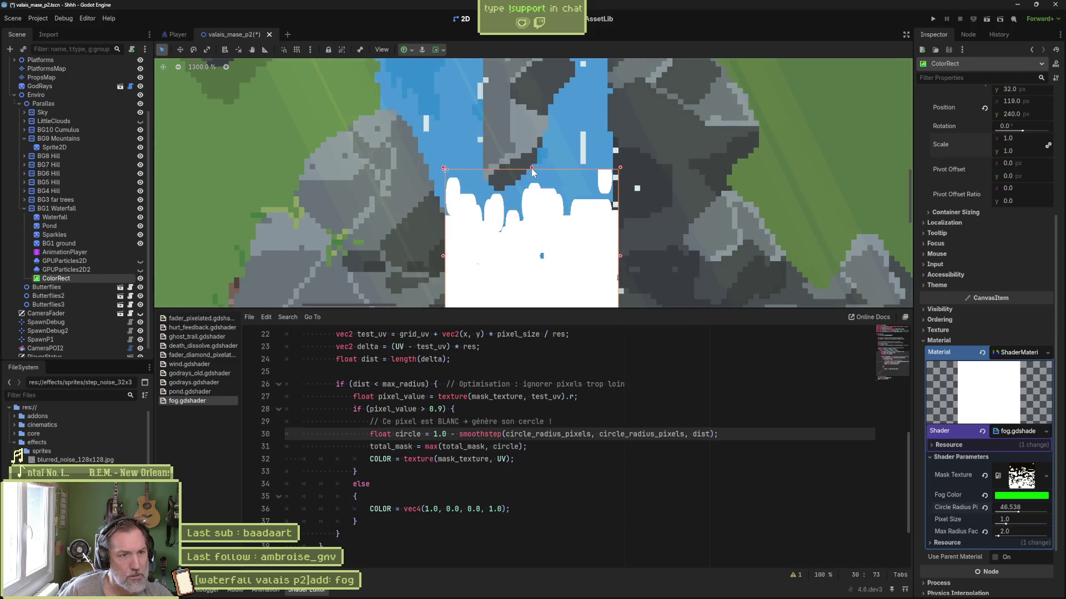
drag(531, 170, 531, 285)
scroll(536, 230, up, 1)
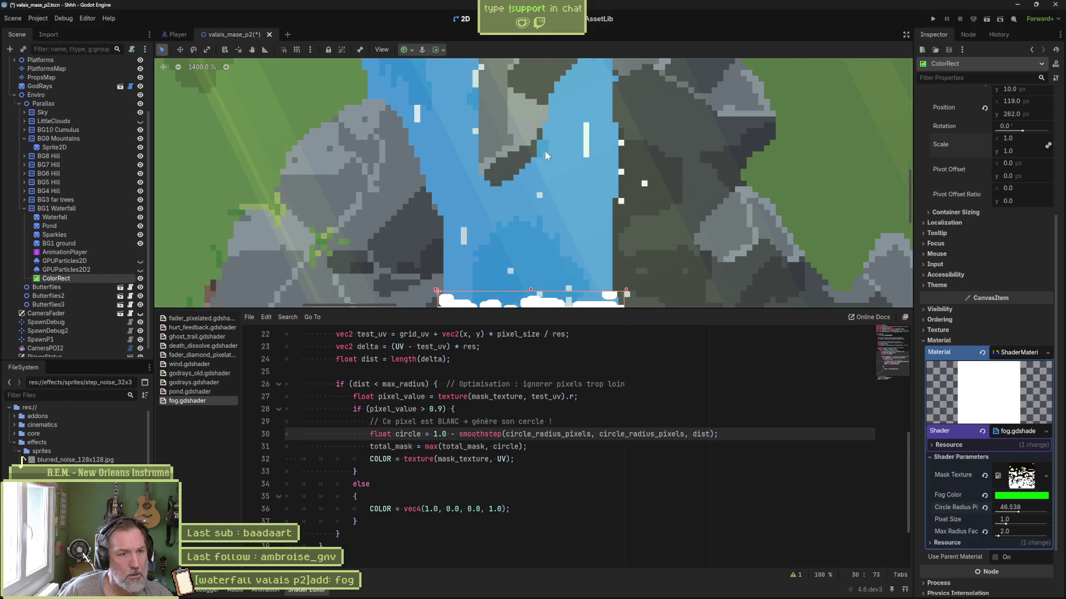
scroll(554, 137, down, 3)
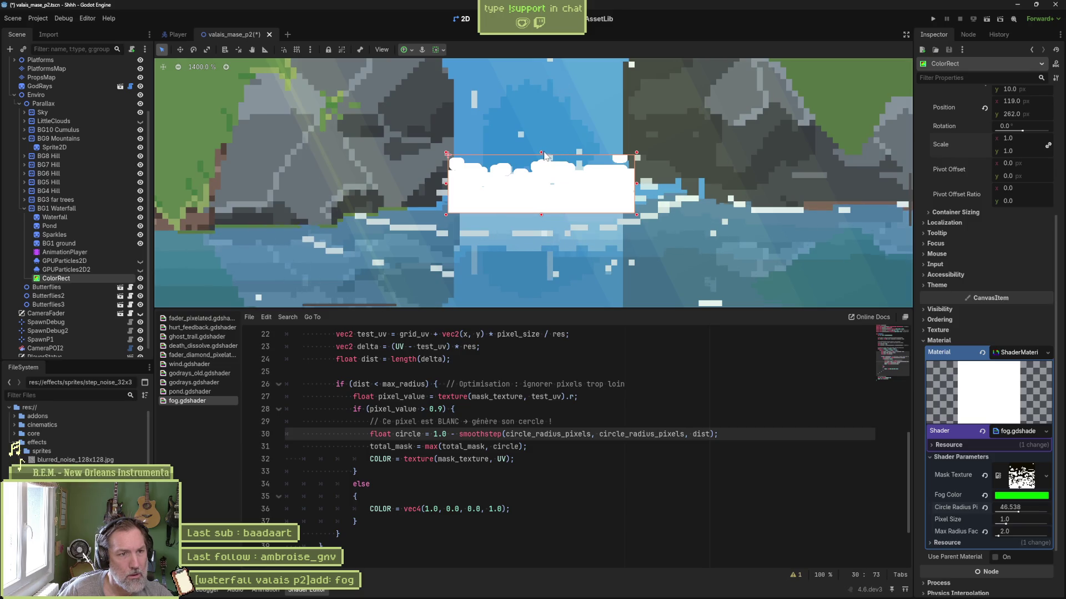
drag(542, 155, 542, 113)
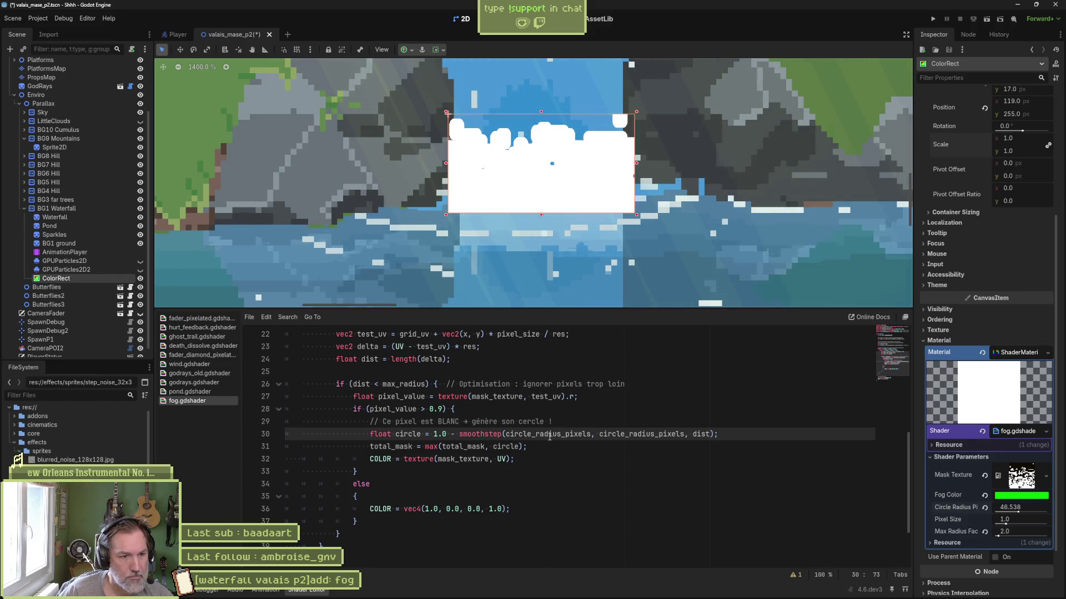
key(ctrl+s)
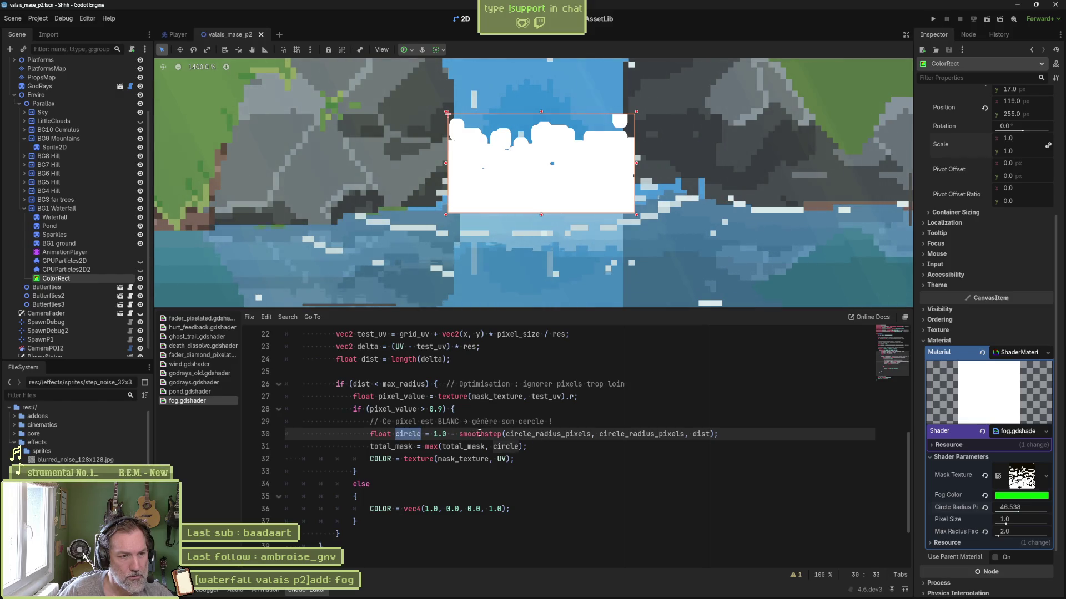
Try Circle Radius values around 15 and 59 with the slider, settling on 5.0.
double_click(540, 434)
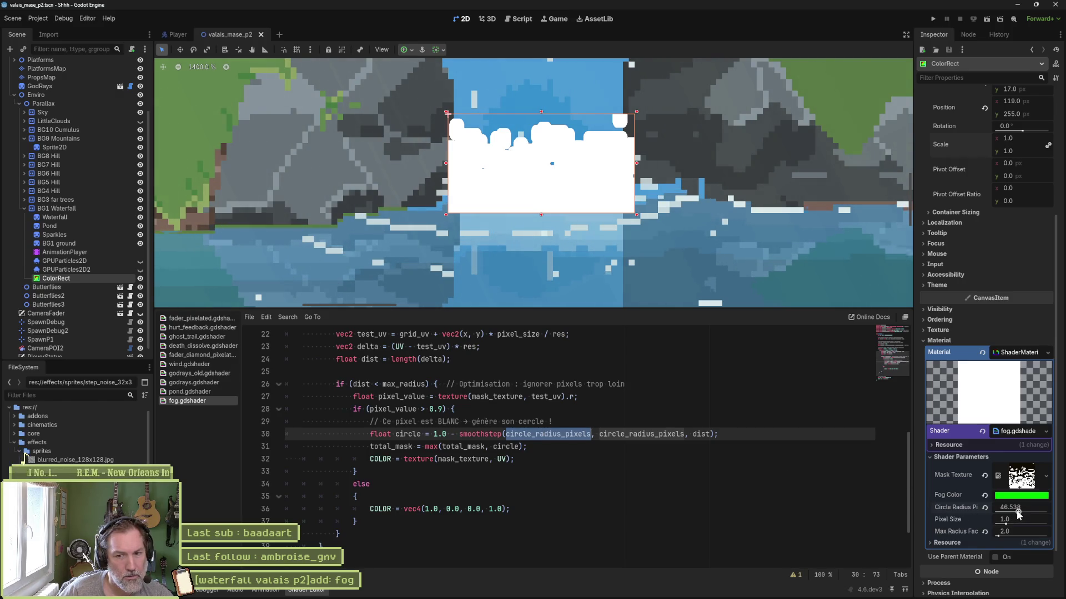
mouse_move(1012, 512)
mouse_down()
mouse_move(991, 510)
mouse_move(1033, 512)
mouse_move(987, 516)
mouse_up()
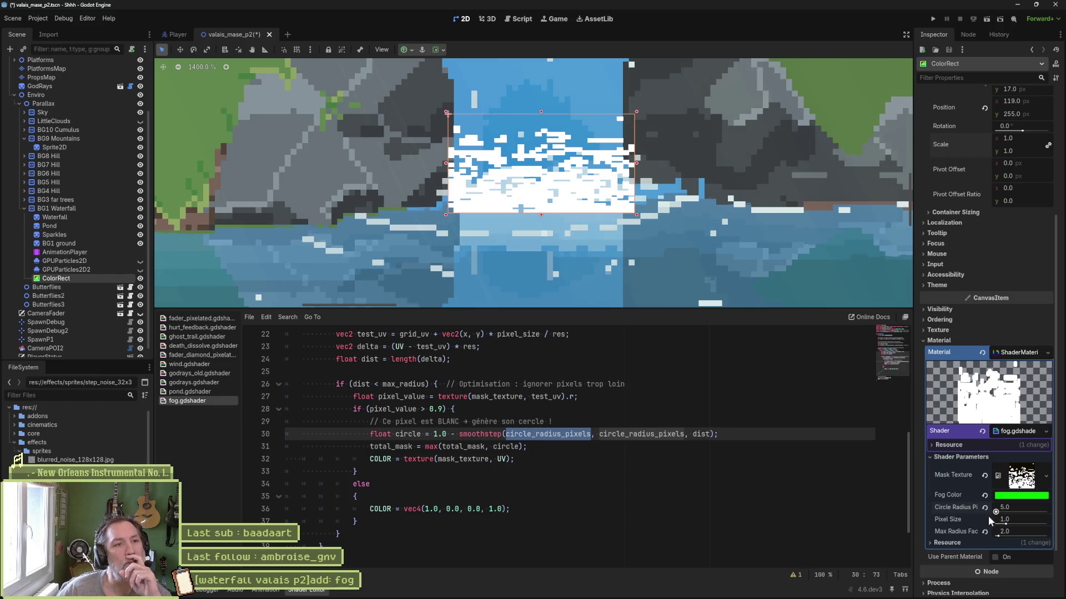
mouse_move(992, 515)
mouse_down()
mouse_move(1024, 518)
mouse_move(1014, 517)
mouse_up()
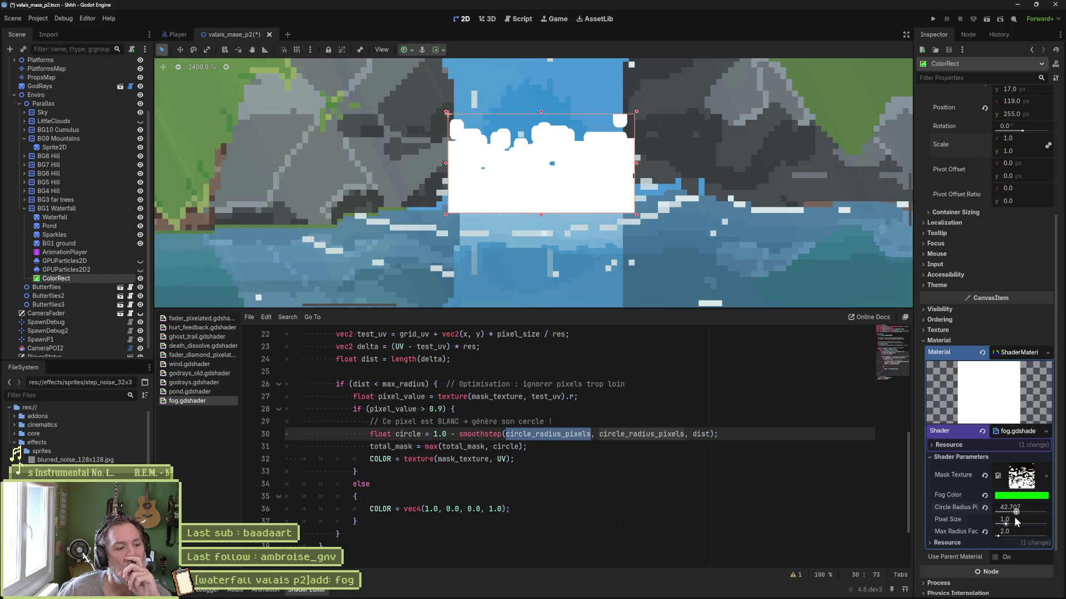
drag(1014, 518, 991, 514)
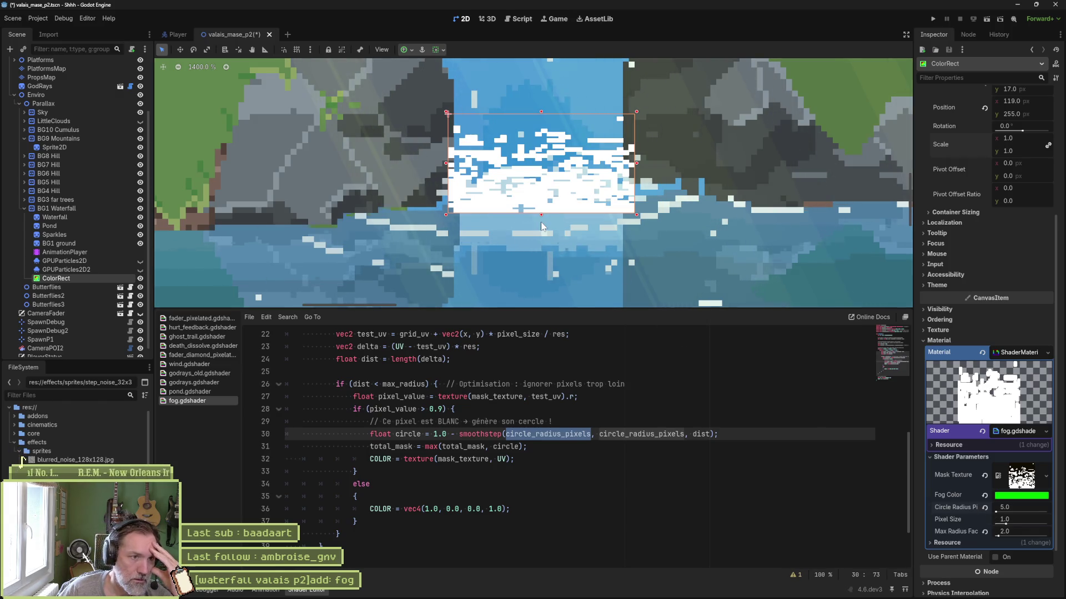
Enlarge the fog rectangle slightly up and to the left.
scroll(461, 149, up, 1)
scroll(460, 149, up, 4)
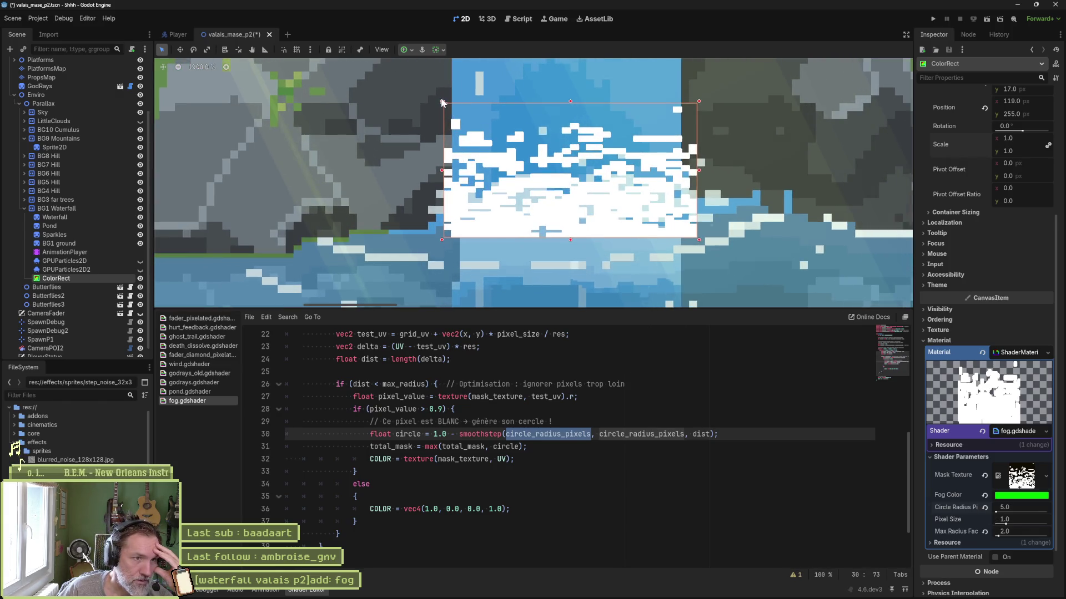
mouse_move(437, 93)
mouse_down()
mouse_move(394, 81)
mouse_move(444, 80)
mouse_up()
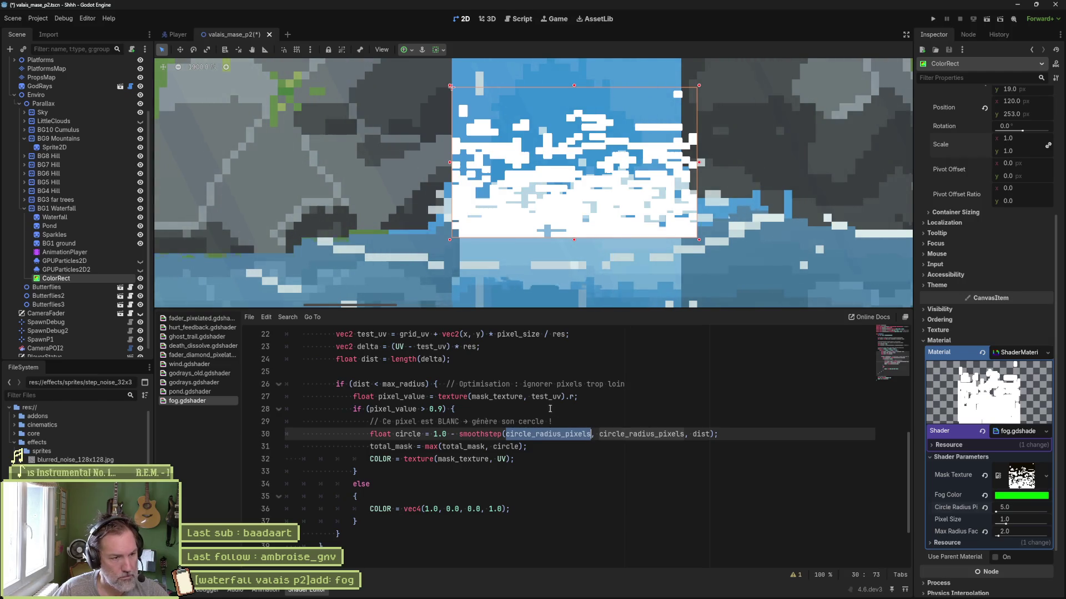
click(593, 432)
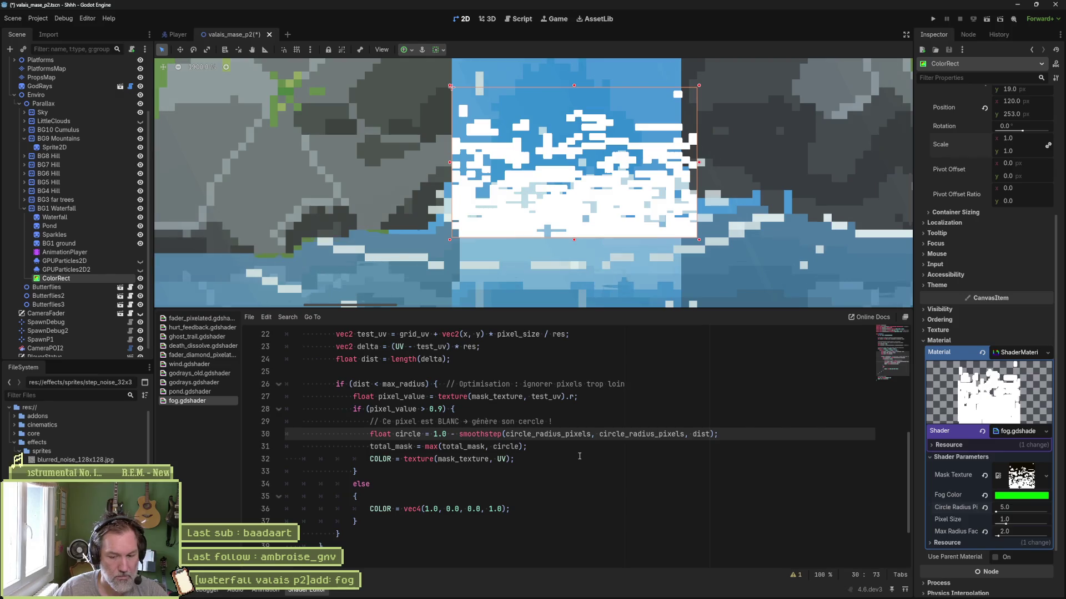
Multiply circle_radius_pixels by UV.y on line 30, stretch the rectangle higher, and set Circle Radius 18.024.
text(* UV.y)
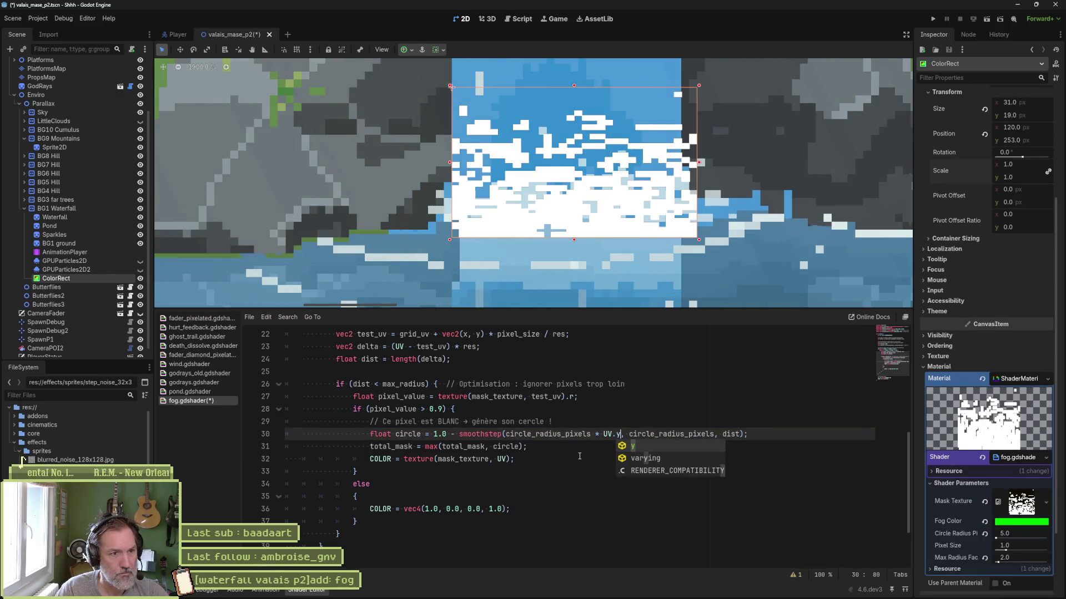
key(Left)
key(Left)
key(Left)
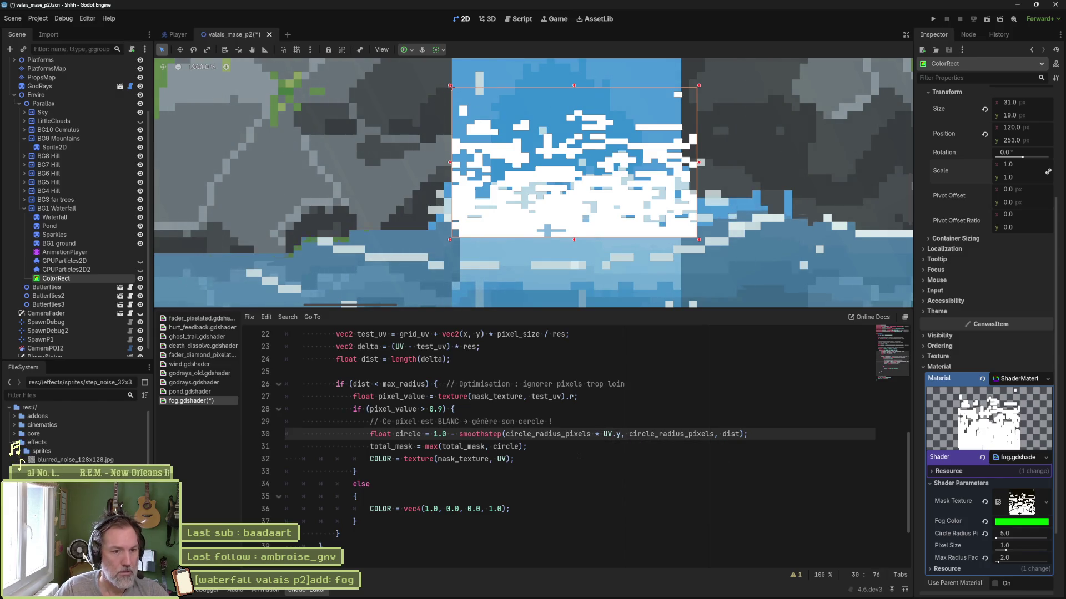
text(1.0-)
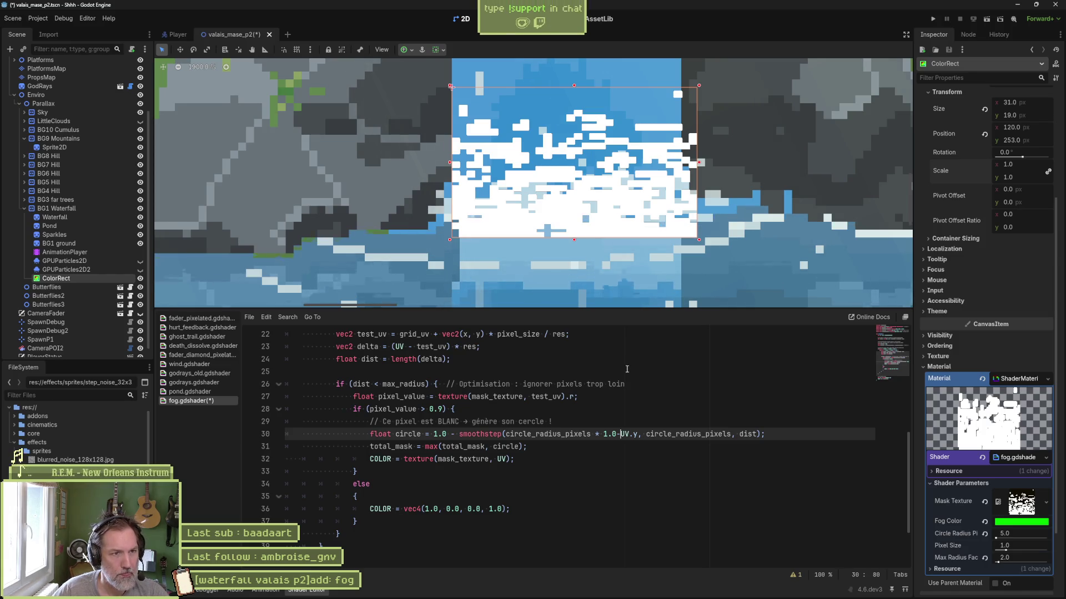
scroll(545, 184, down, 1)
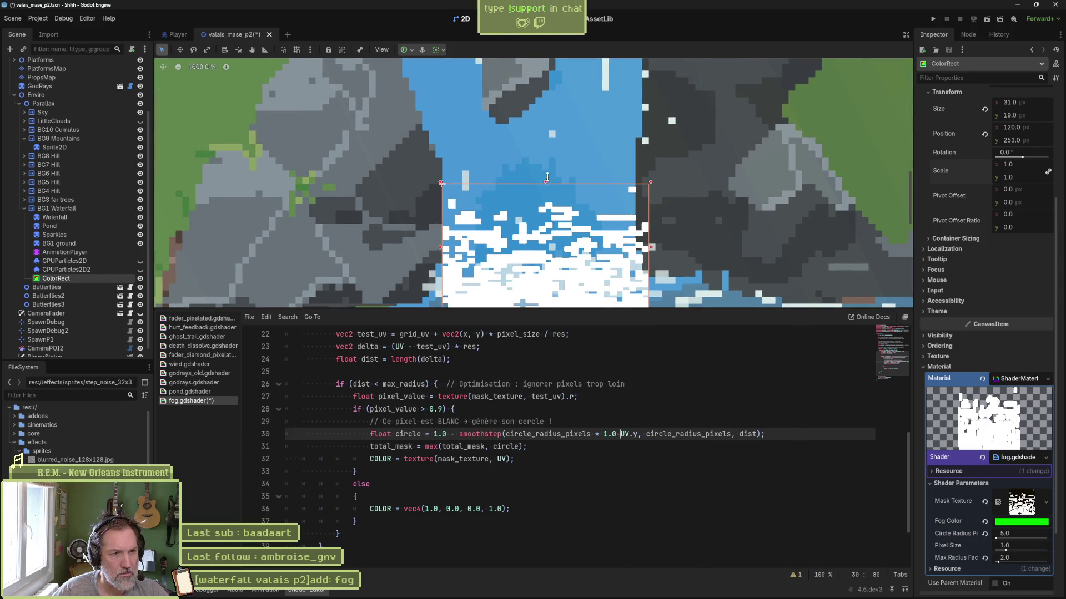
drag(546, 180, 557, 81)
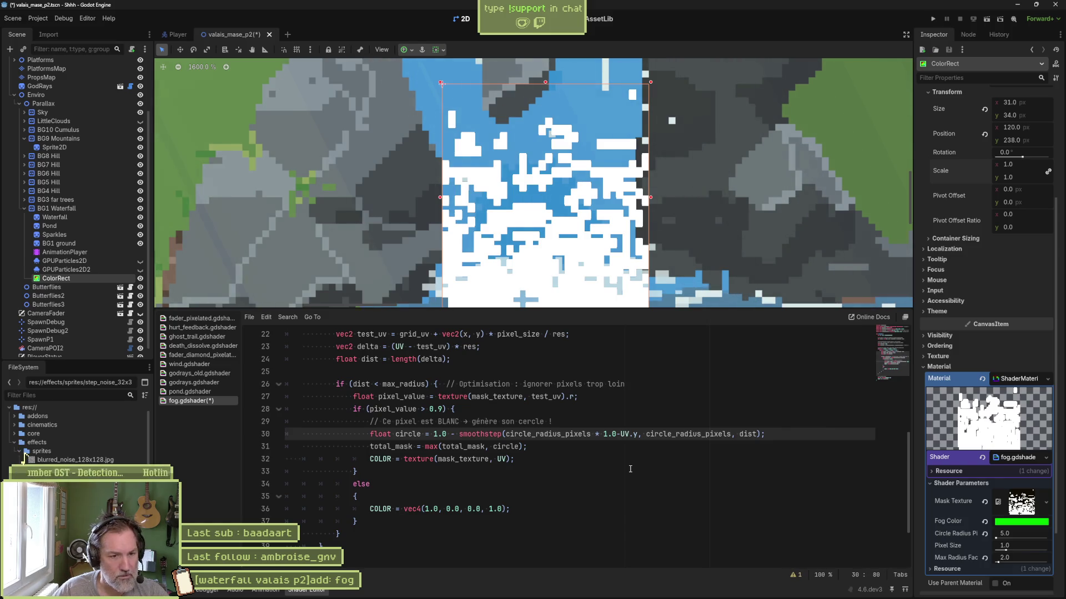
key(BackSpace)
key(BackSpace)
key(BackSpace)
key(ctrl+s)
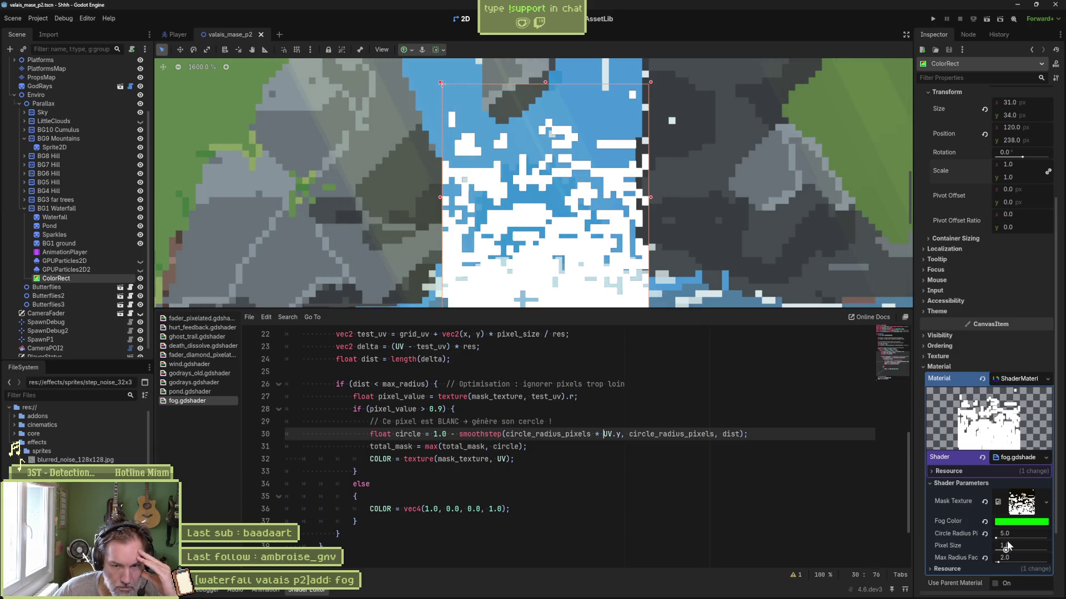
mouse_move(996, 538)
mouse_down()
mouse_move(1022, 536)
mouse_move(1002, 538)
mouse_up()
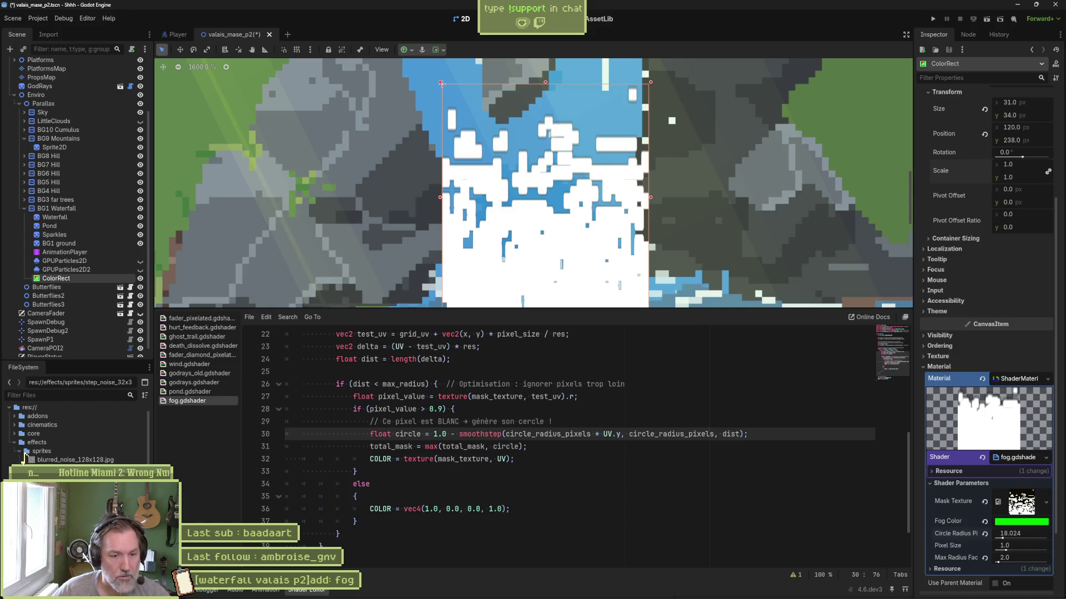
In Aseprite, add a new layer above Layer 2 and turn off horizontal canvas tiling.
mouse_move(654, 596)
click(560, 591)
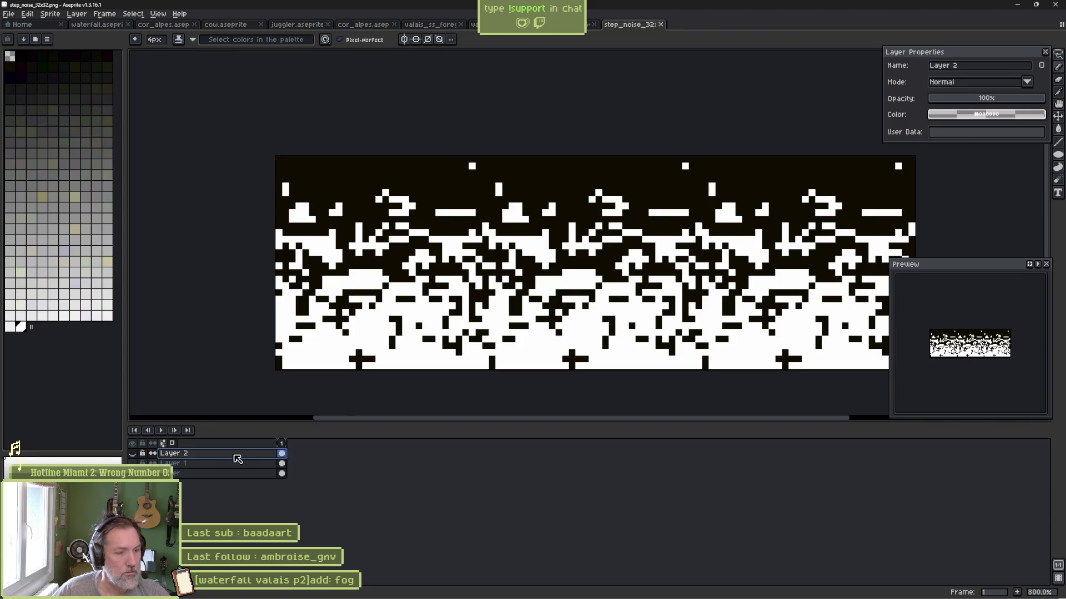
key(shift+n)
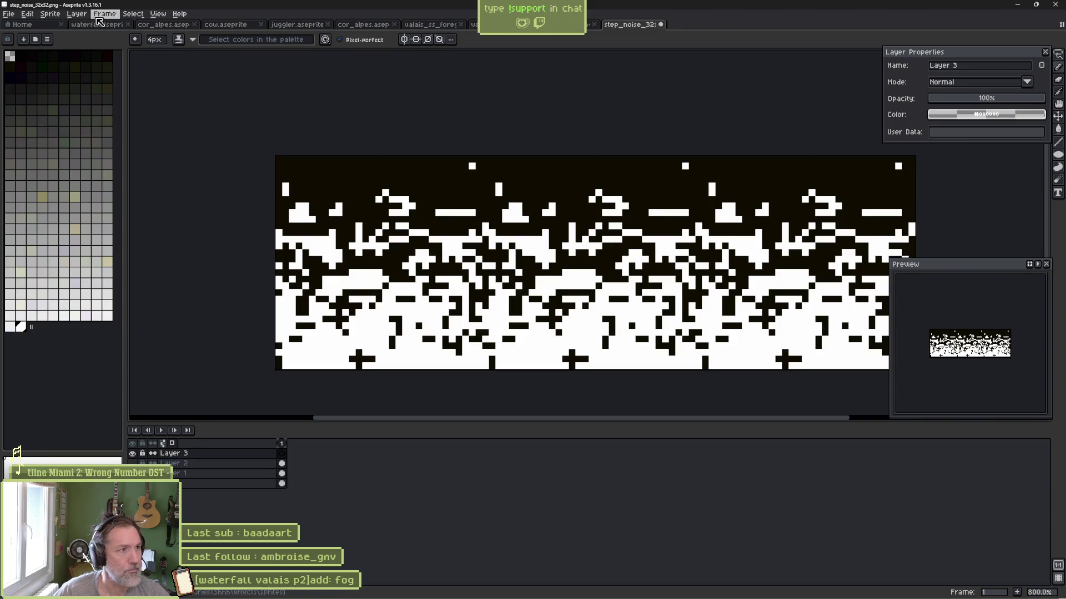
click(50, 14)
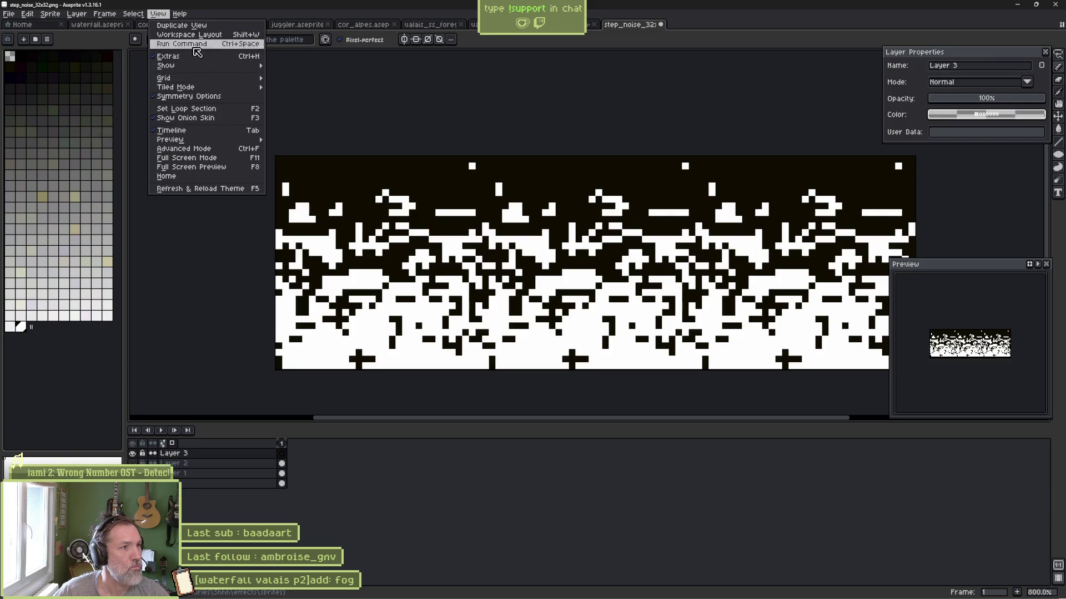
mouse_move(222, 87)
click(290, 88)
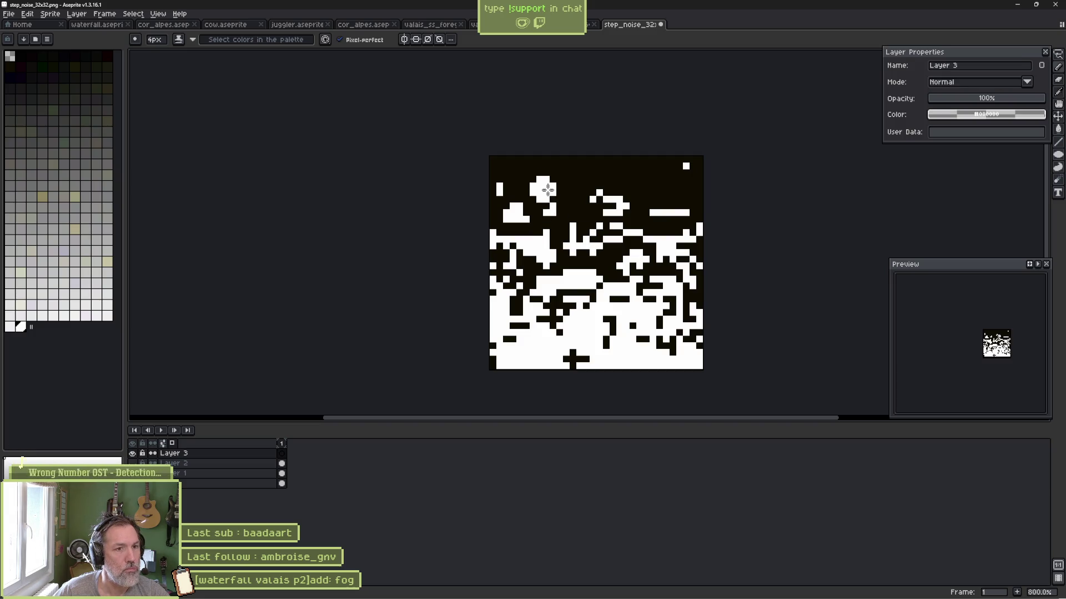
Paint the whole canvas black, then add two single white pixels near the top and bottom.
drag(549, 182, 553, 178)
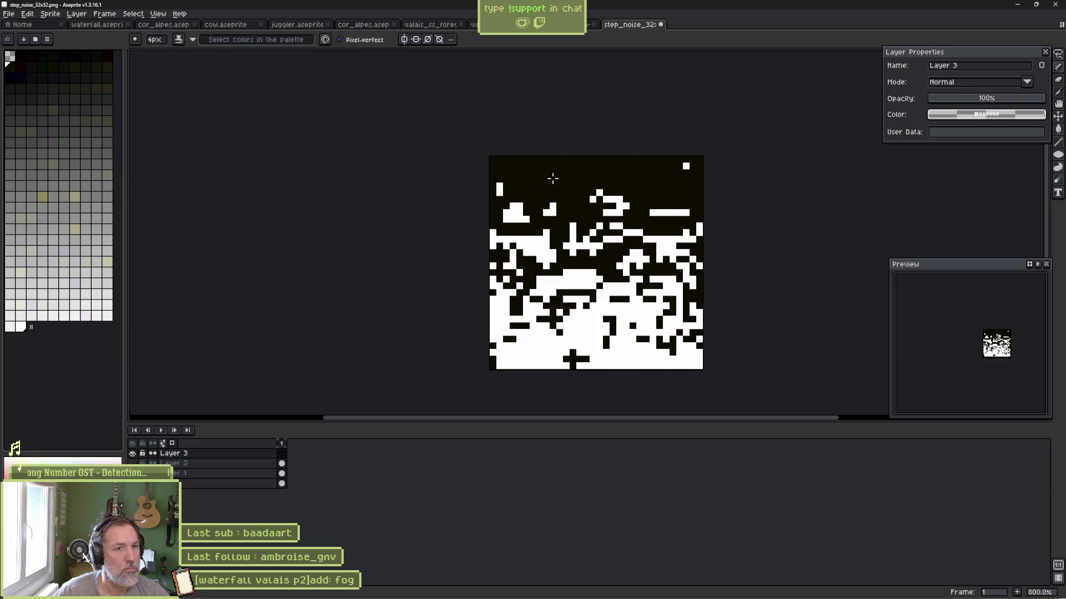
drag(635, 192, 681, 225)
key(plus)
key(plus)
key(plus)
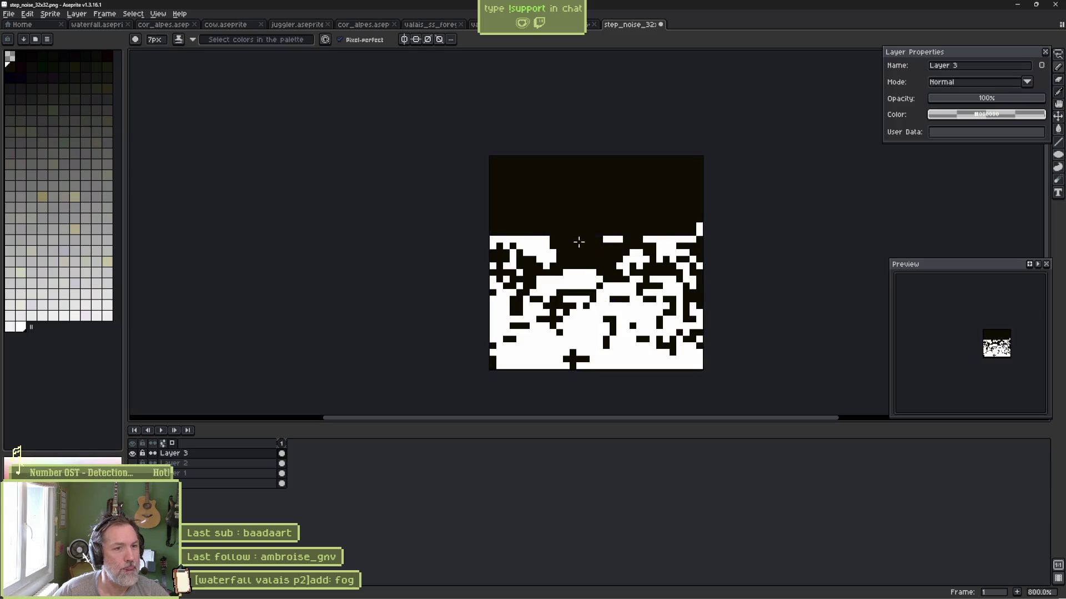
mouse_move(578, 240)
mouse_down()
mouse_move(728, 324)
mouse_move(687, 364)
mouse_up()
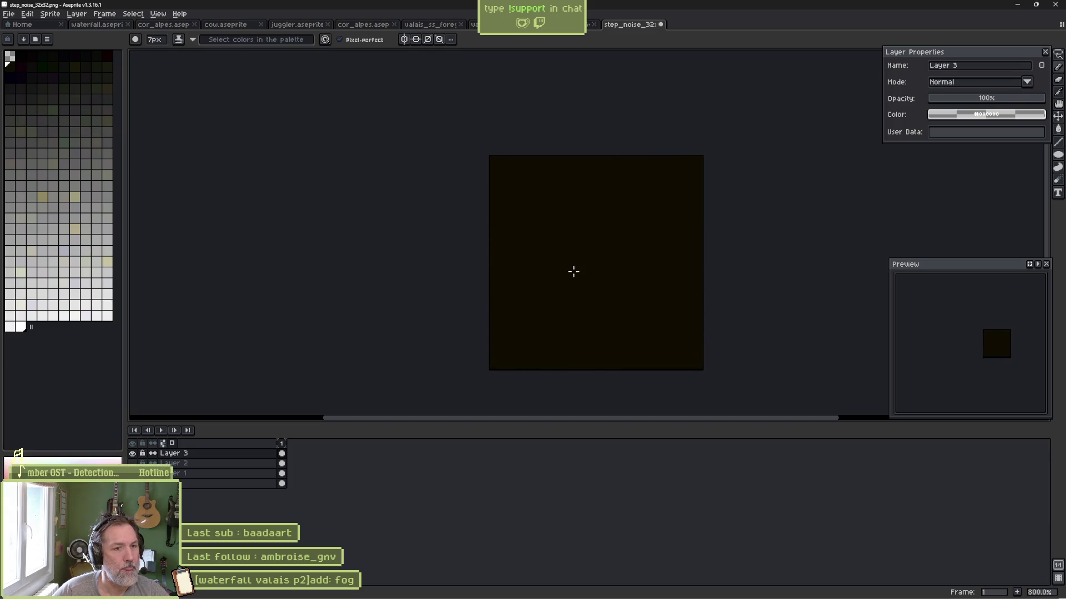
click(23, 327)
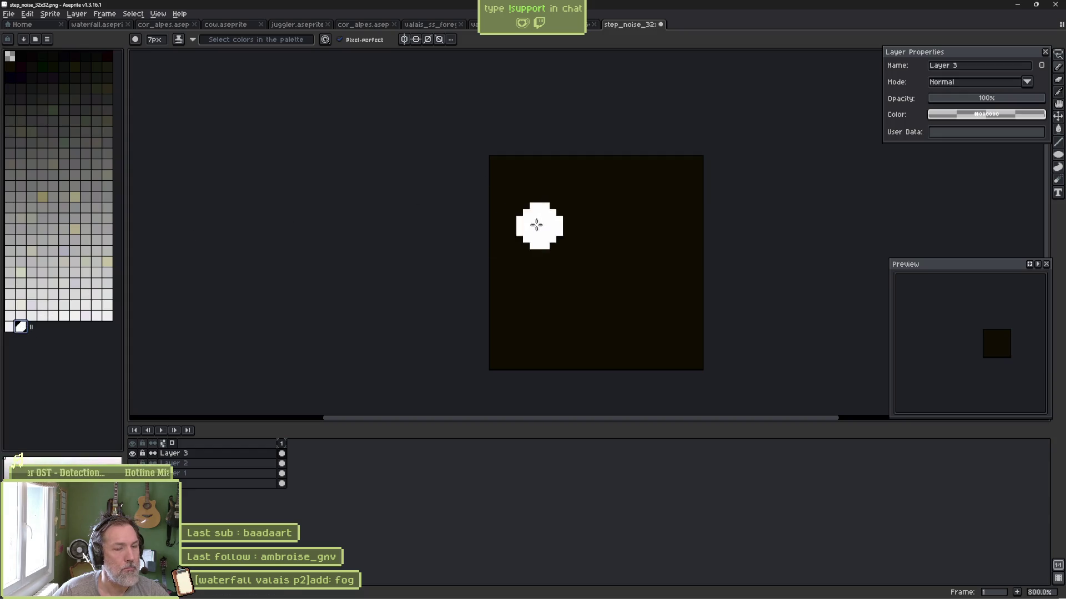
key(minus)
key(minus)
key(minus)
click(586, 180)
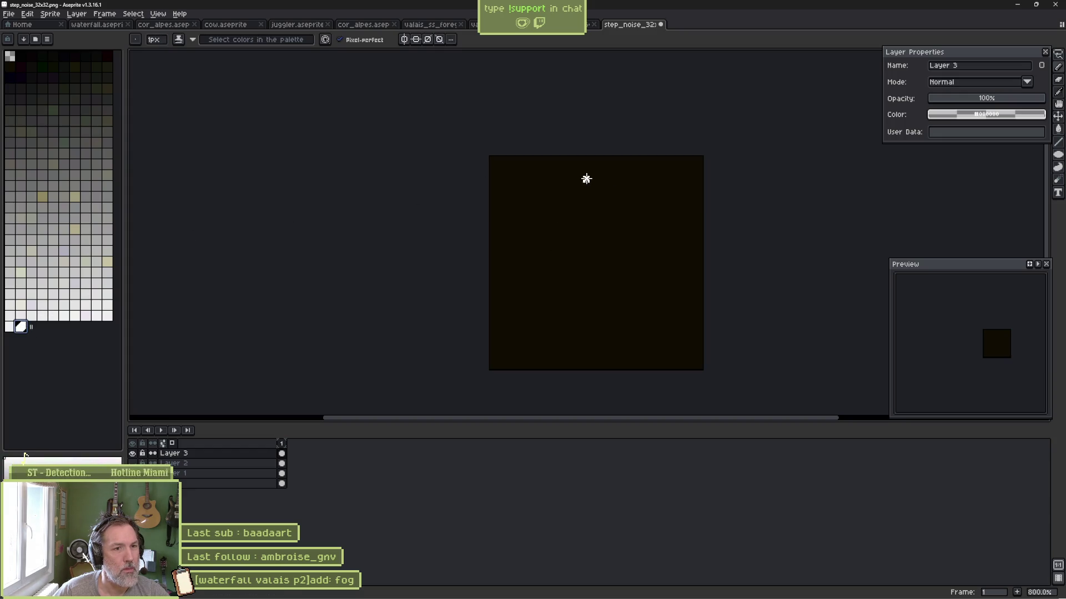
click(592, 346)
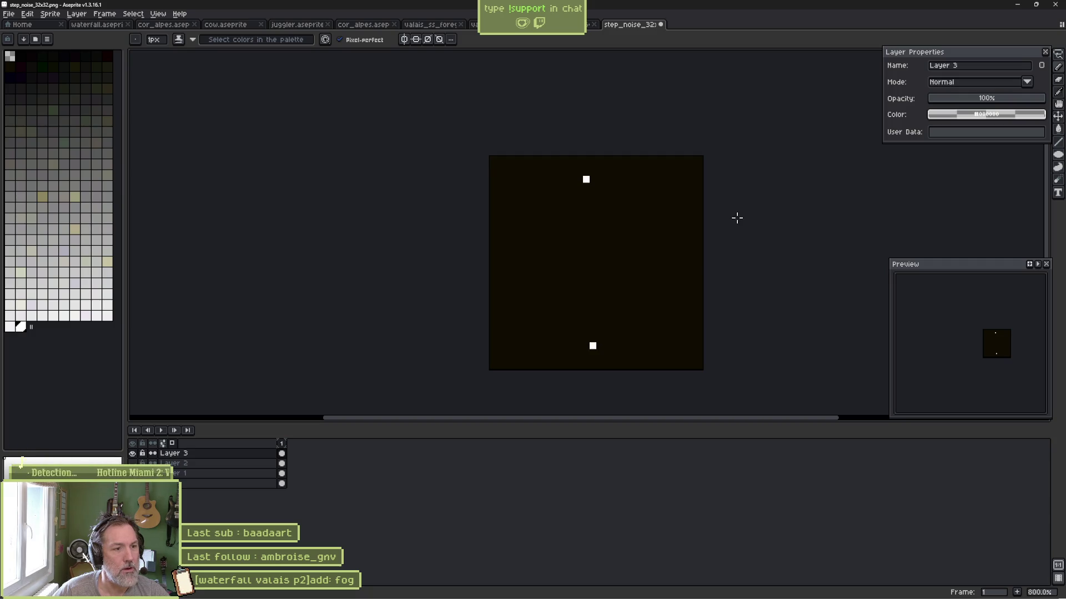
Save the mask over step_noise_32x32.png, confirming the overwrite, and return to Godot.
key(ctrl+shift+s)
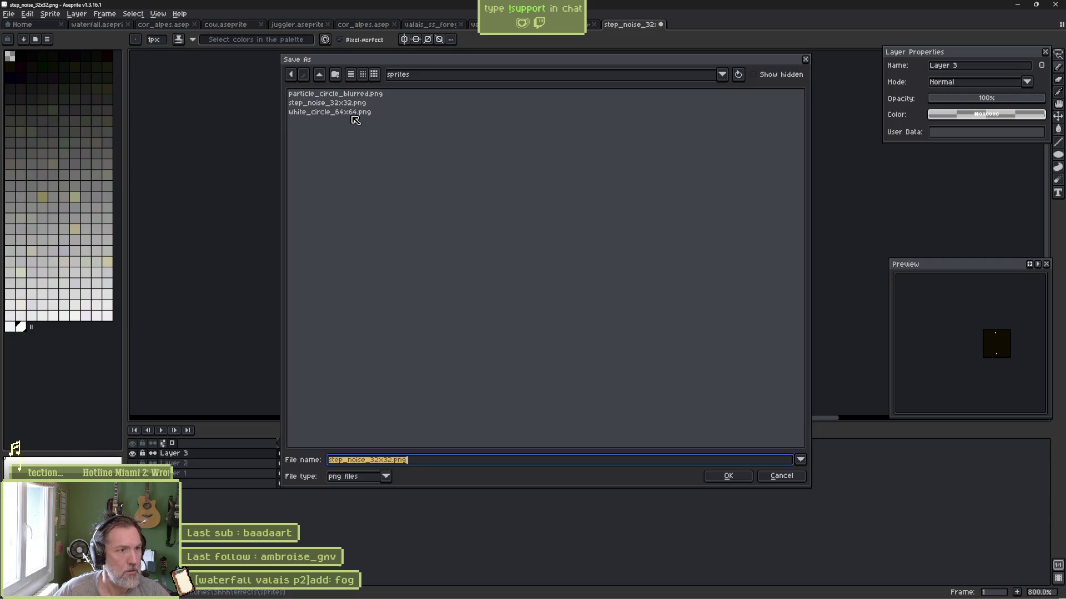
double_click(352, 103)
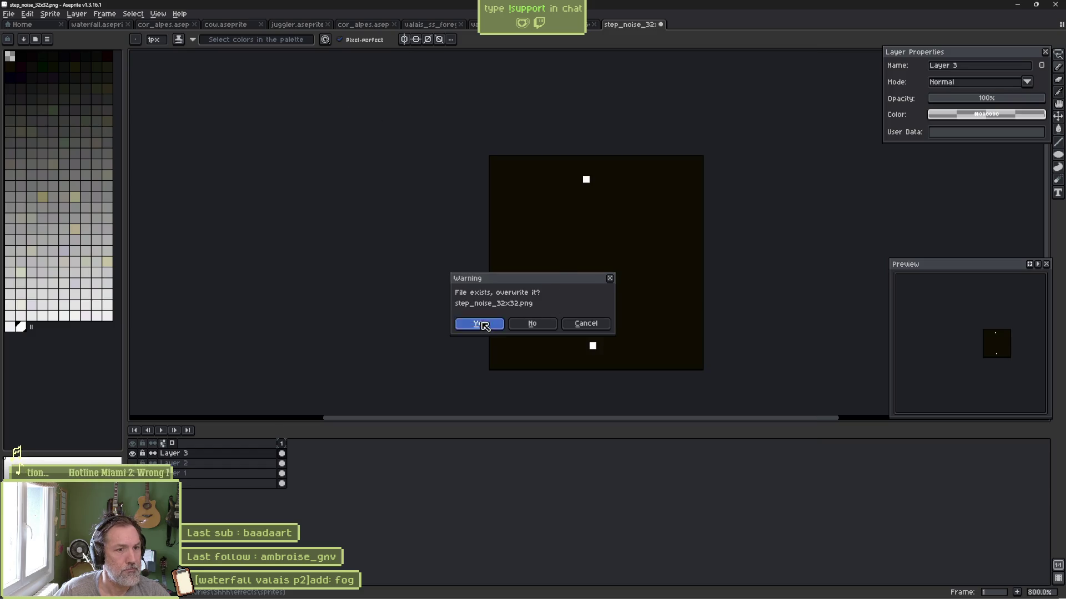
click(481, 324)
click(1018, 4)
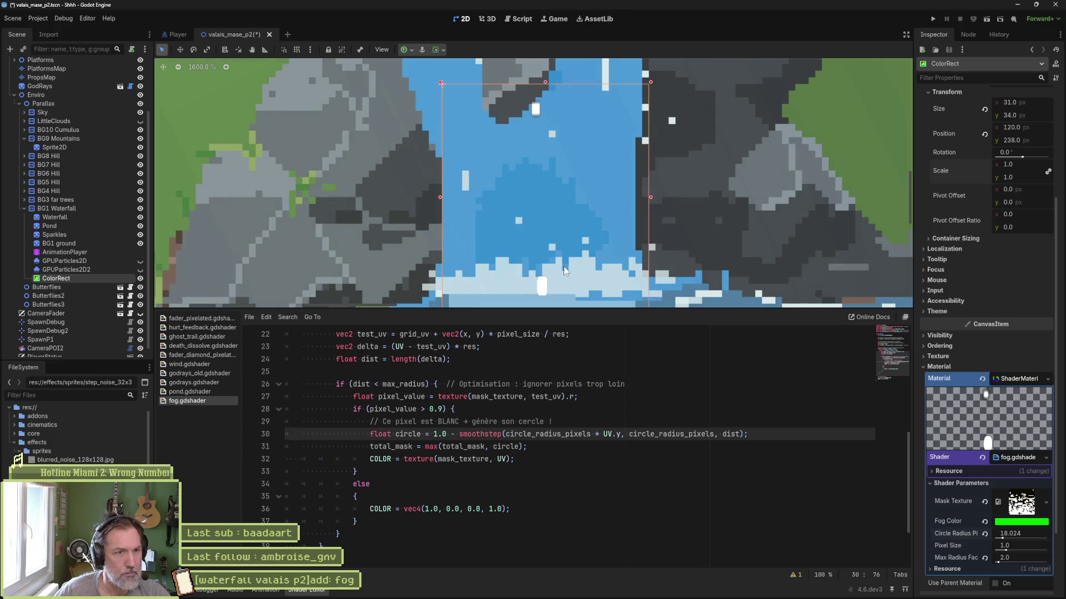
Drag the fog ColorRect to (-134, 401) and zoom to about 1700% on its two dots.
scroll(554, 224, down, 8)
scroll(570, 219, up, 4)
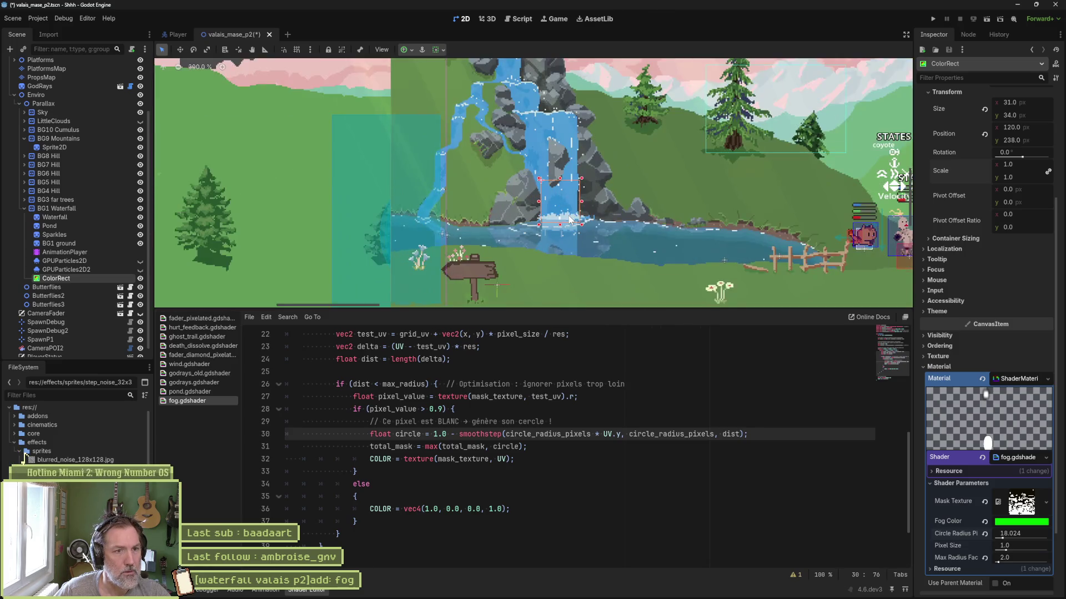
scroll(572, 215, down, 2)
scroll(570, 214, down, 3)
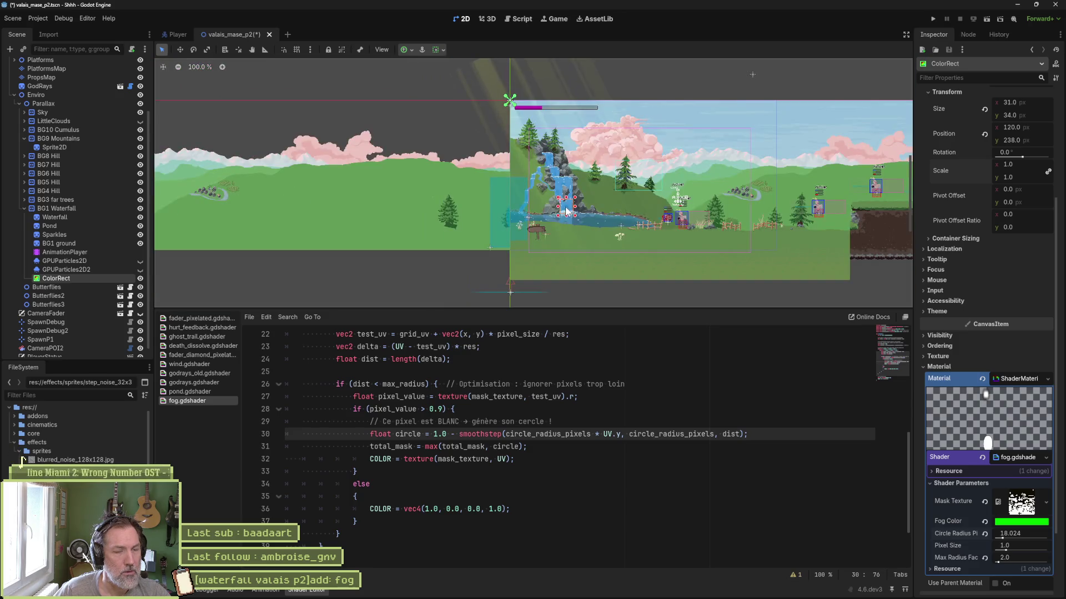
drag(488, 258, 461, 274)
scroll(461, 276, up, 5)
scroll(486, 210, up, 3)
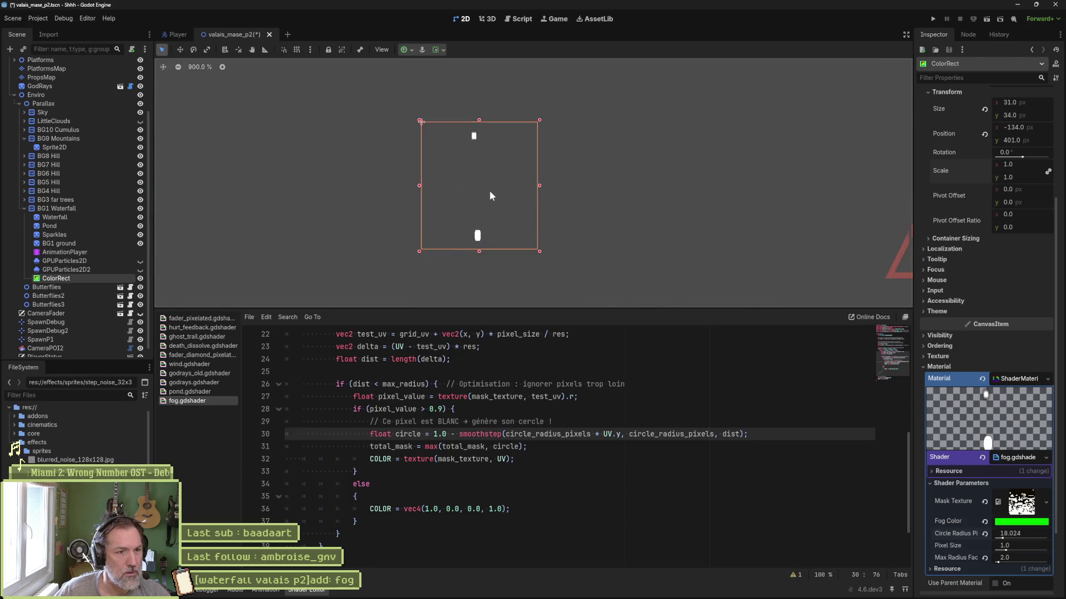
scroll(511, 222, up, 5)
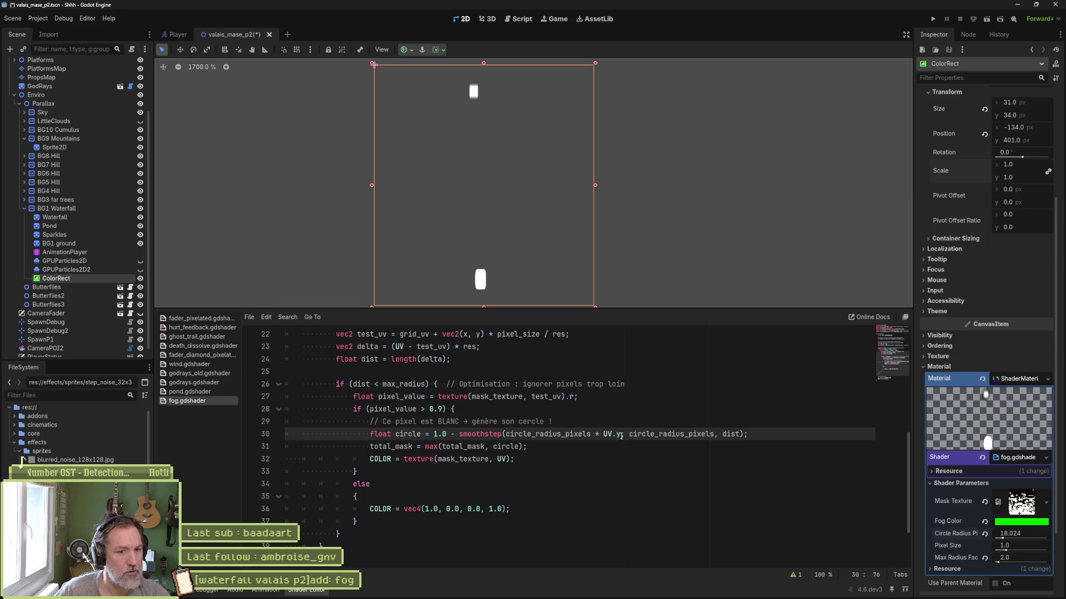
Add * UV.y after the second circle_radius_pixels on line 30 and save.
drag(621, 435, 590, 434)
key(ctrl+c)
click(713, 434)
key(ctrl+v)
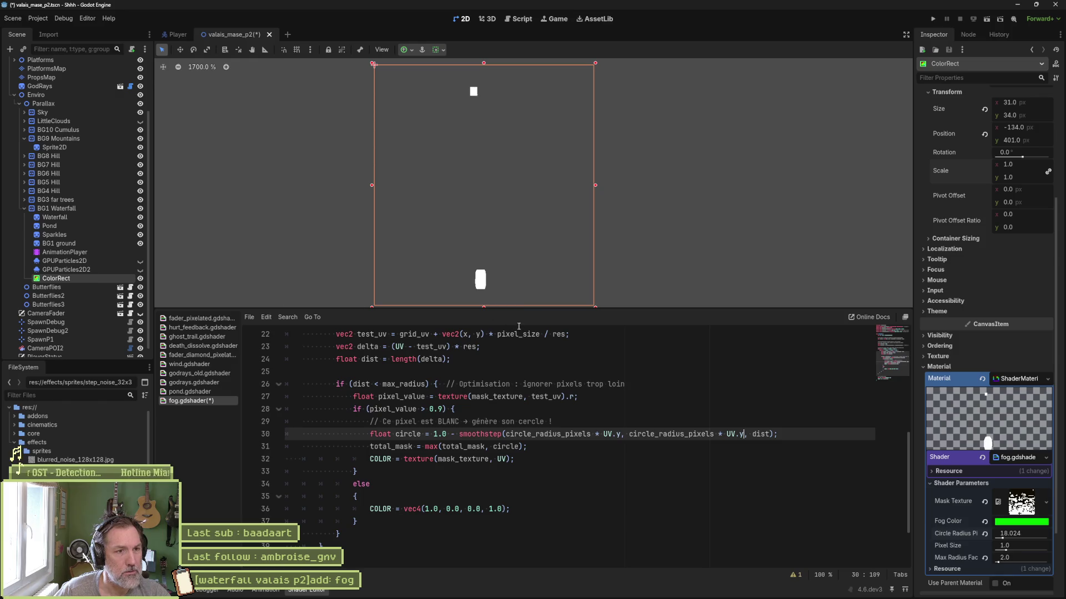
key(ctrl+s)
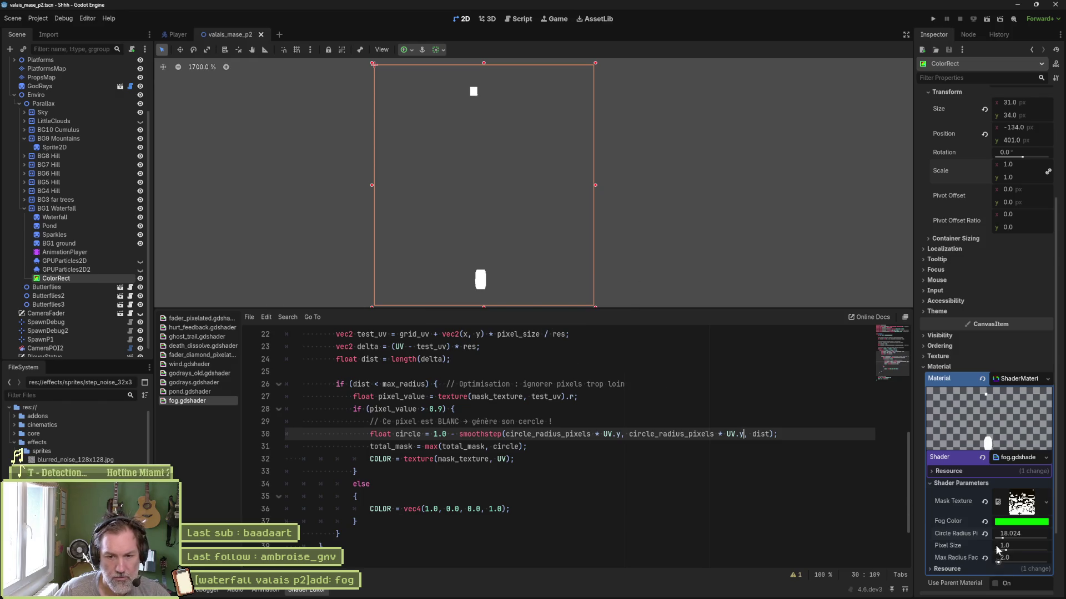
Raise Circle Radius Pix to 51.734, glance at Aseprite, and return to Godot.
drag(1004, 537, 1021, 540)
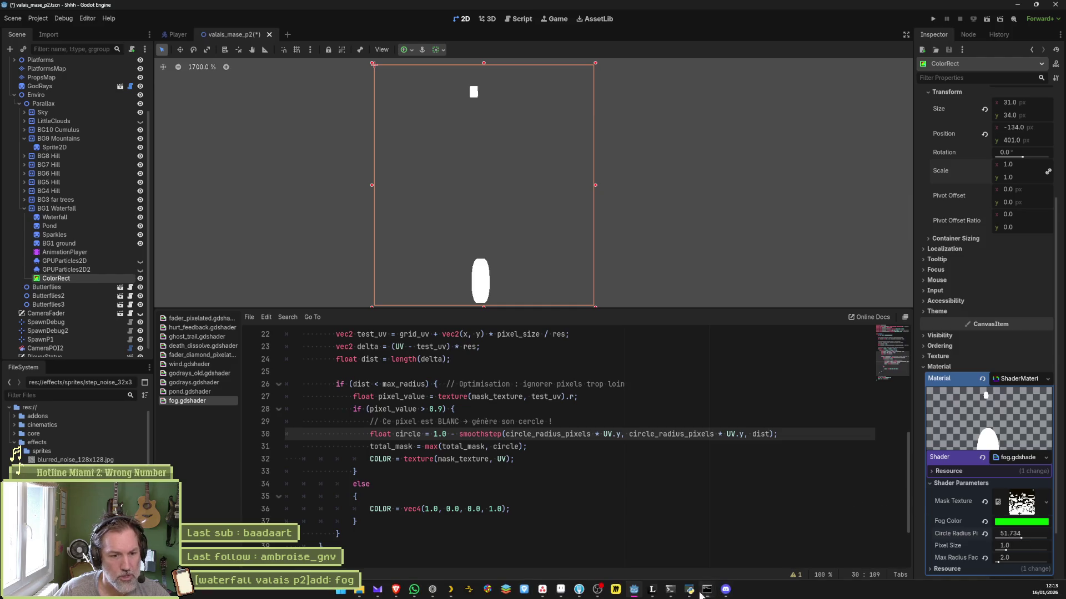
click(560, 590)
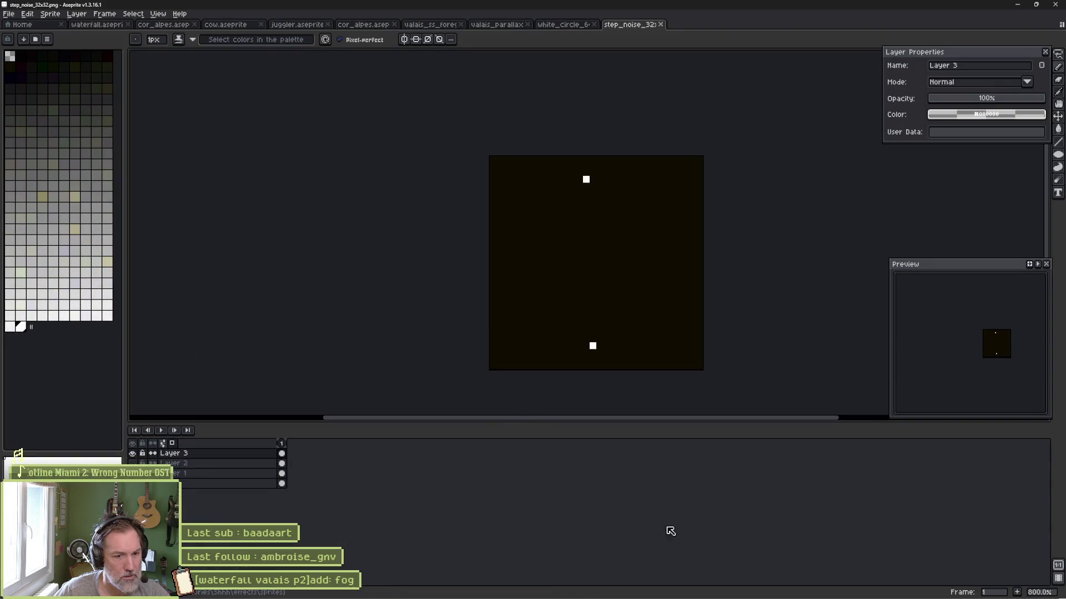
key(alt+Tab)
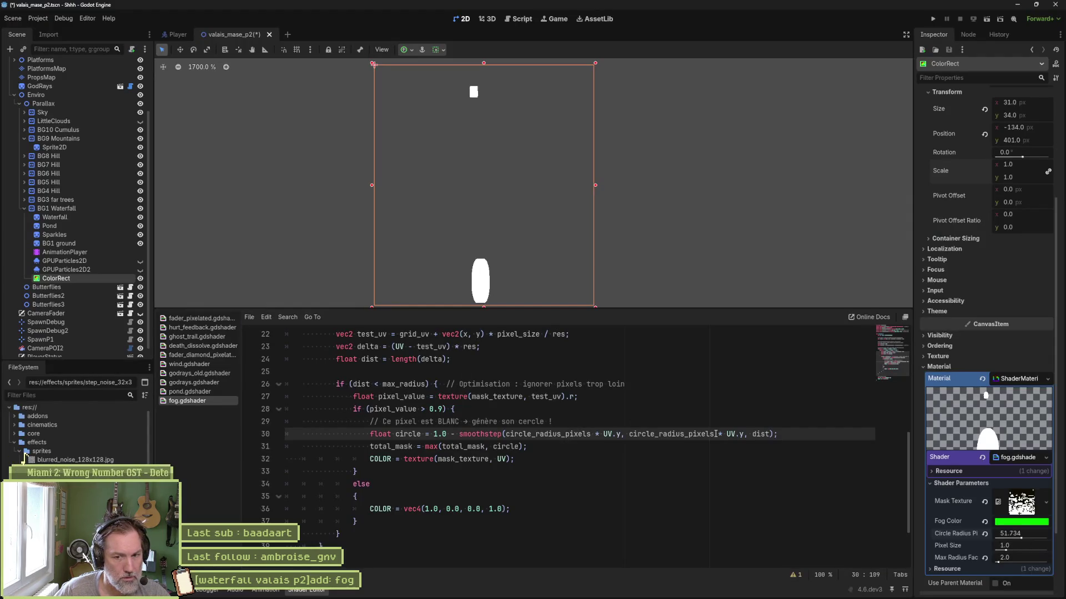
Set the fog ColorRect's Size to 32 × 32 px in the Inspector, then reselect it.
scroll(676, 425, up, 7)
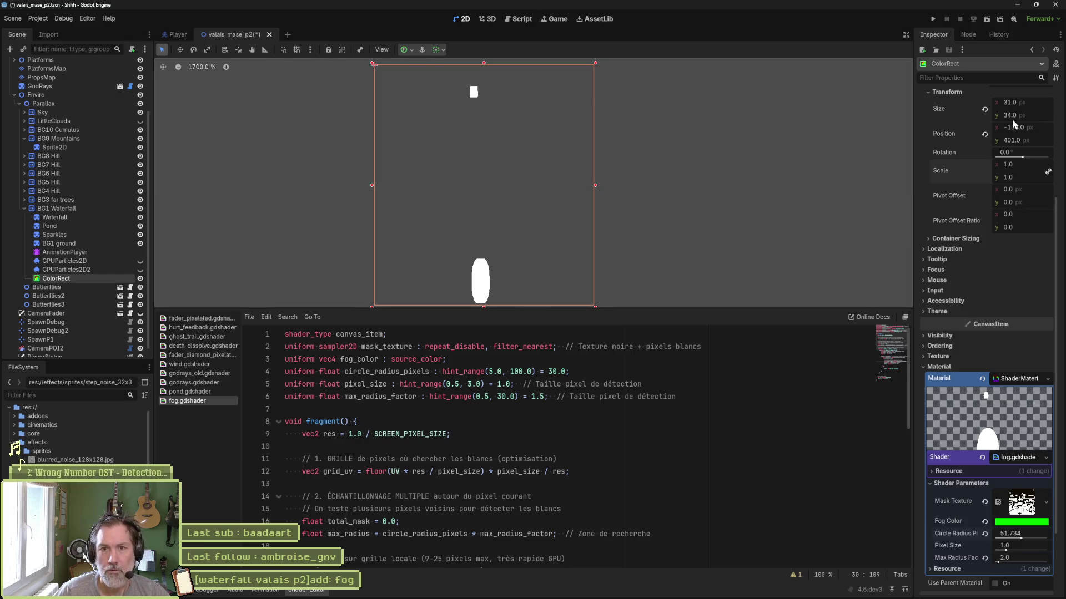
click(1035, 103)
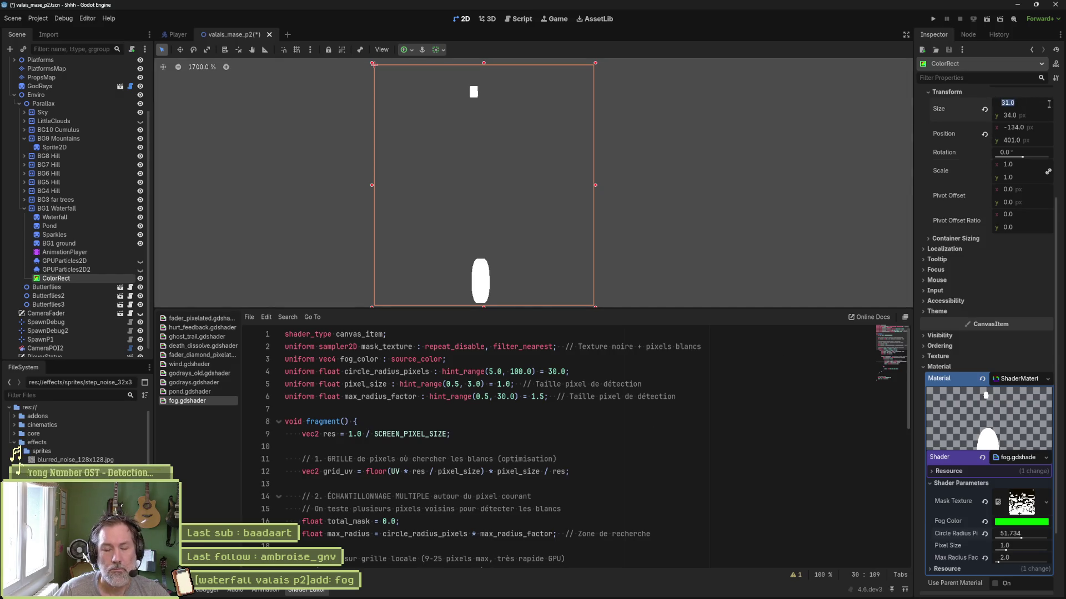
text(32)
key(Tab)
text(32)
key(Tab)
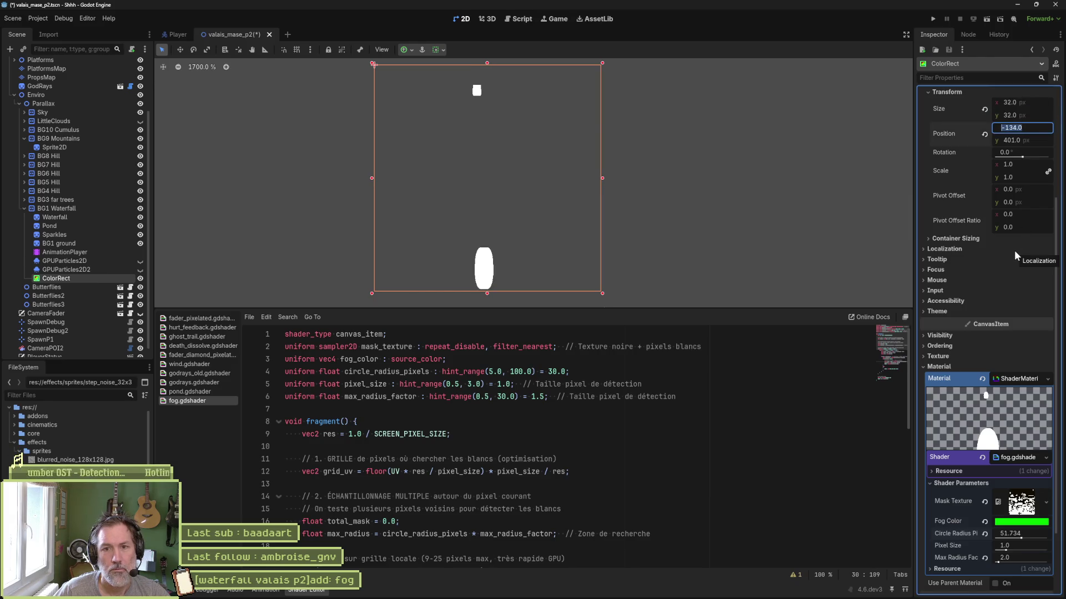
click(733, 208)
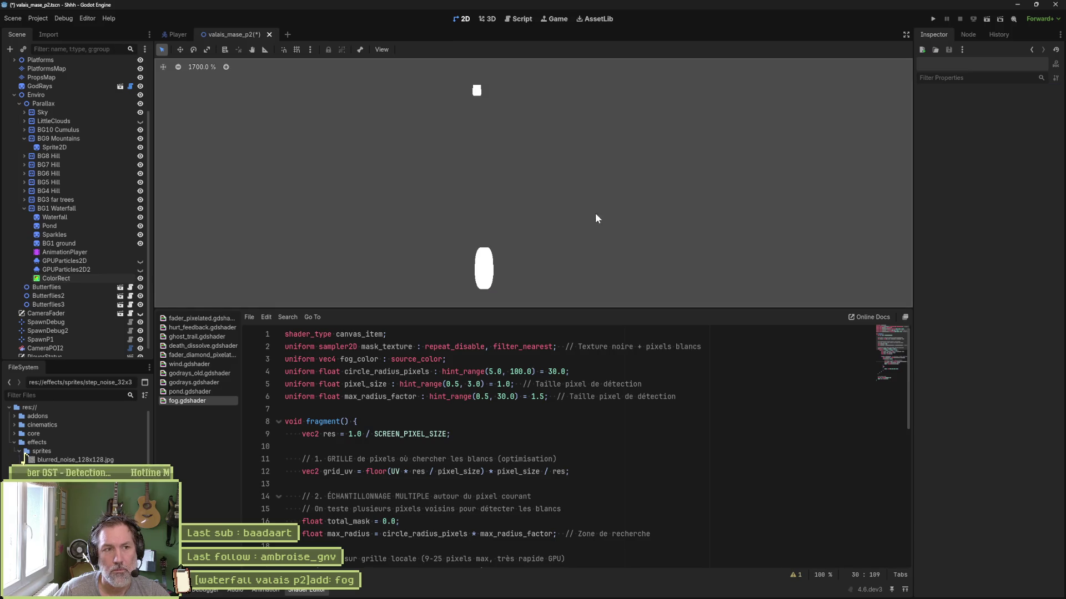
click(515, 257)
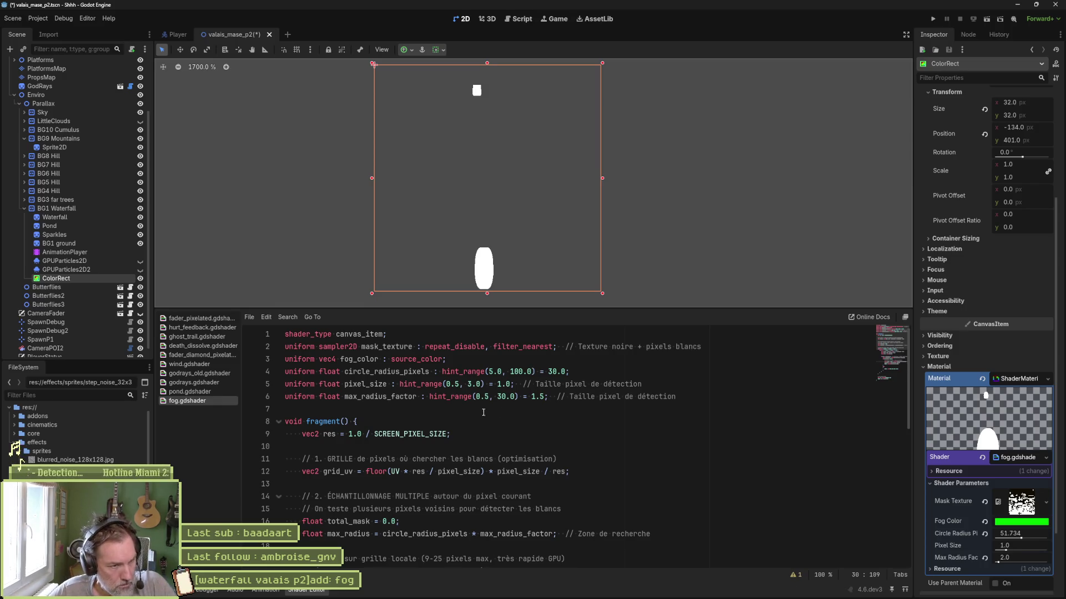
Push the Max Radius Factor slider to its current 30.0 maximum.
scroll(517, 470, down, 2)
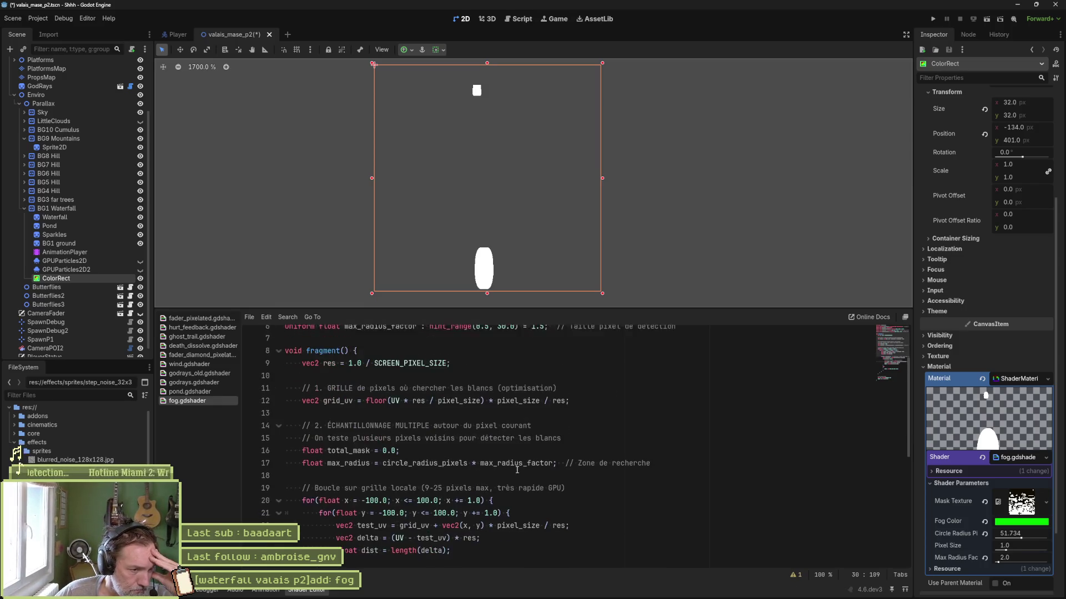
click(465, 459)
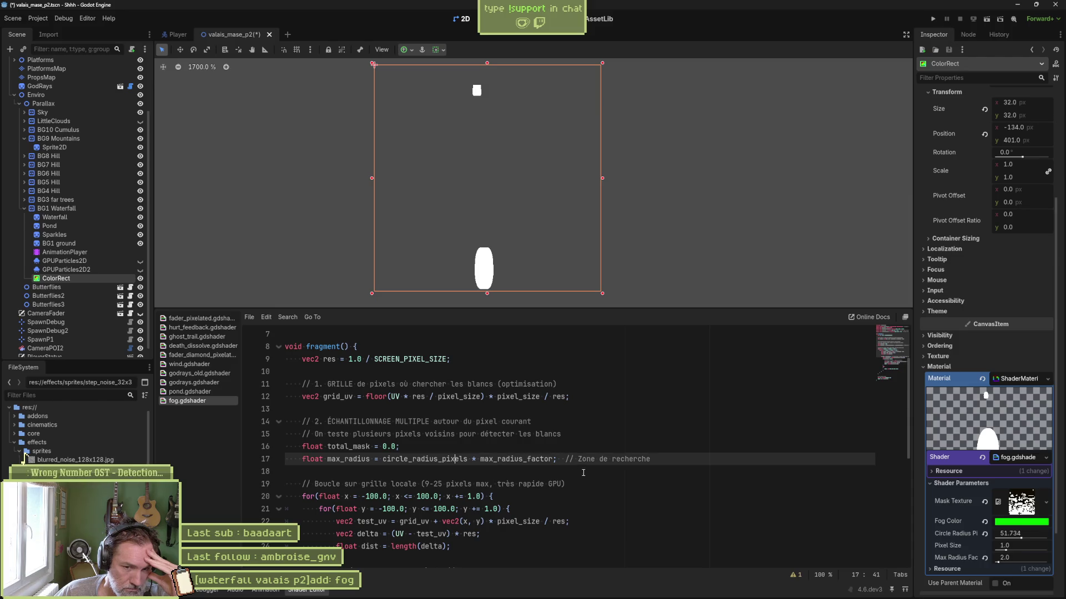
mouse_move(998, 563)
mouse_down()
mouse_move(1053, 556)
mouse_move(951, 556)
mouse_move(1024, 559)
mouse_up()
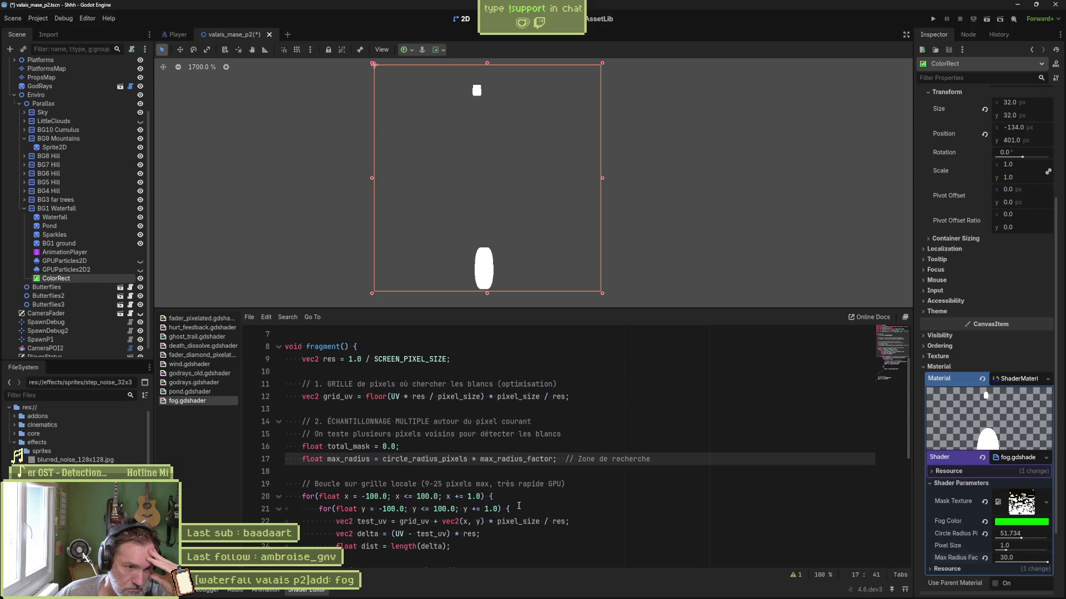
Raise the max_radius_factor hint_range limit to 300.0, save, and set Max Radius Factor to about 104.9.
scroll(471, 427, up, 2)
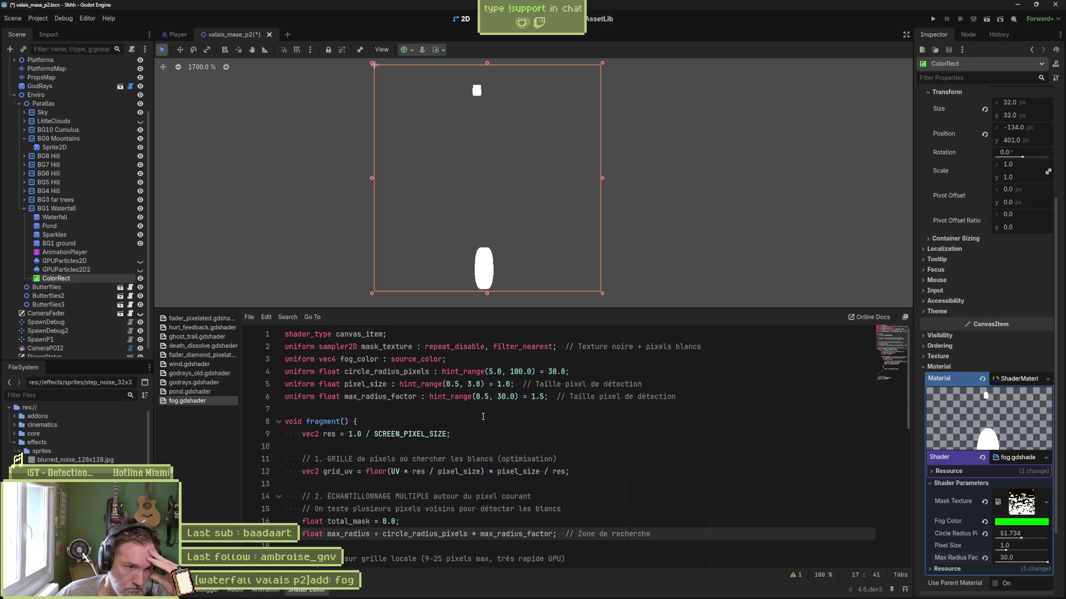
click(502, 396)
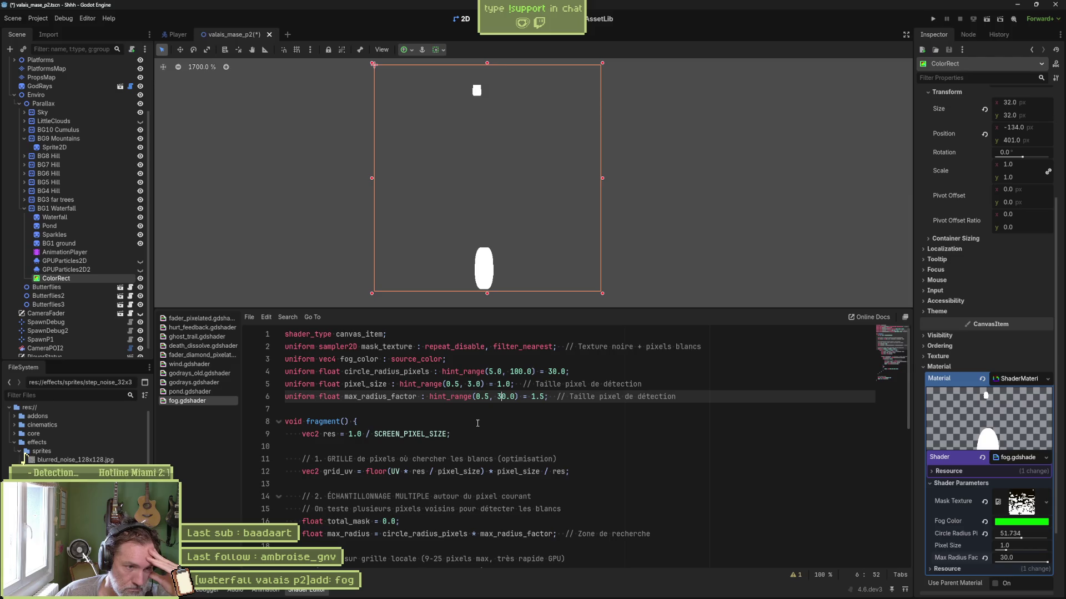
text(0)
key(ctrl+s)
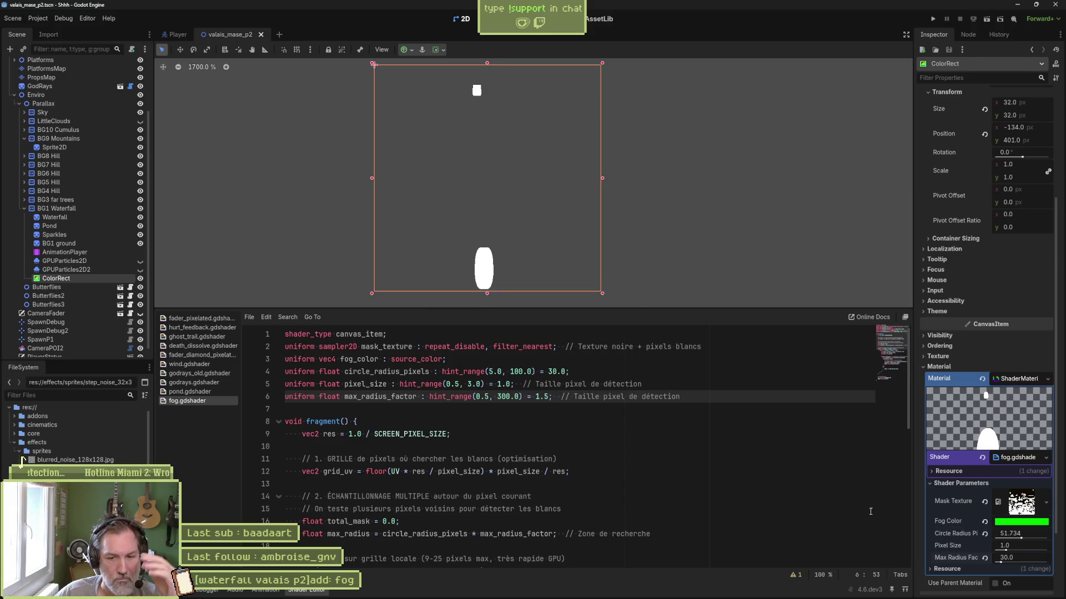
mouse_move(1007, 562)
mouse_down()
mouse_move(988, 564)
mouse_move(1014, 562)
mouse_up()
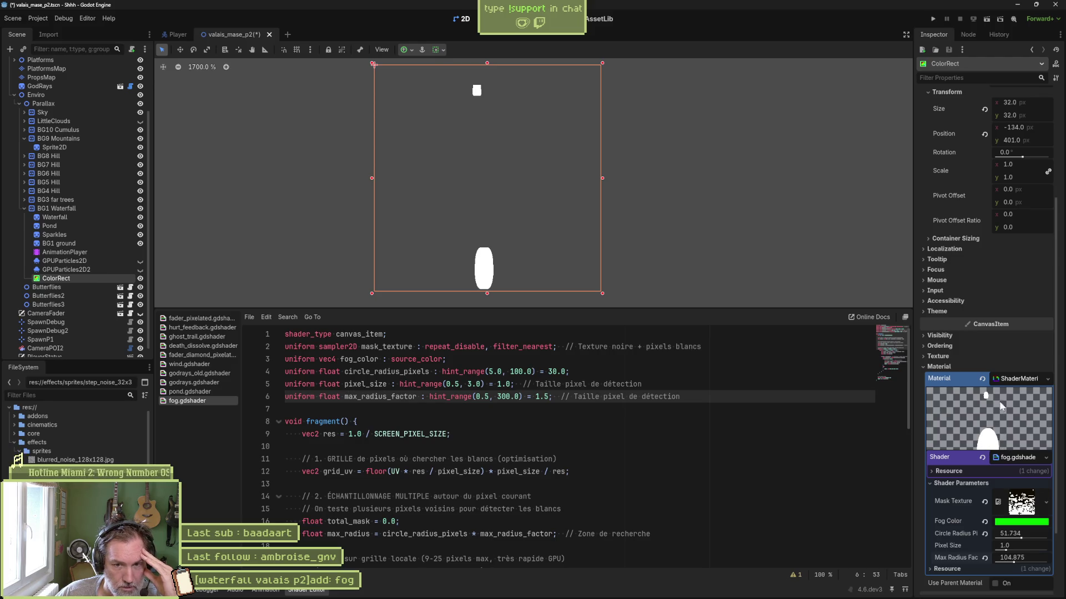
scroll(995, 427, up, 2)
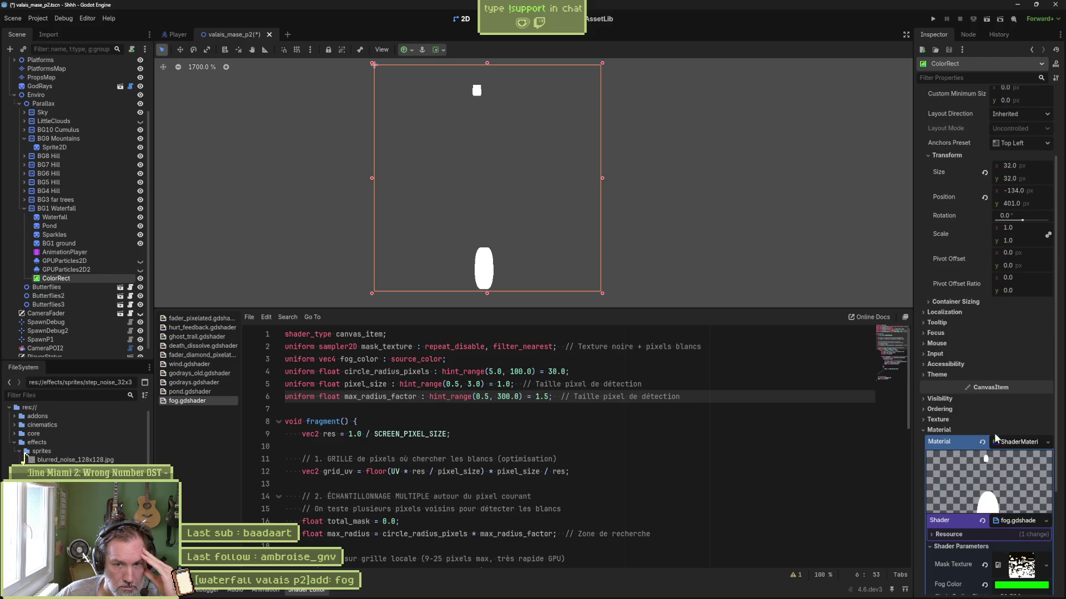
scroll(997, 444, down, 4)
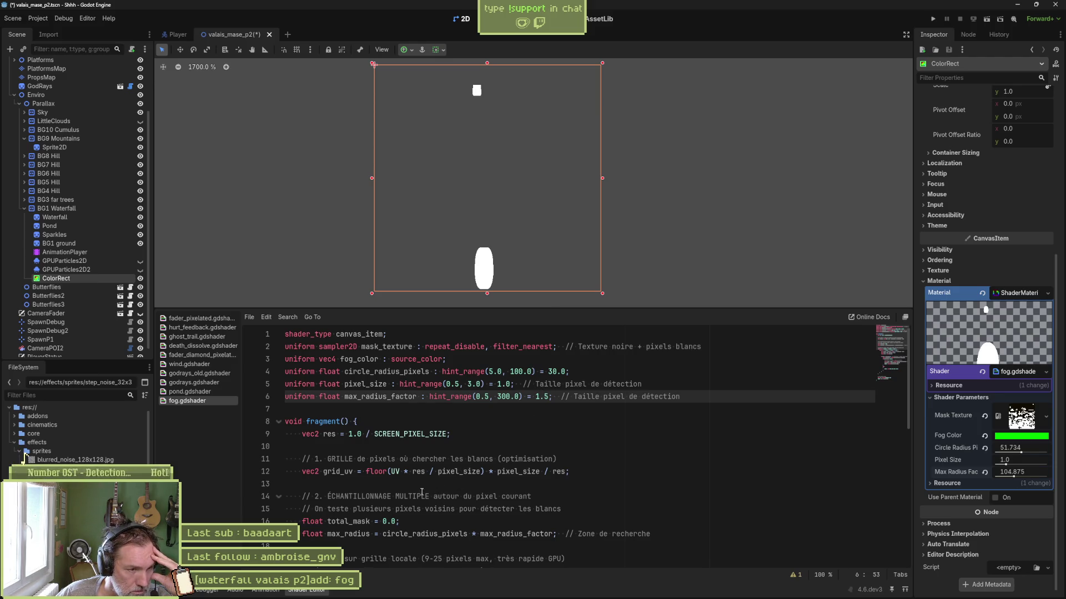
double_click(345, 472)
drag(413, 471, 485, 472)
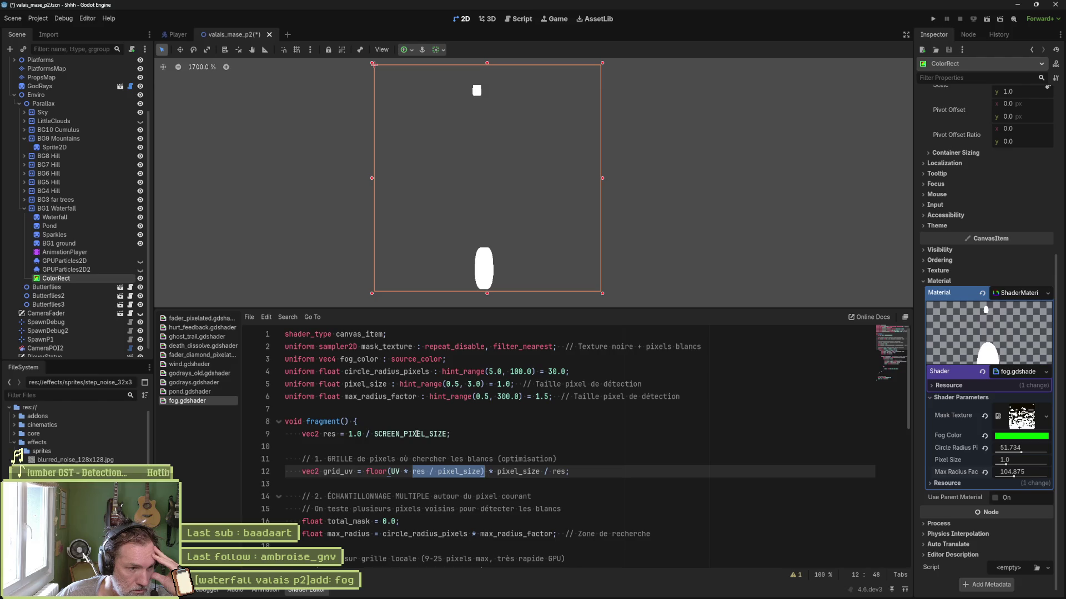
double_click(338, 472)
scroll(679, 486, down, 2)
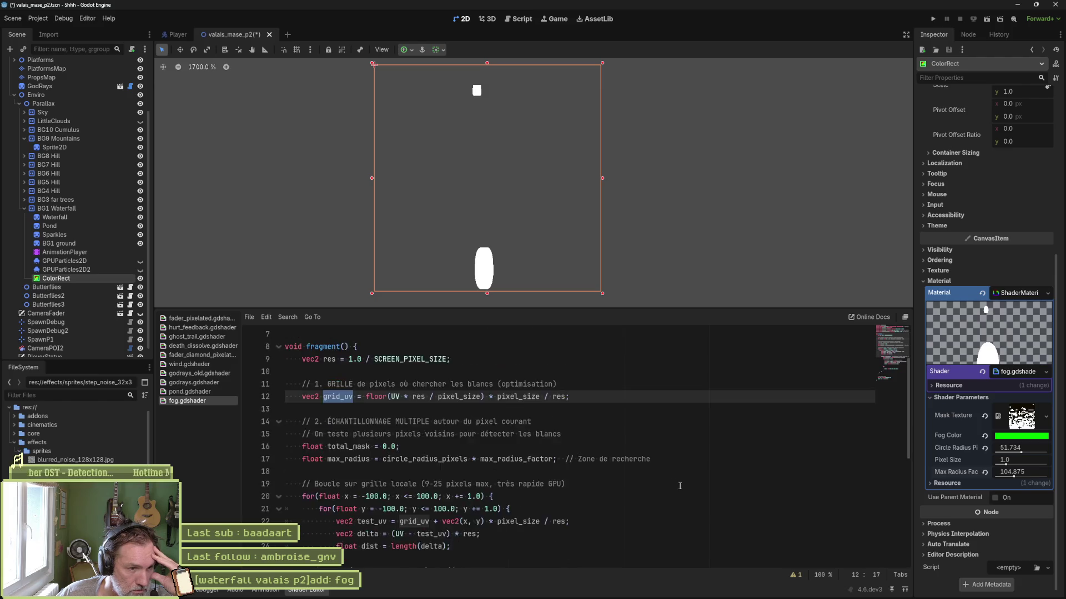
scroll(679, 486, down, 1)
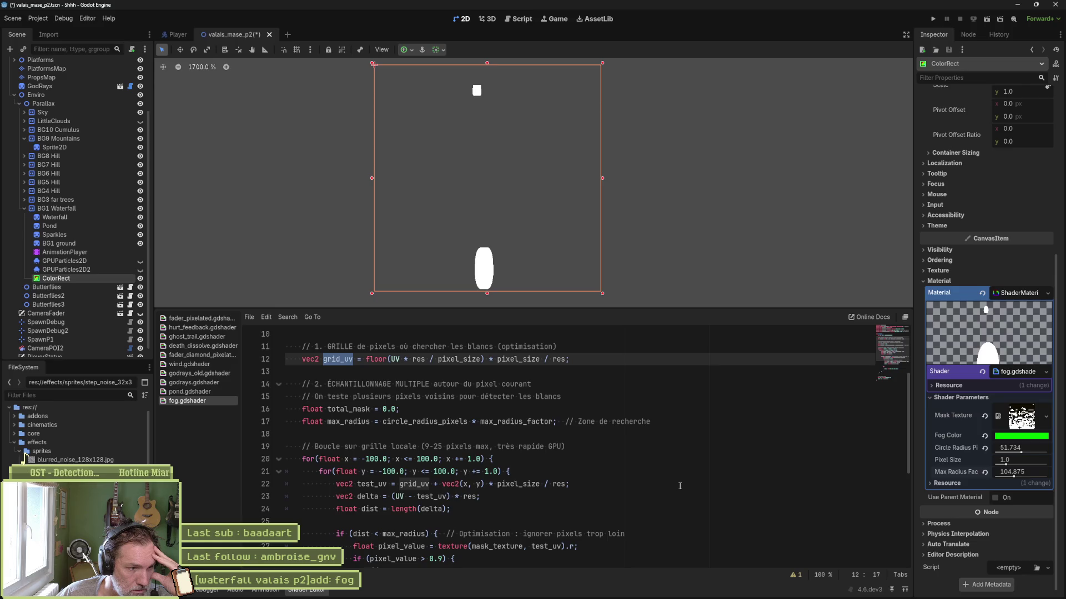
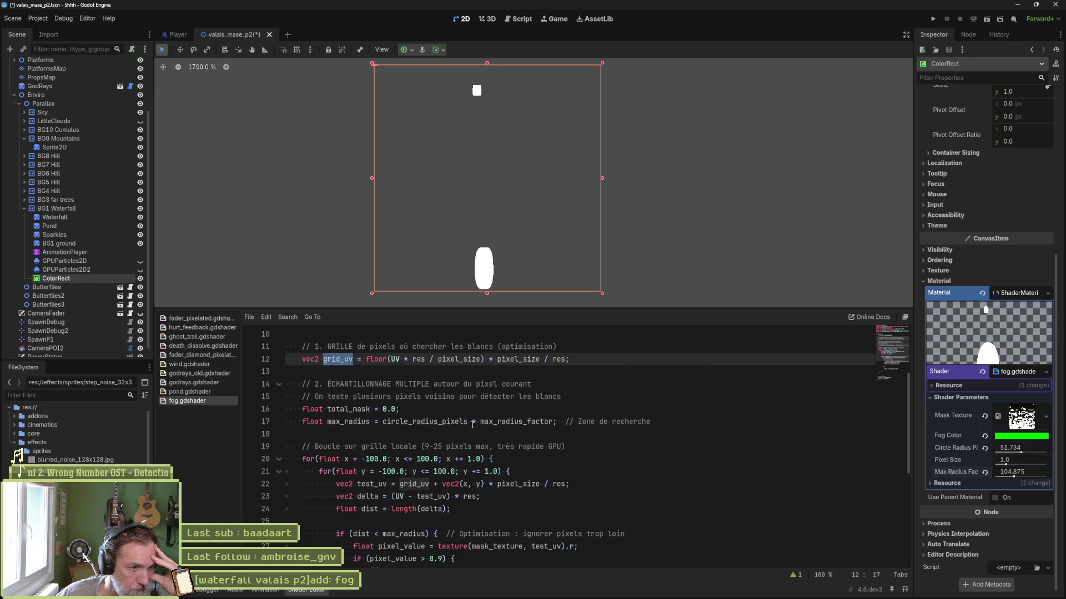
Change the x loop on line 20 to run from -20.0 to 20.0 instead of -100.0 to 100.0.
double_click(367, 423)
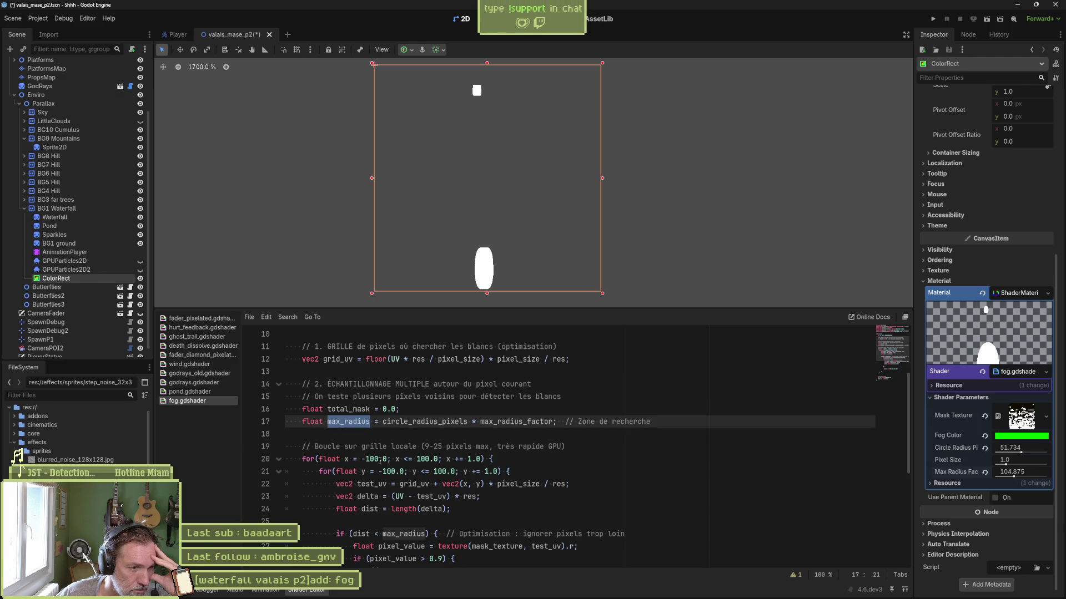
click(379, 461)
key(BackSpace)
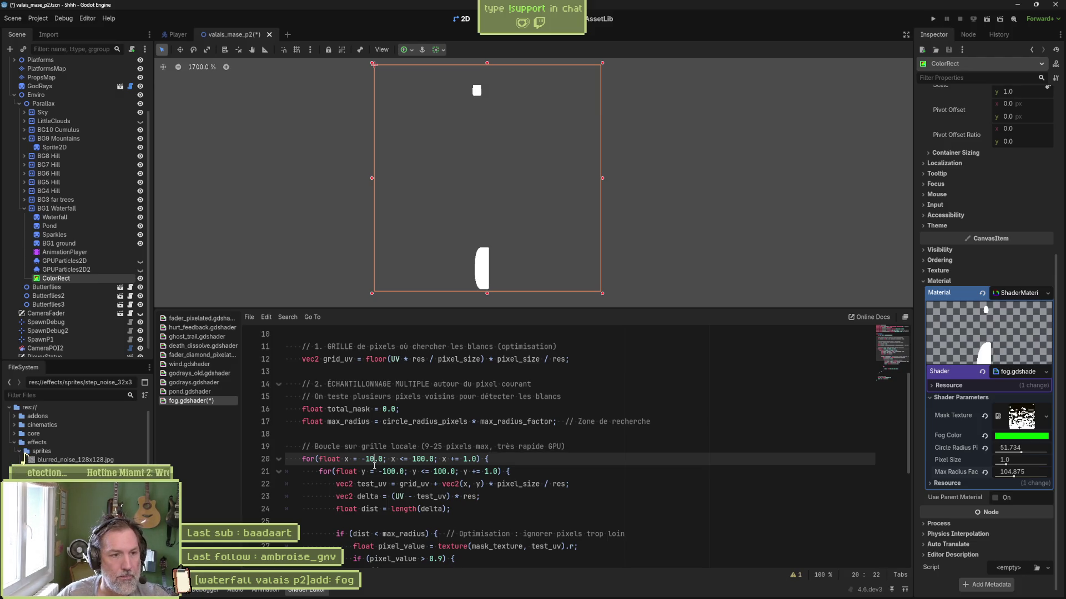
text(0)
click(374, 461)
key(BackSpace)
text(20)
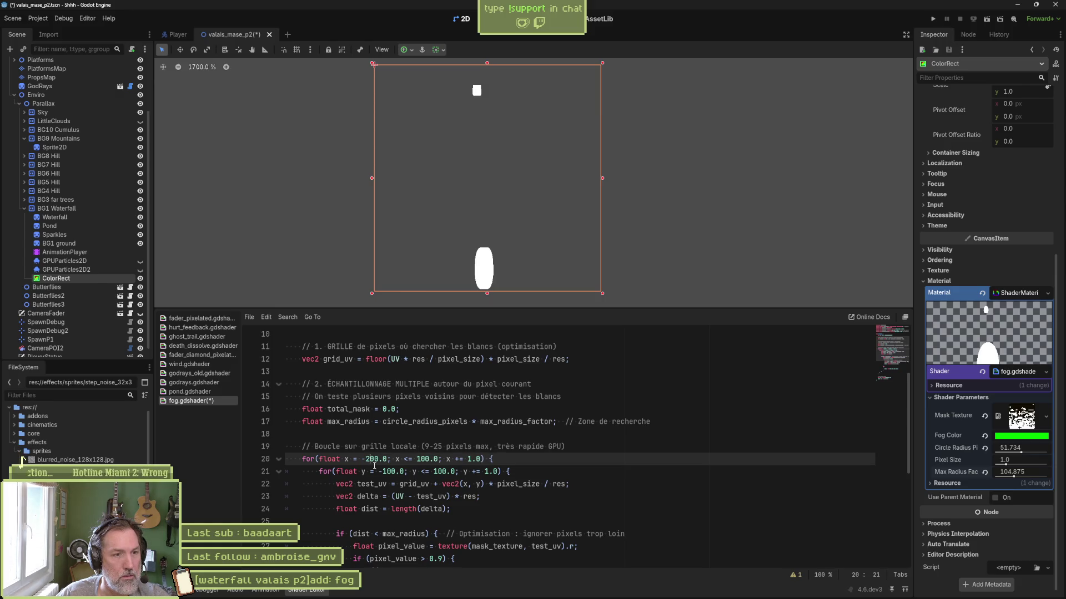
key(Right)
key(Right)
key(Right)
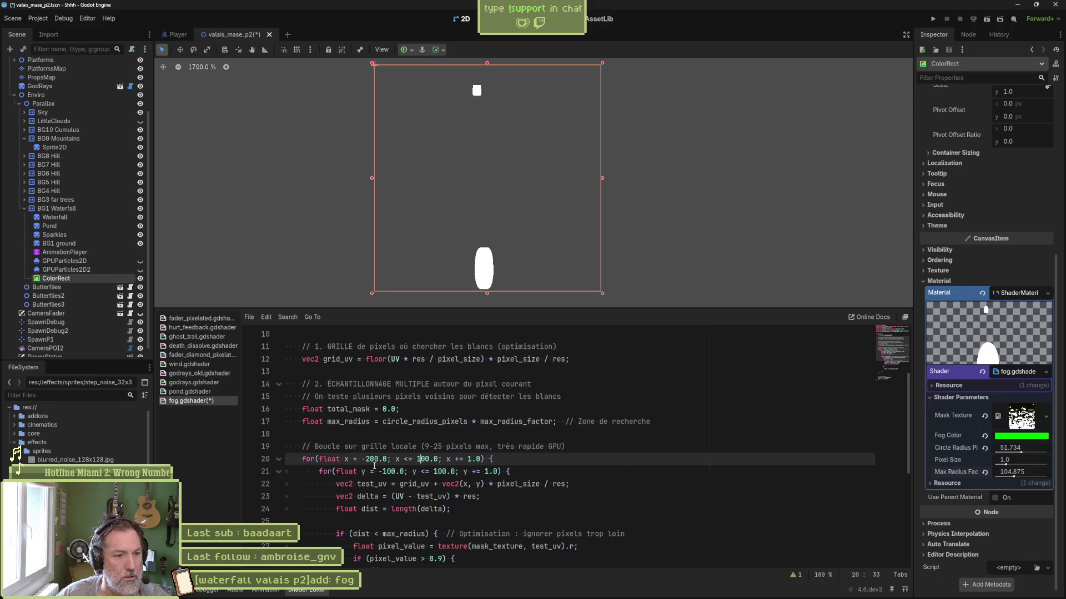
key(BackSpace)
text(2)
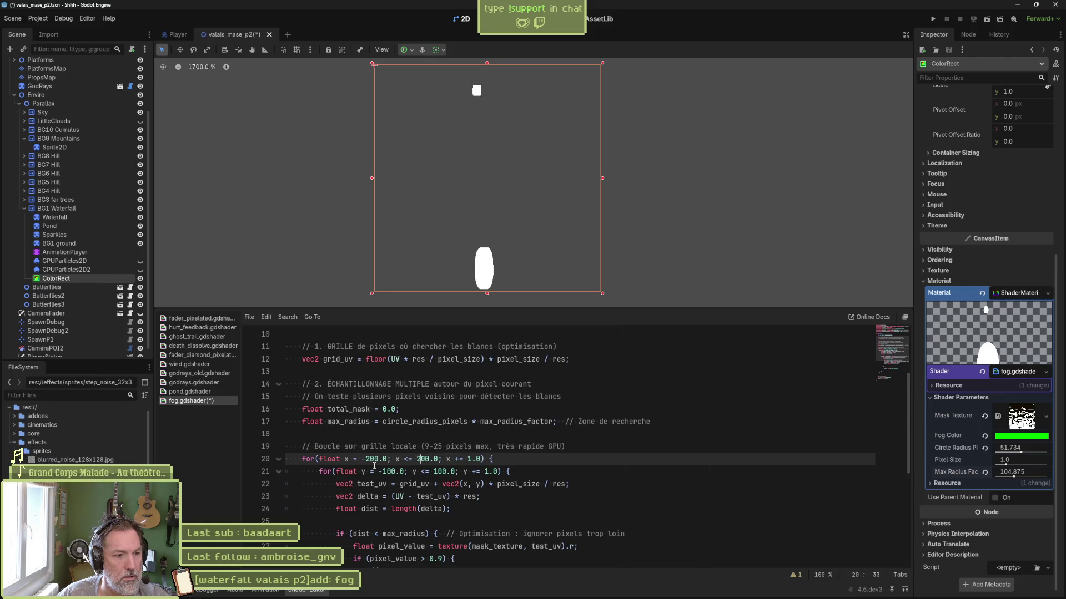
text(0)
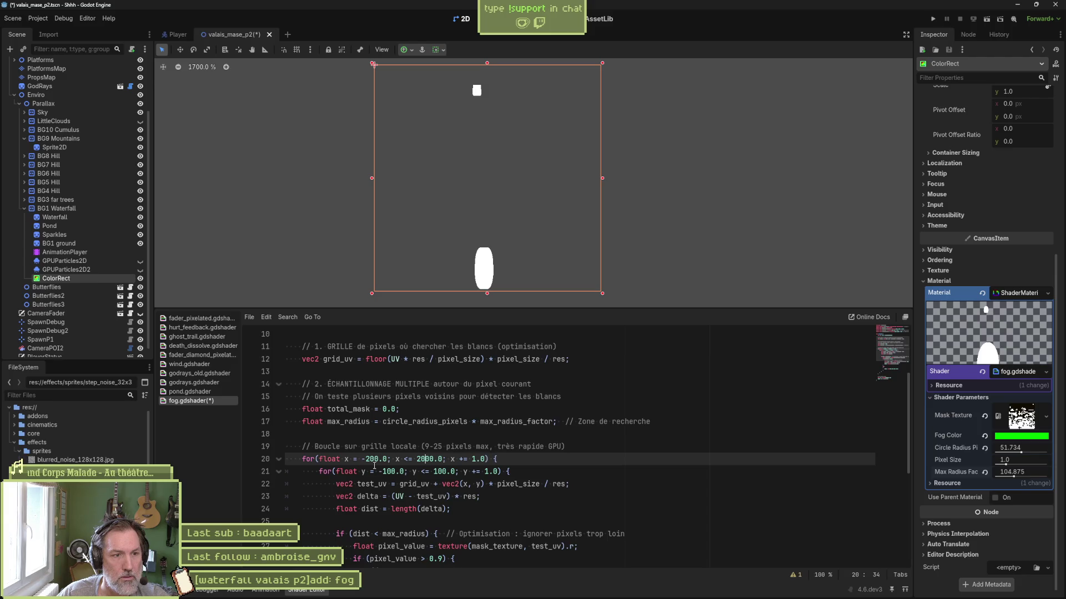
key(BackSpace)
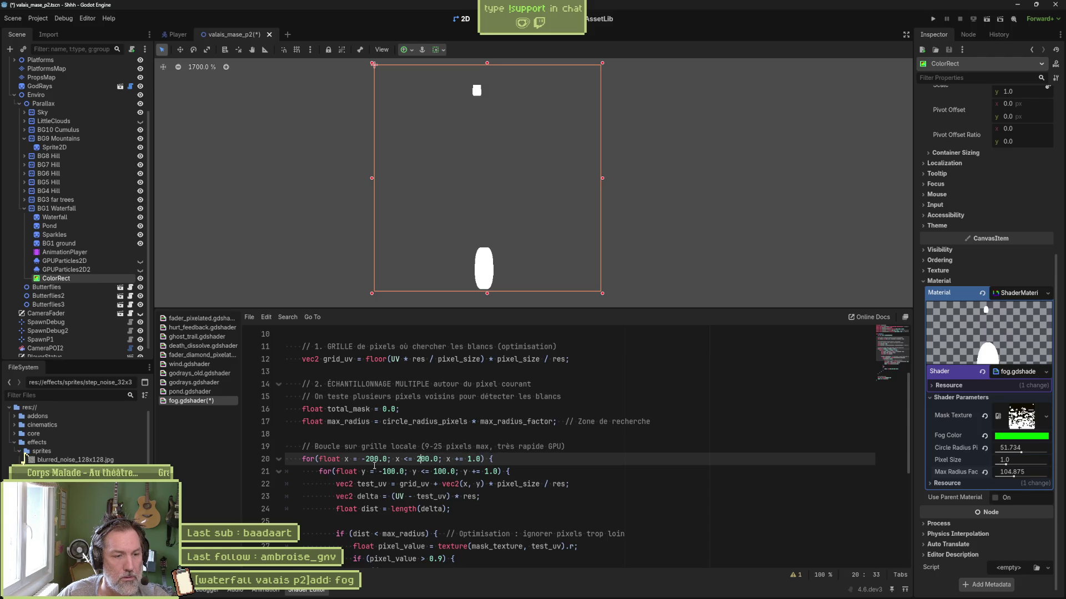
key(BackSpace)
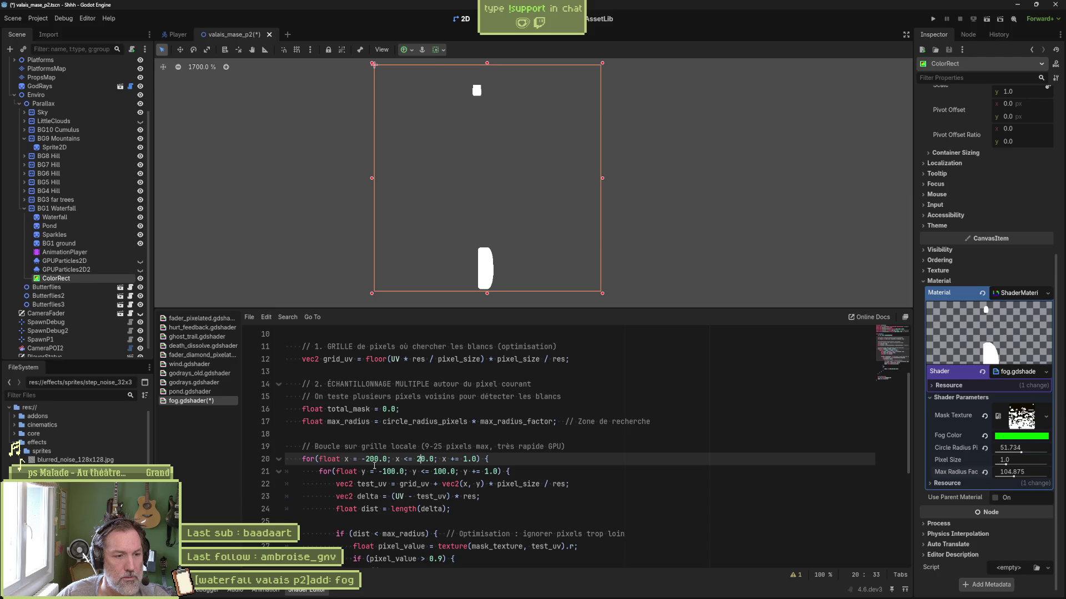
key(Left)
key(Left)
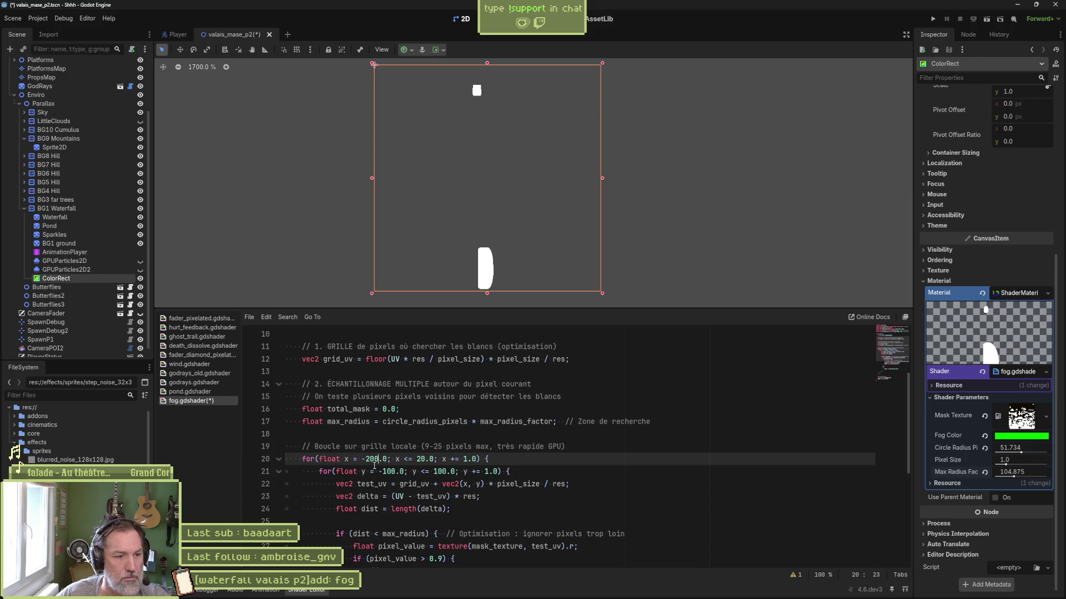
key(Delete)
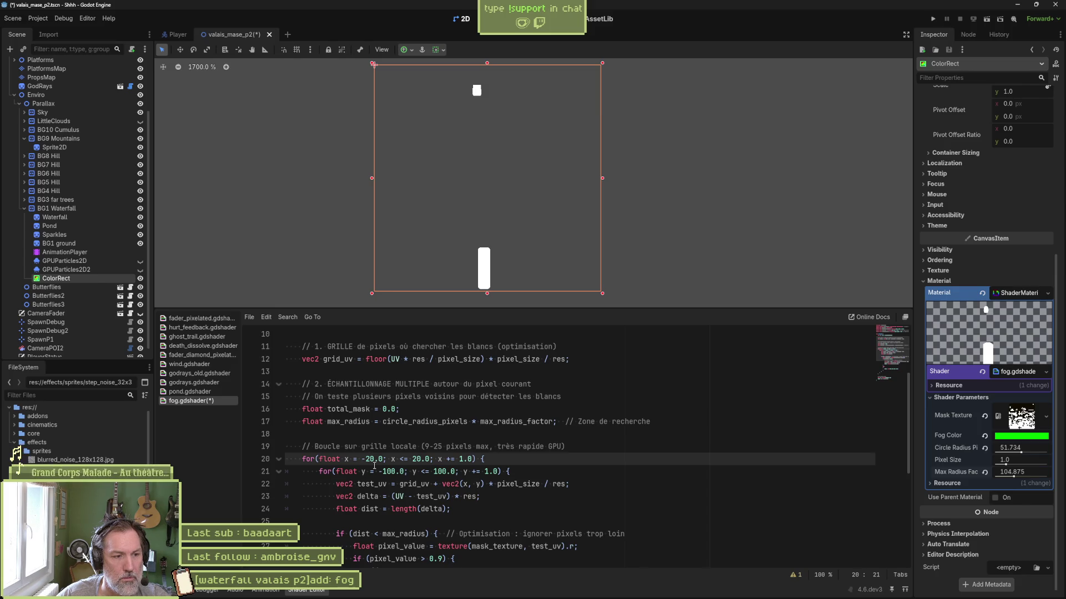
Change the y loop bounds on line 21 from -100.0/100.0 to -20.0/20.0.
click(375, 471)
text(2)
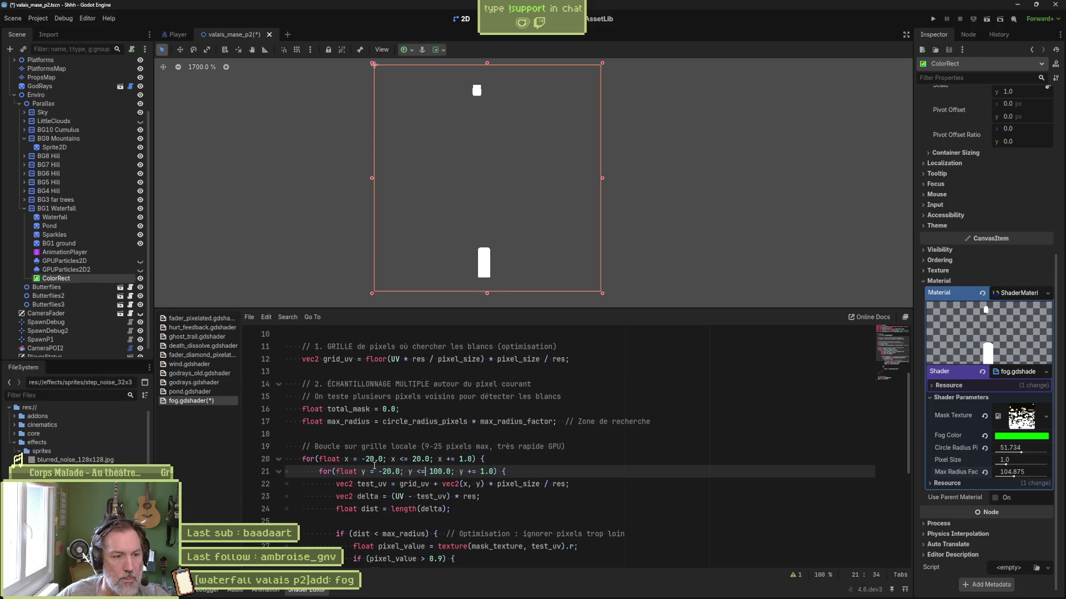
key(Right)
key(Right)
key(Right)
key(Delete)
text(2)
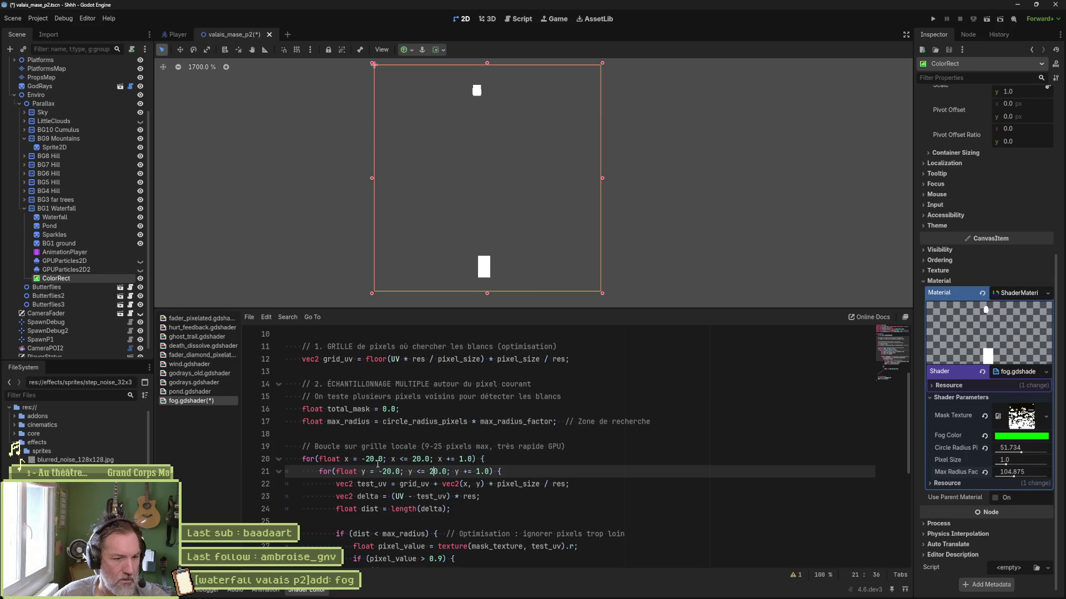
double_click(414, 484)
key(Delete)
key(Delete)
key(Delete)
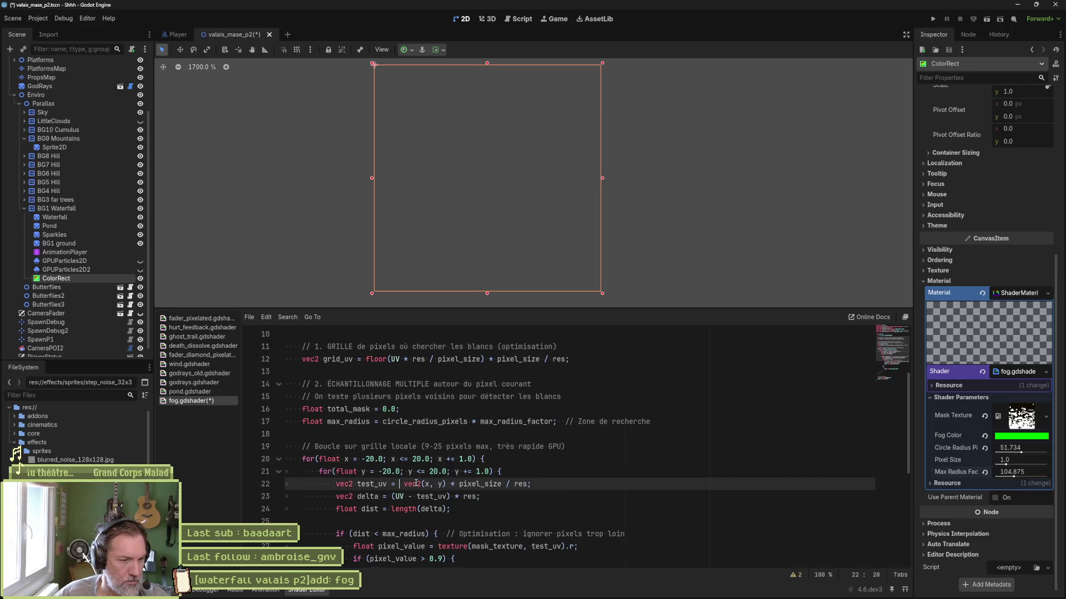
key(Delete)
key(ctrl+z)
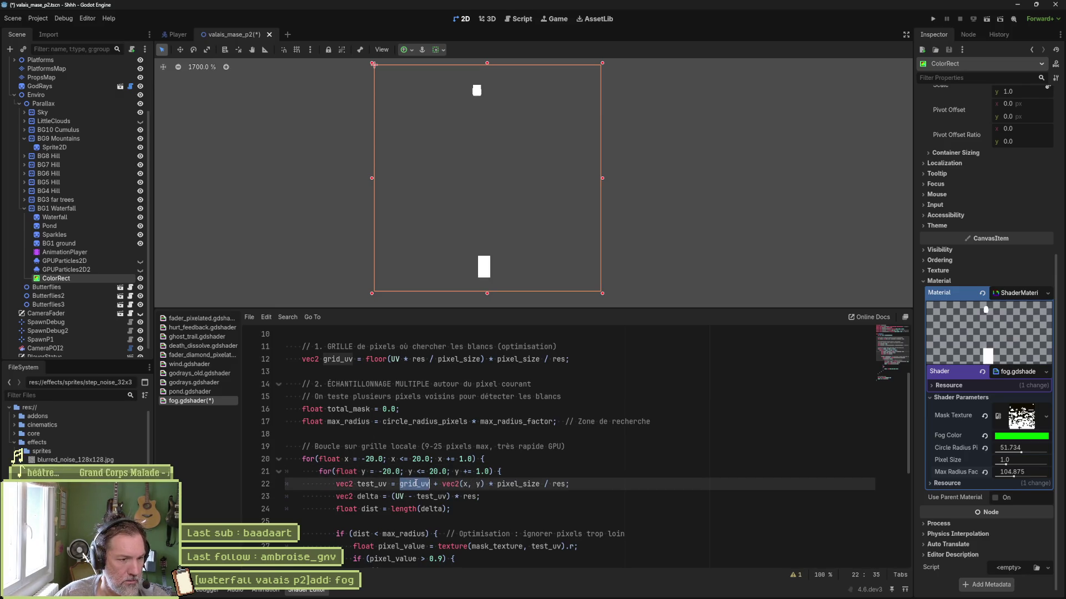
double_click(521, 484)
key(BackSpace)
key(BackSpace)
key(BackSpace)
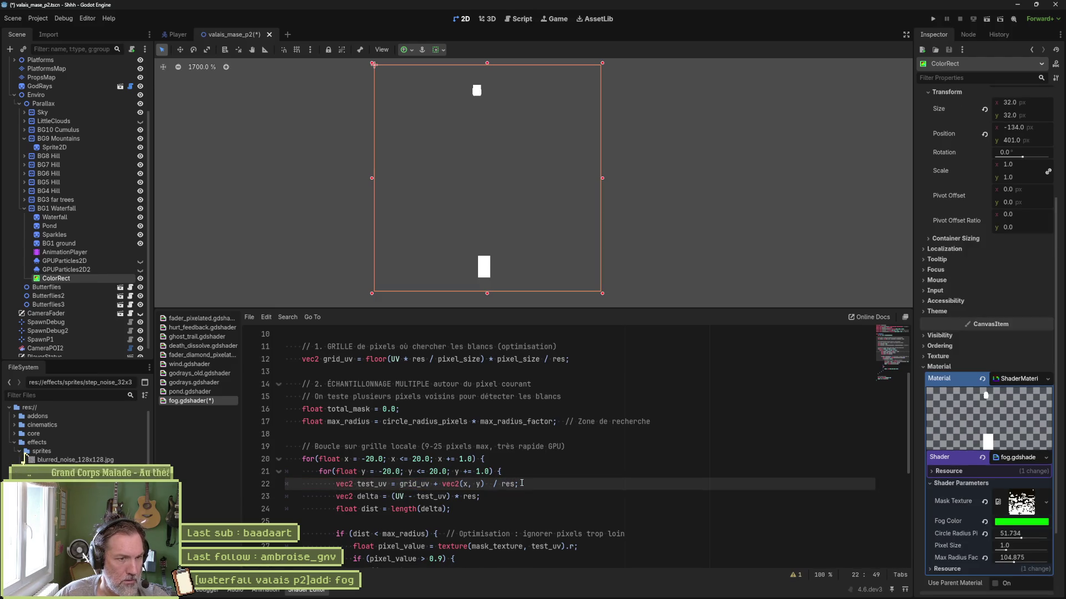
key(ctrl+z)
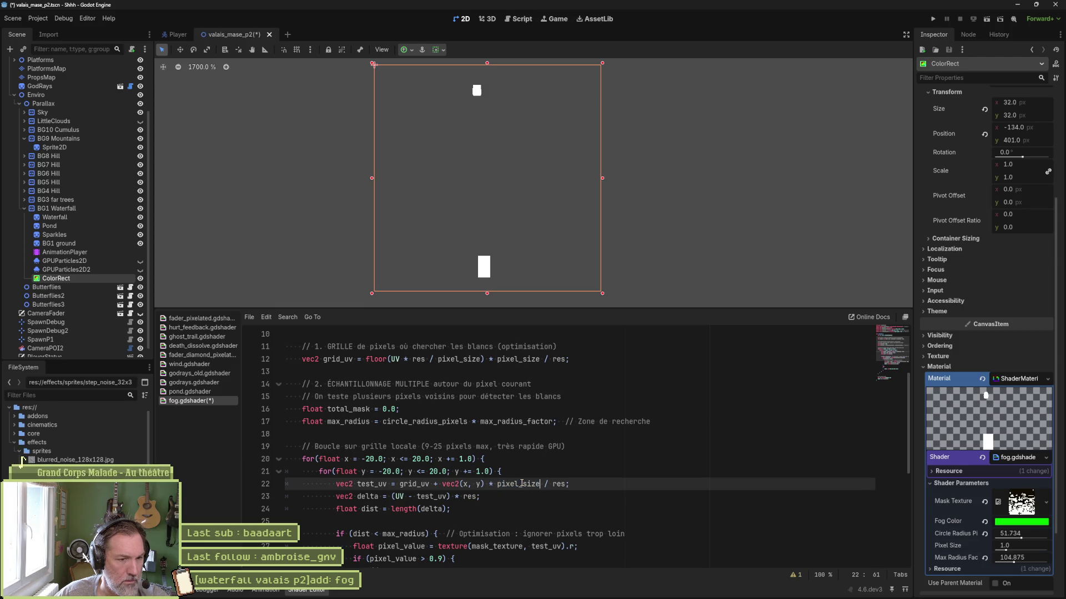
drag(485, 484, 561, 488)
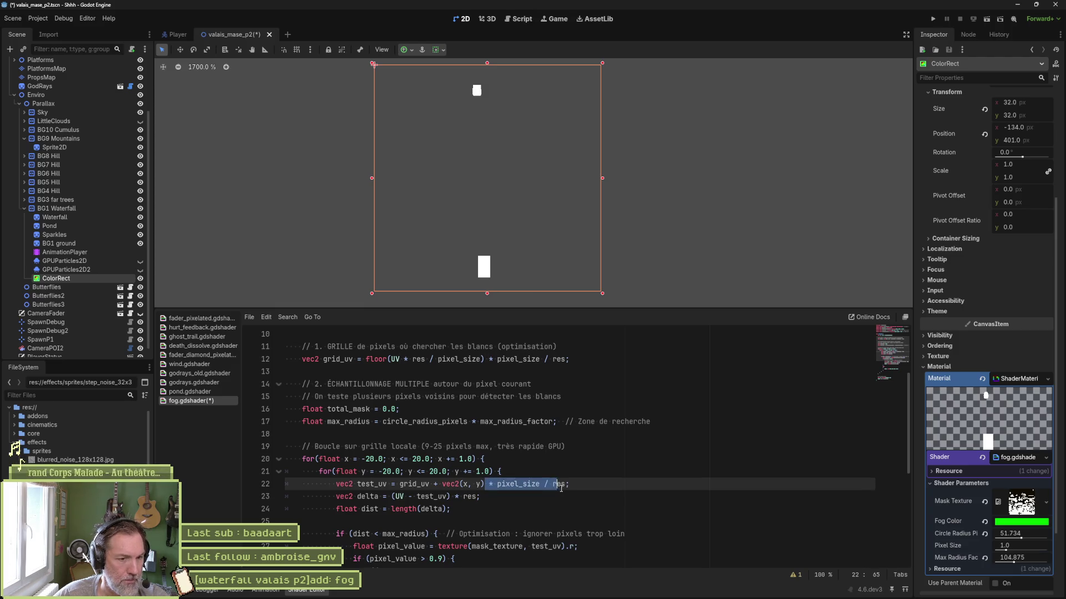
key(BackSpace)
key(Delete)
key(Delete)
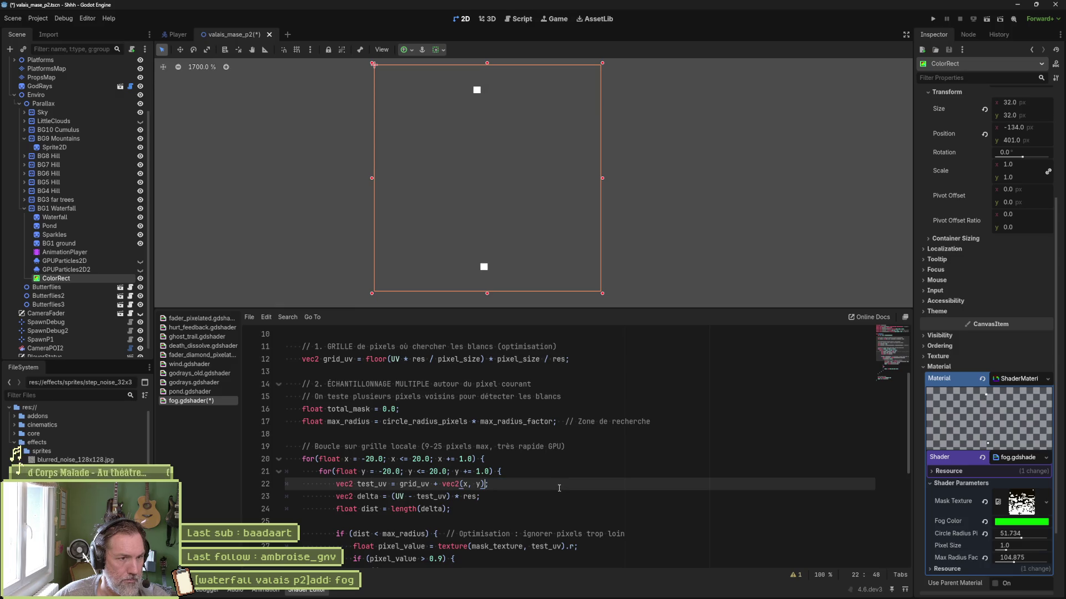
key(ctrl+z)
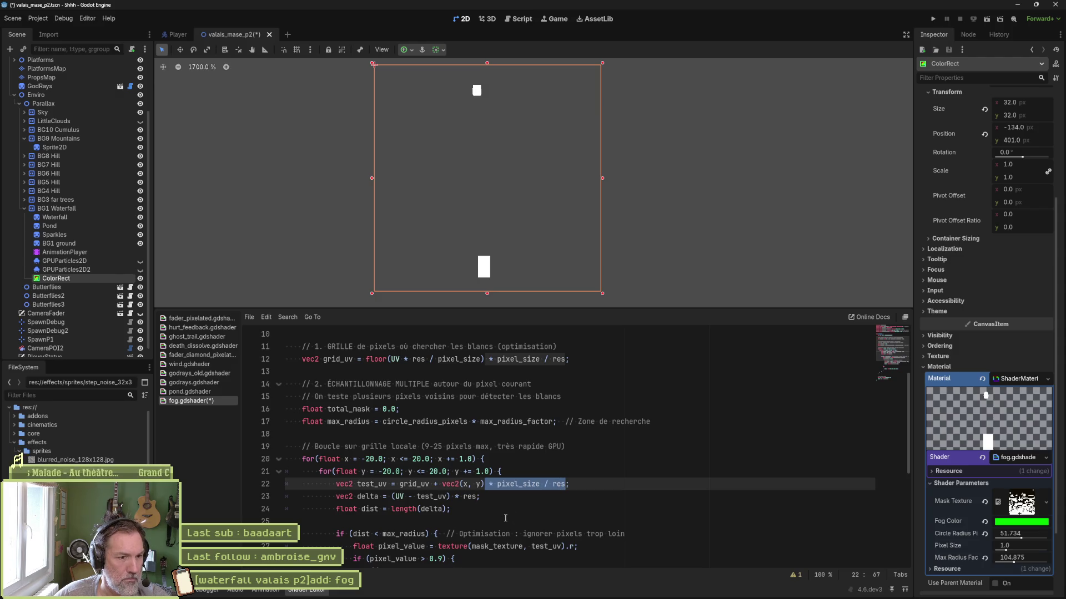
double_click(367, 497)
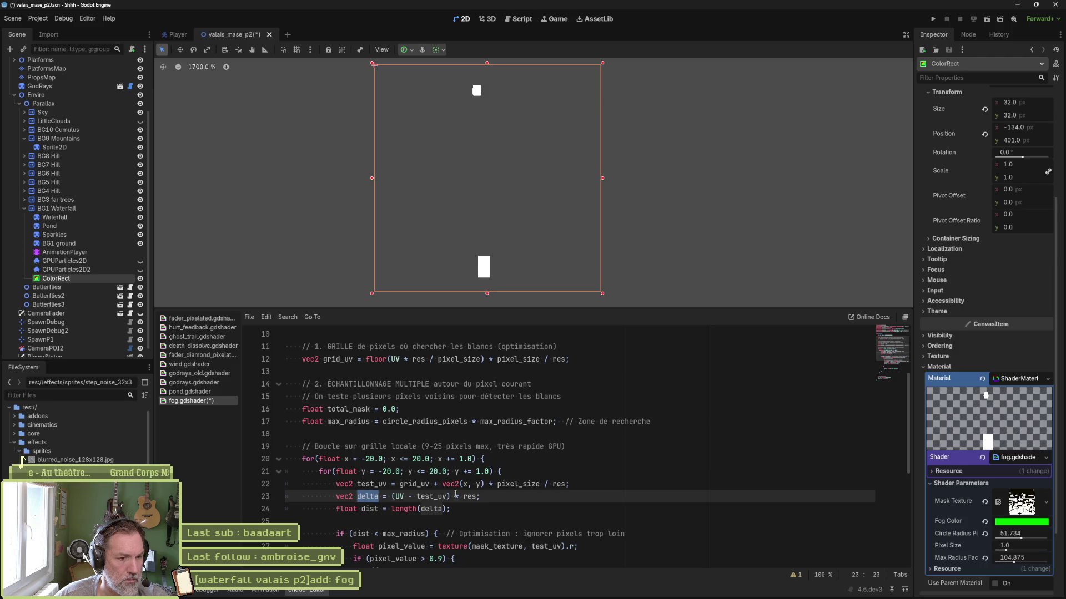
drag(451, 496, 476, 496)
key(BackSpace)
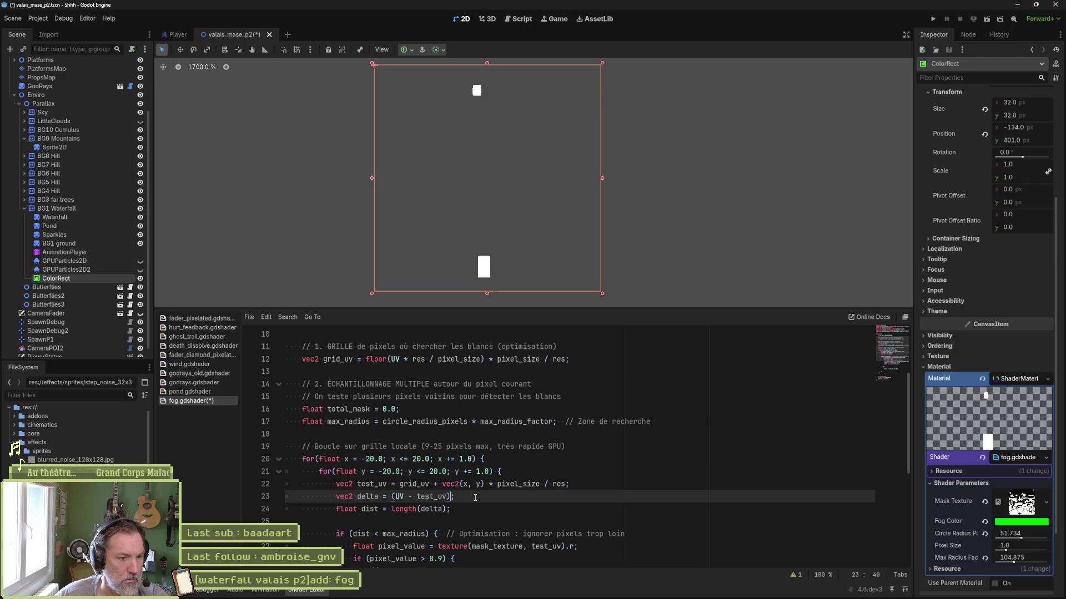
key(ctrl+z)
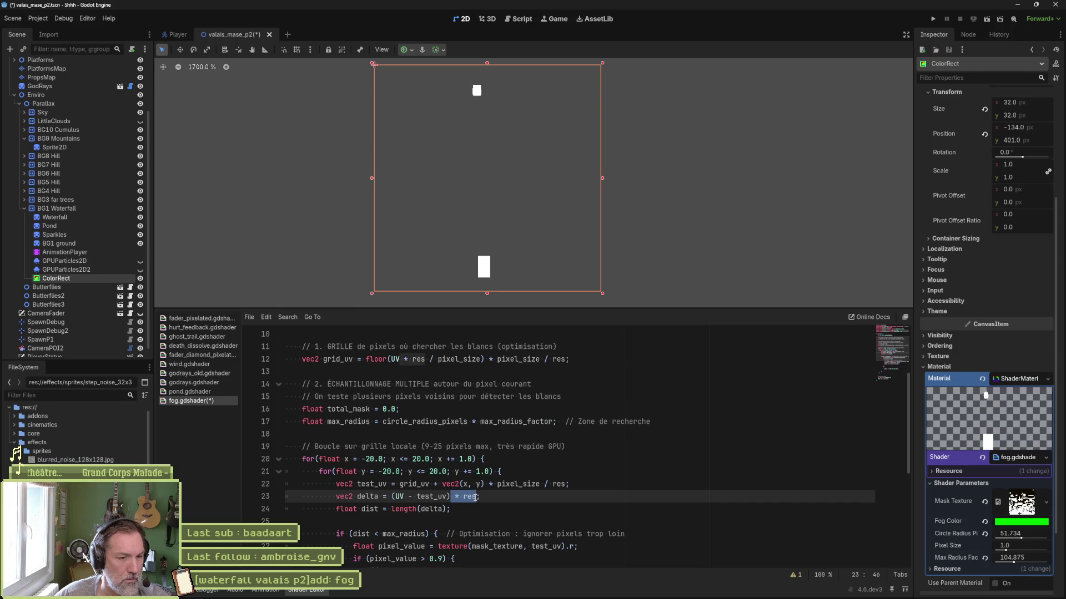
Uncomment the 'if (dist < max_radius) {' line and its closing brace.
double_click(369, 509)
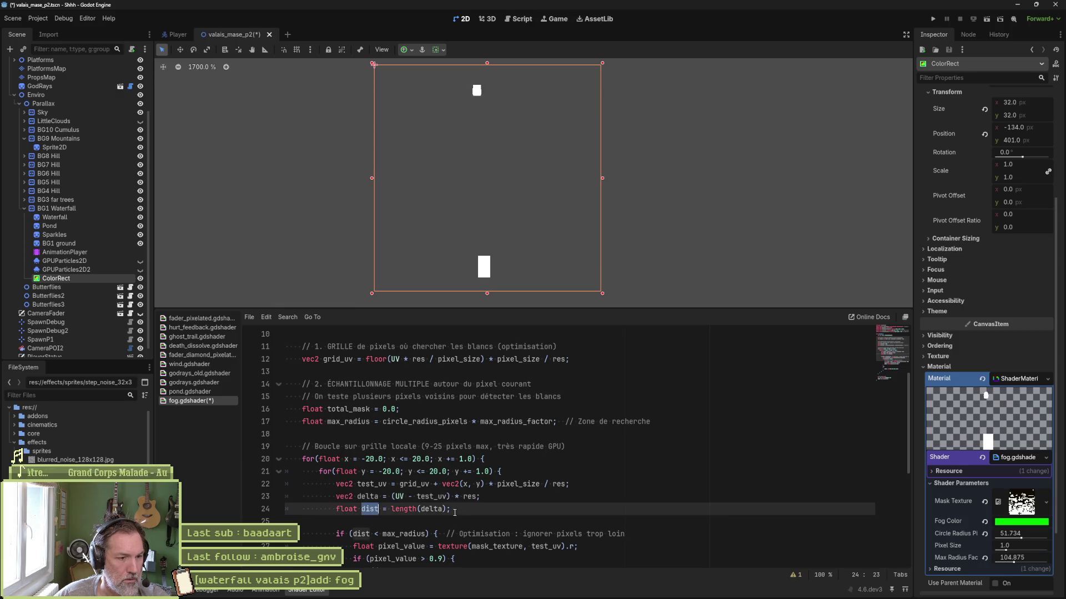
scroll(369, 508, down, 1)
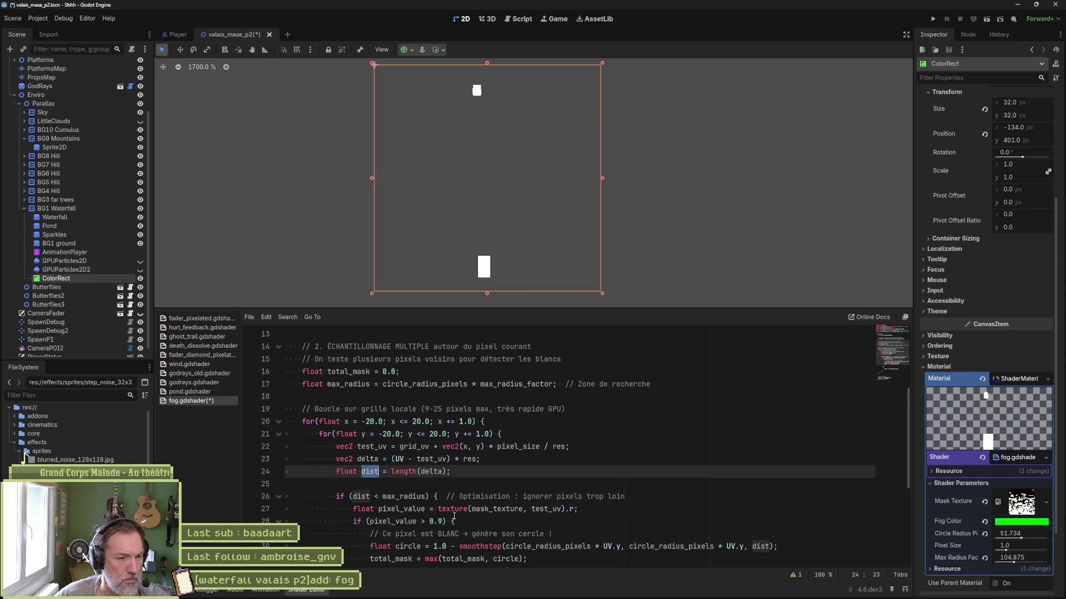
scroll(454, 516, down, 1)
scroll(367, 480, down, 1)
scroll(368, 481, down, 1)
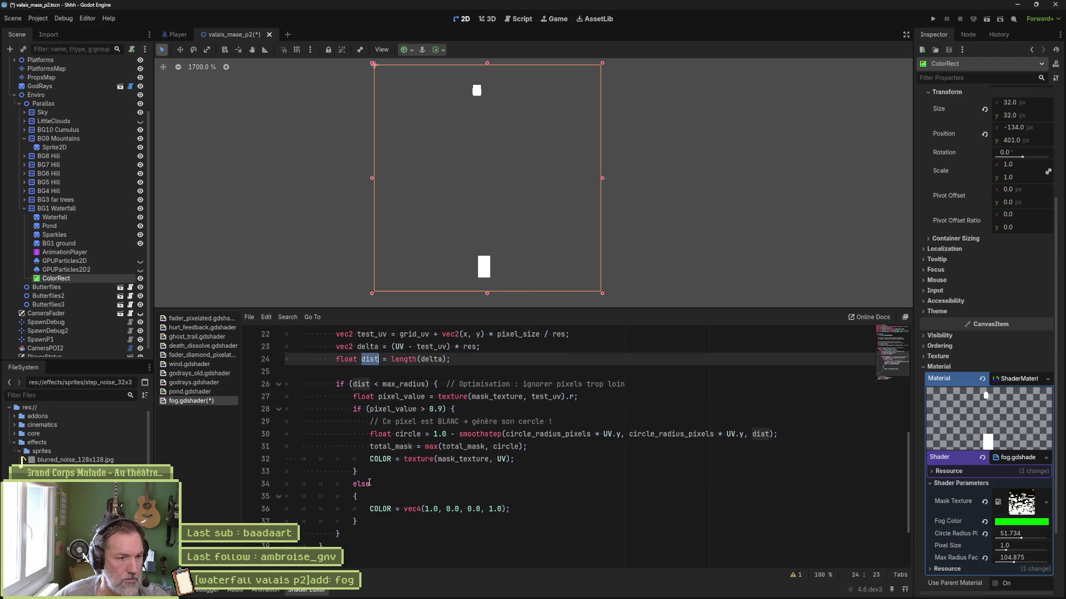
click(336, 384)
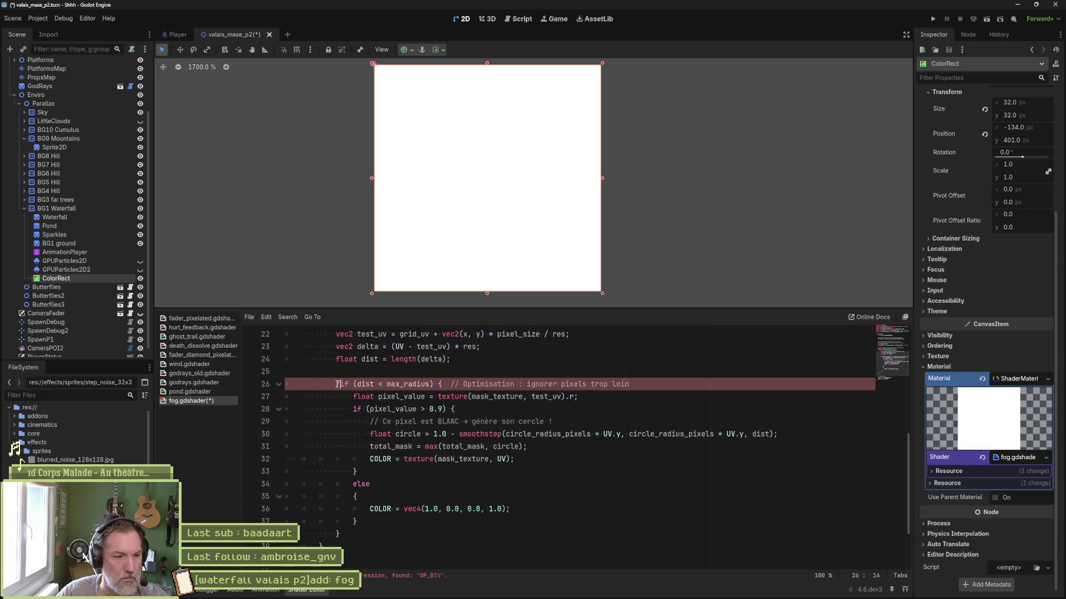
text(//)
click(331, 535)
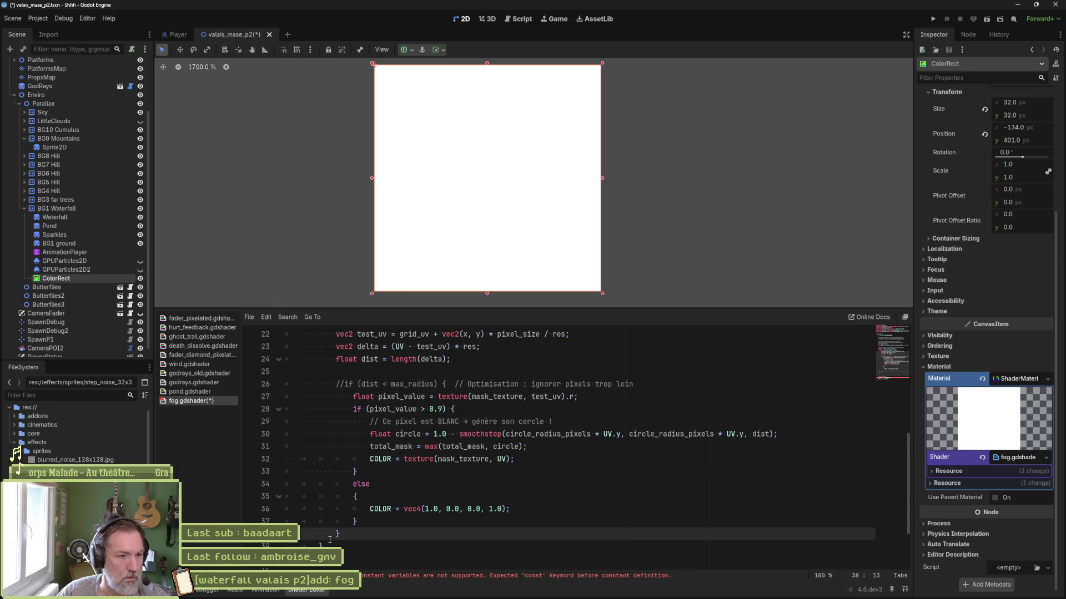
text(//)
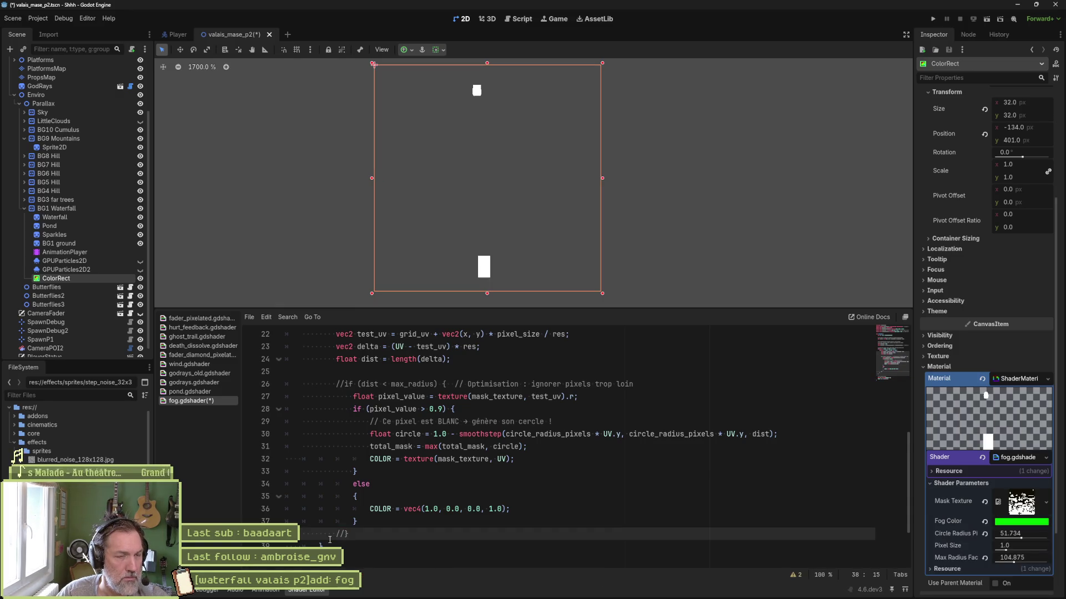
key(ctrl+z)
key(ctrl+z)
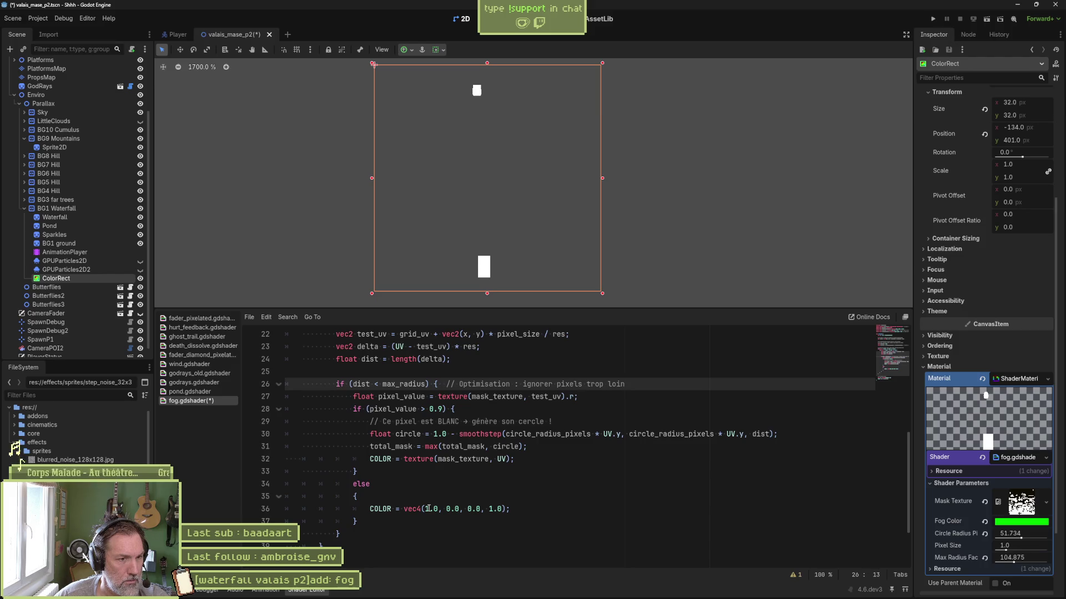
Copy the red COLOR line into the white-pixel branch after line 32 and save the shader.
drag(515, 509, 518, 500)
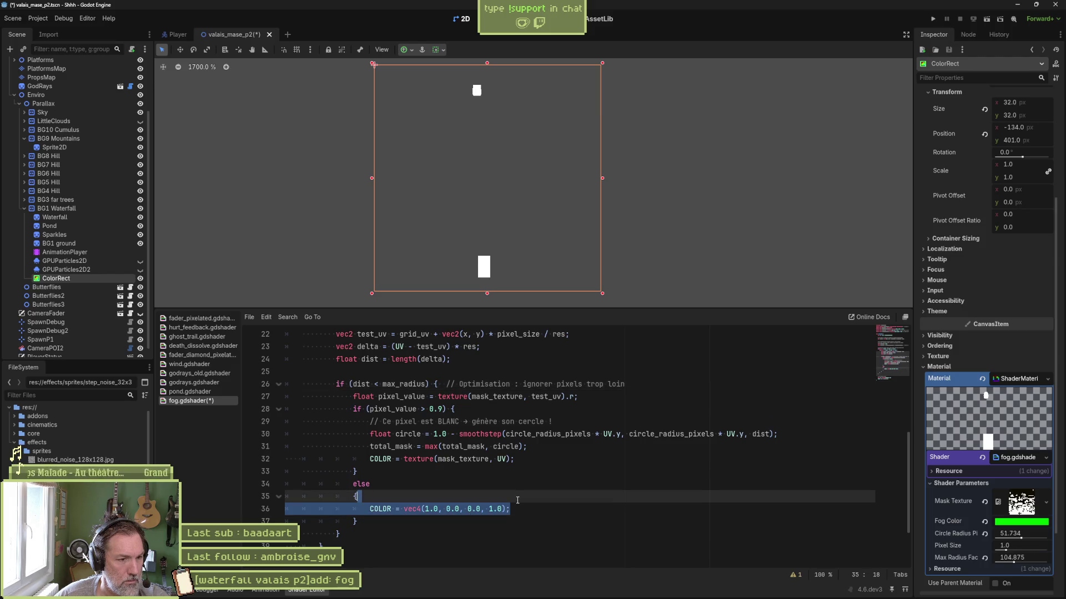
key(ctrl+c)
click(522, 459)
key(ctrl+v)
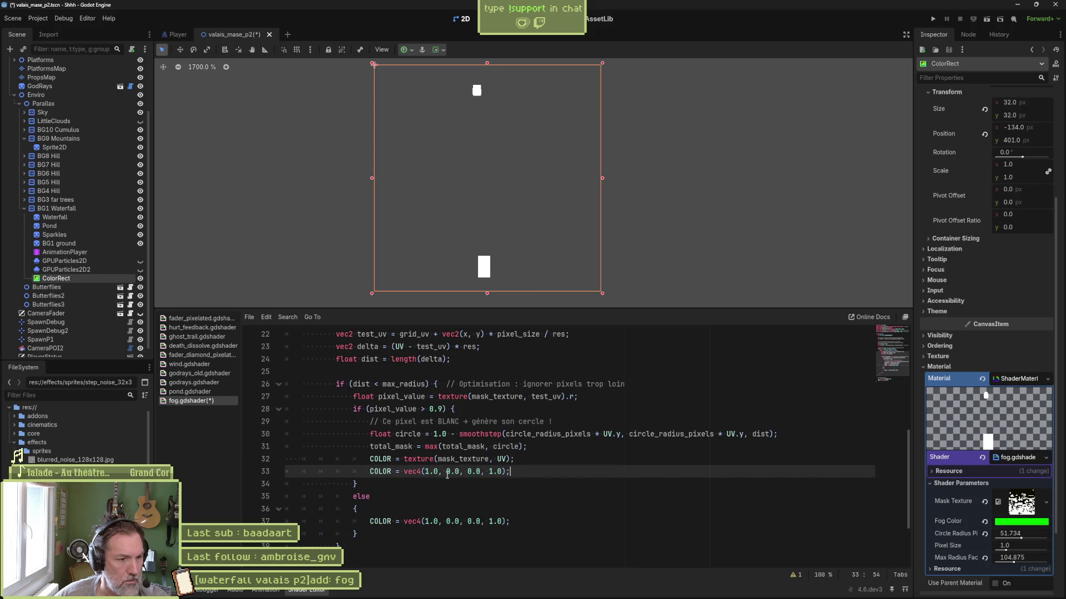
key(ctrl+s)
key(Up)
key(Home)
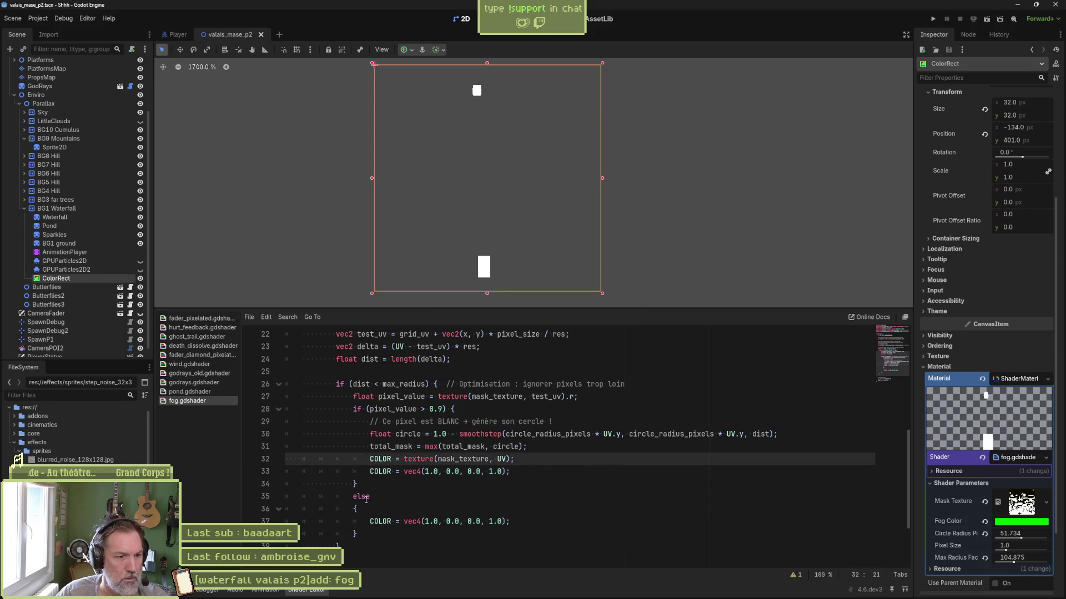
text(//)
key(BackSpace)
key(BackSpace)
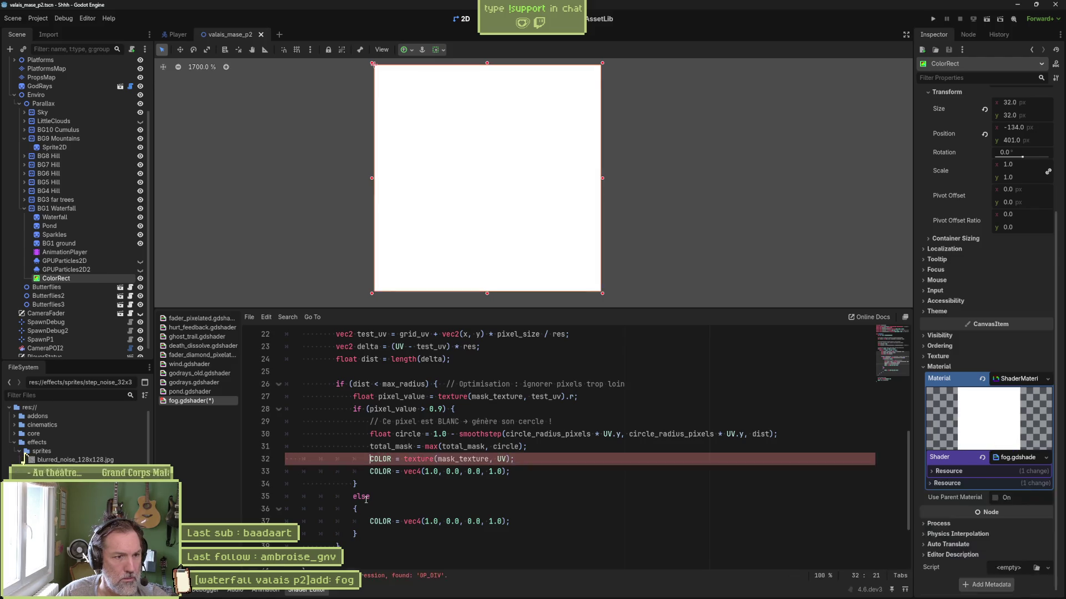
key(ctrl+s)
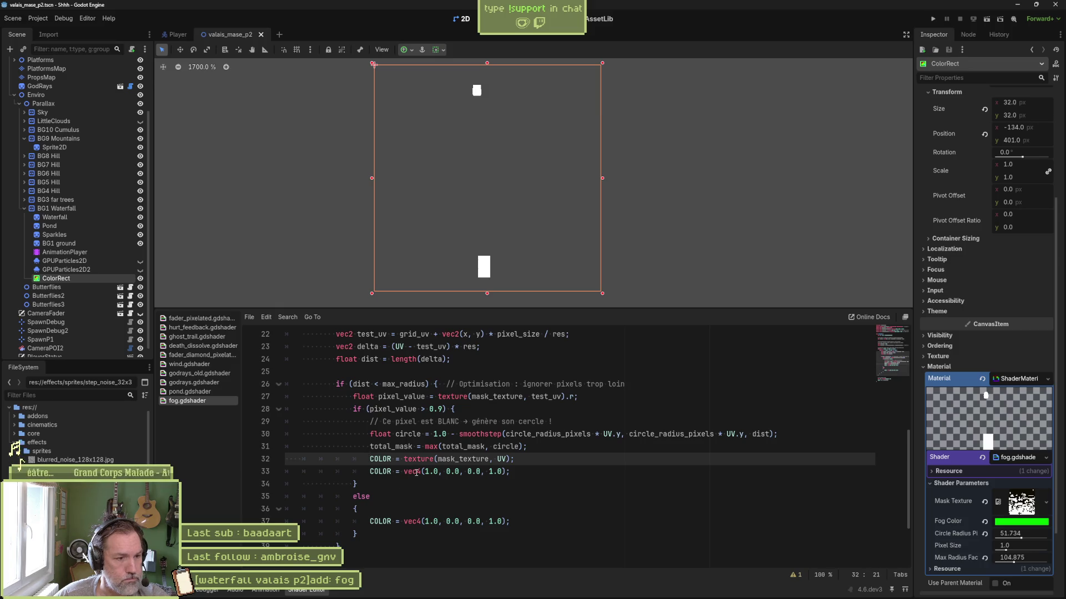
Delete the pasted red line and comment out the COLOR = texture(mask_texture, UV) line 32.
scroll(419, 469, down, 3)
scroll(423, 464, up, 2)
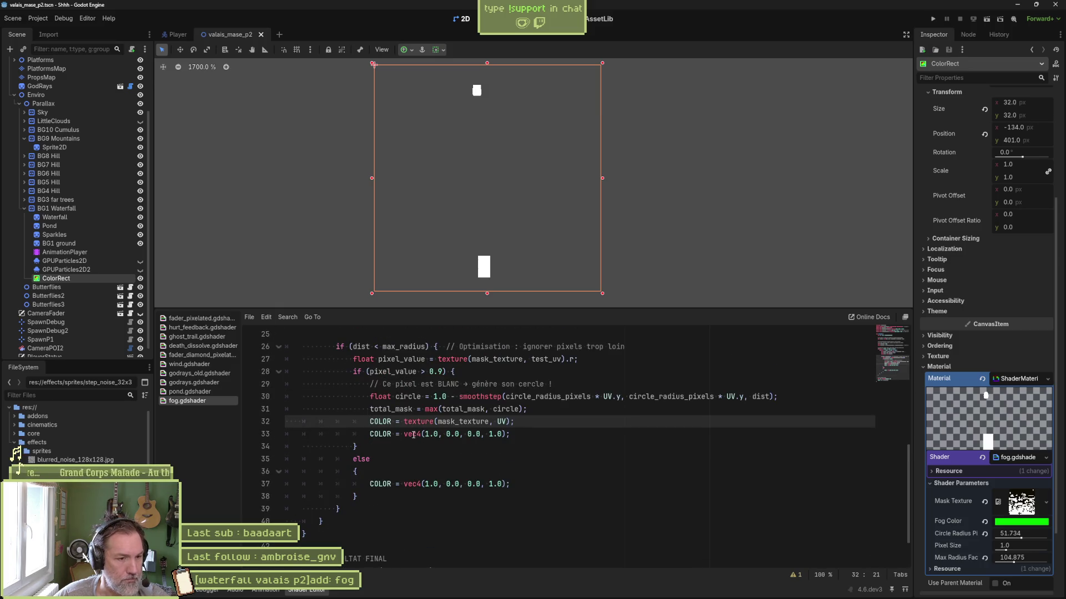
click(478, 436)
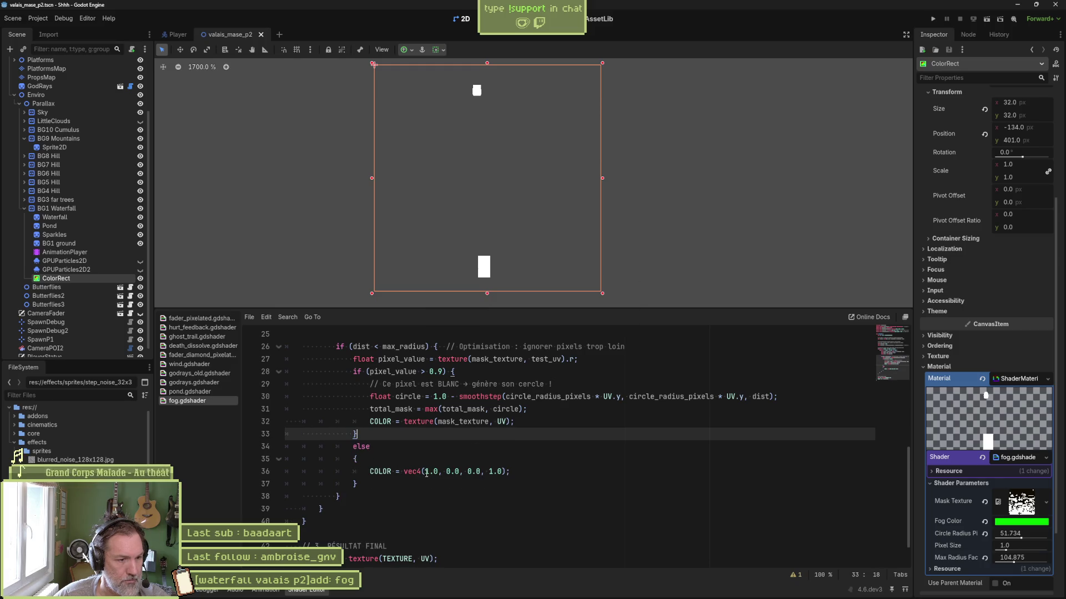
key(ctrl+shift+k)
scroll(353, 527, down, 1)
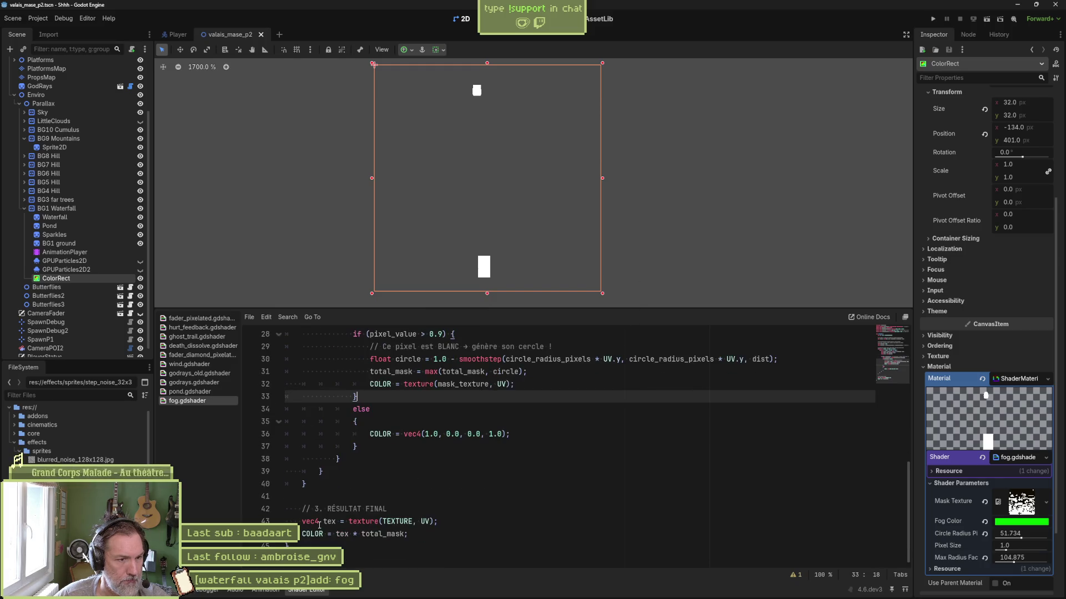
click(369, 384)
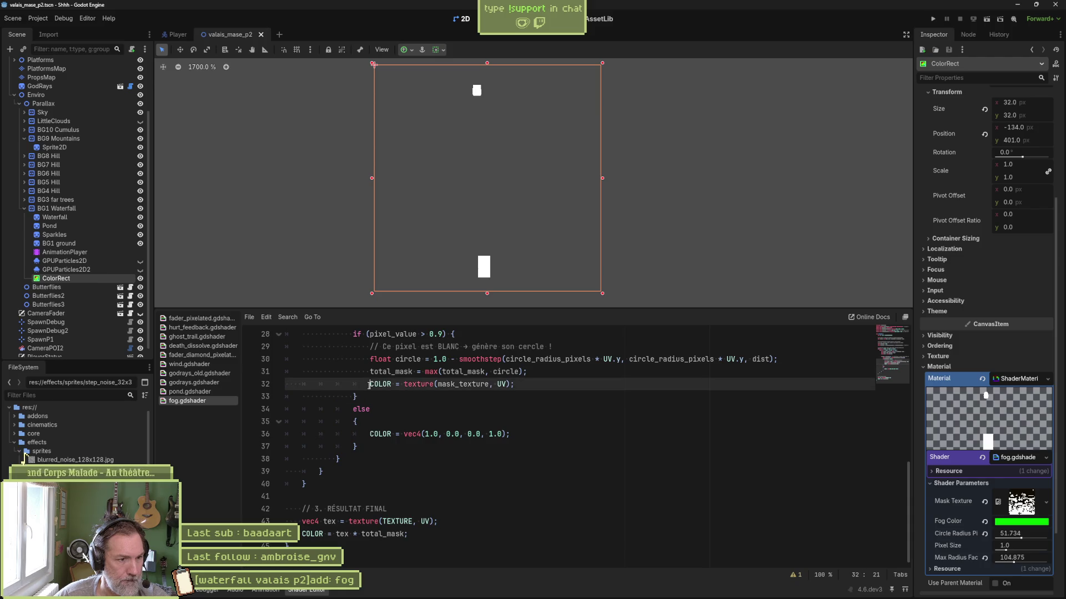
text(//)
key(BackSpace)
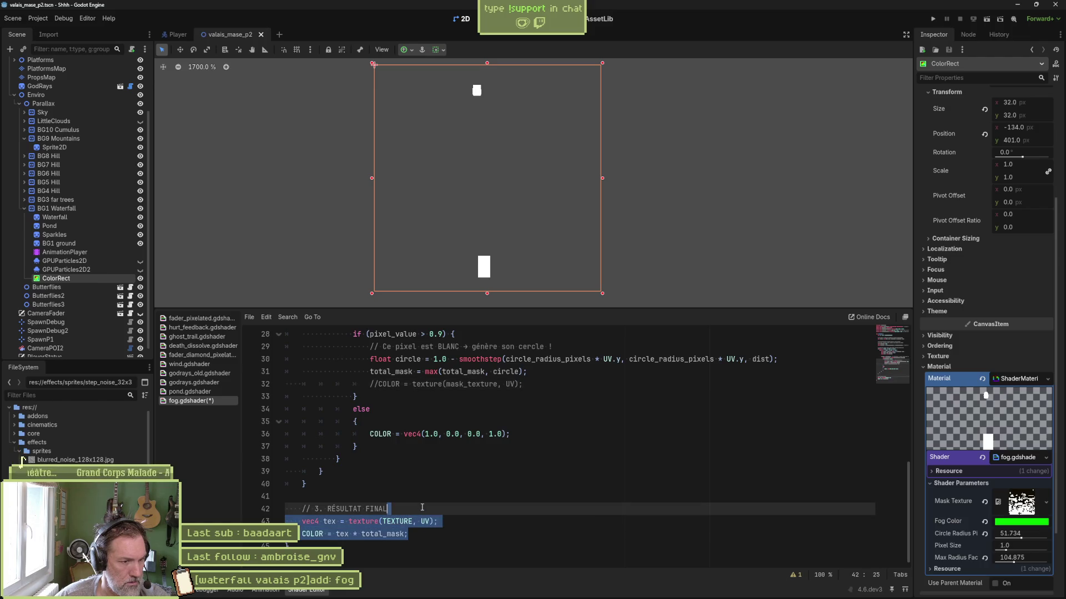
Paste the 'vec4 tex' and 'COLOR = tex * total_mask' lines after line 32, indented into the branch.
click(531, 384)
key(ctrl+v)
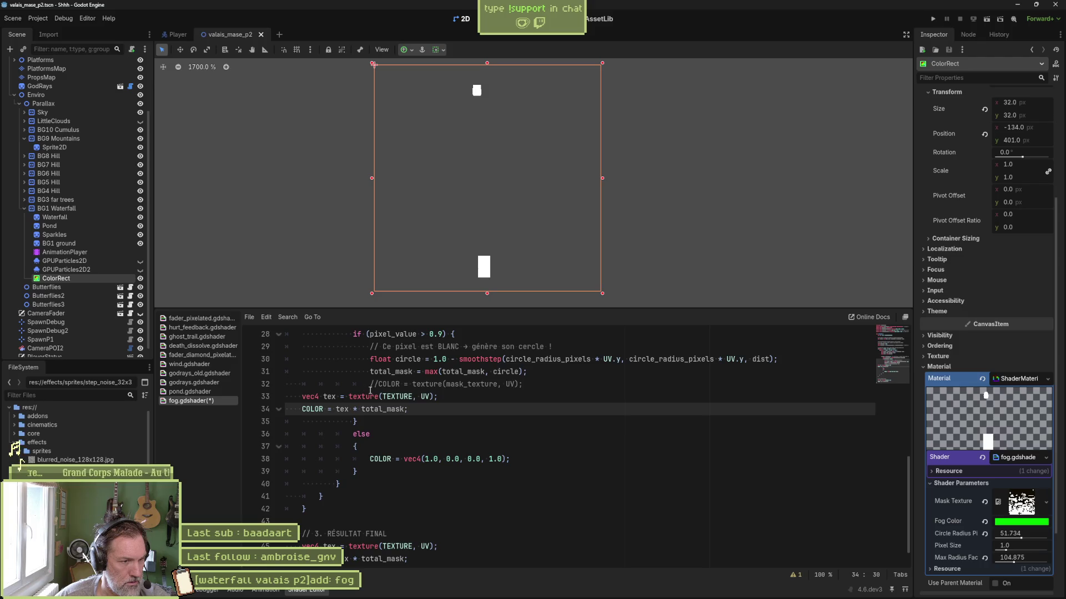
drag(370, 394, 374, 409)
key(Tab)
key(Tab)
key(Tab)
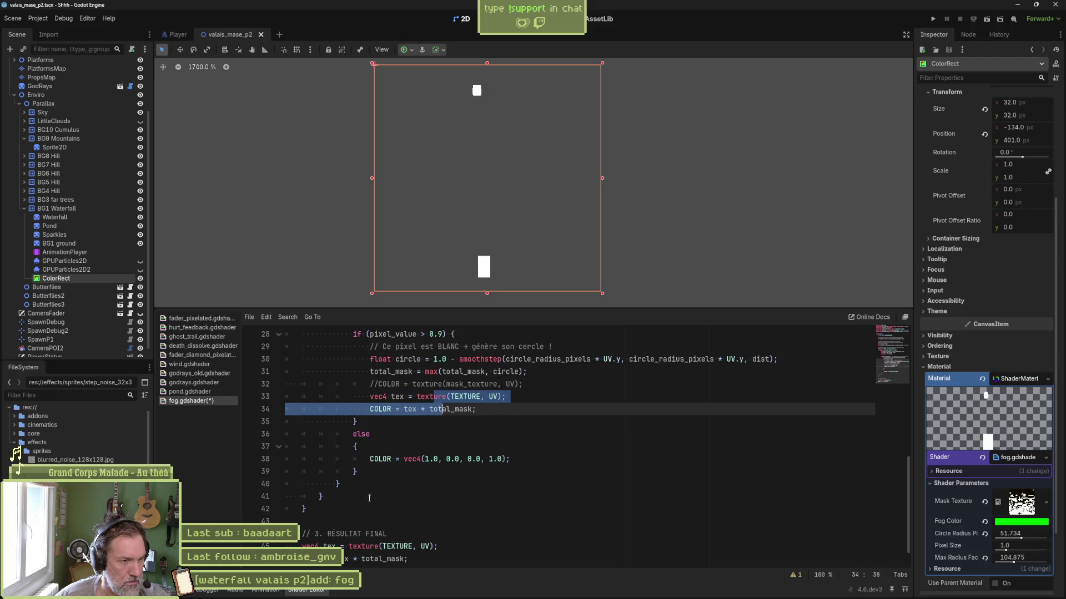
Comment out the old final result lines 45–46.
drag(354, 547, 358, 559)
key(ctrl+k)
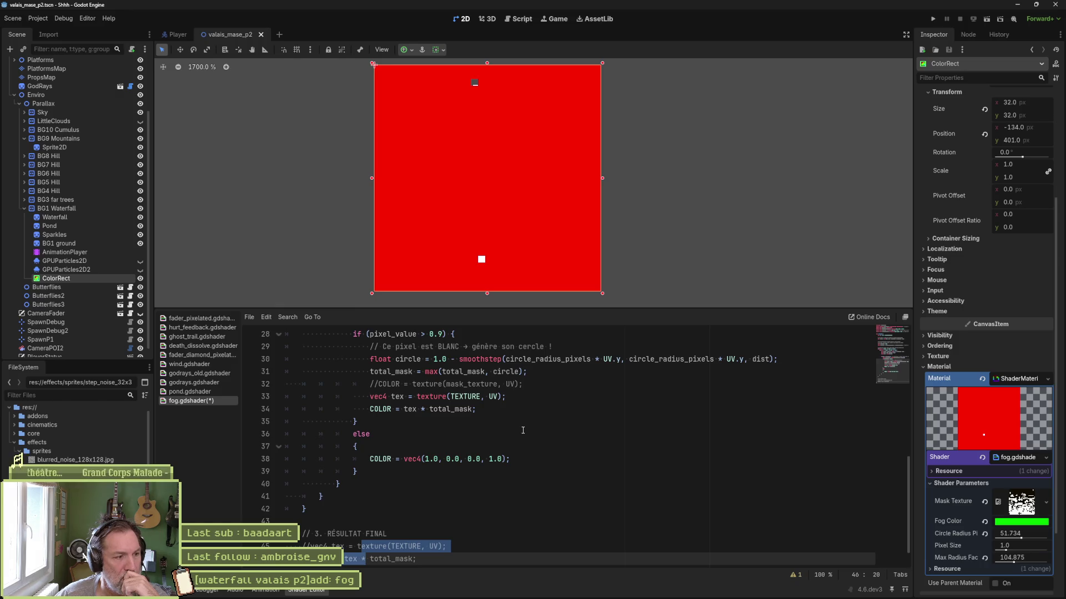
scroll(523, 430, down, 1)
scroll(523, 430, up, 2)
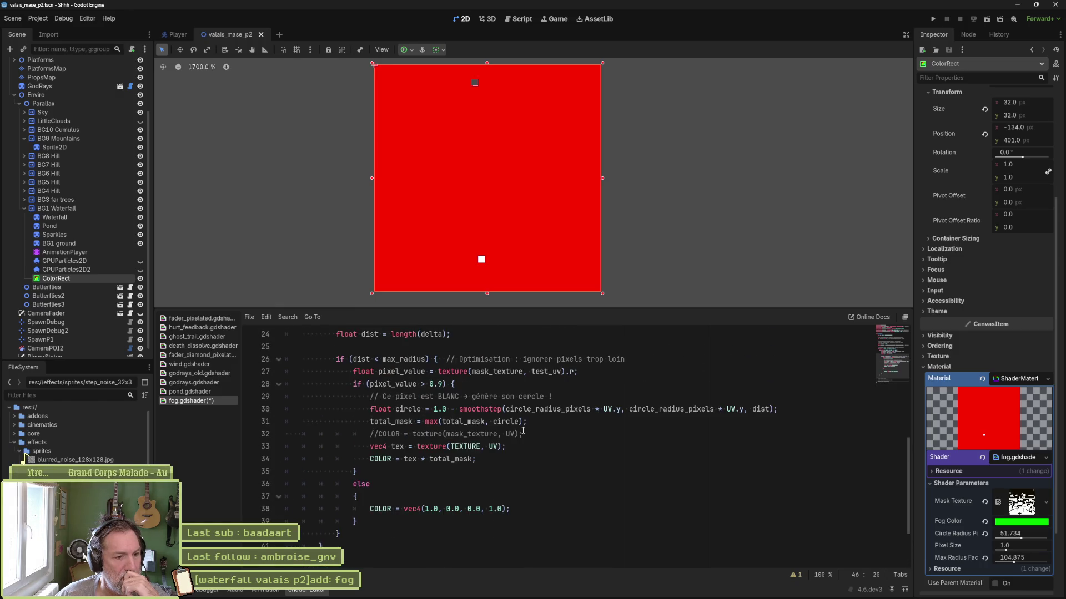
Comment out the red fallback COLOR line in the else branch, trying and removing a discard; line.
click(375, 507)
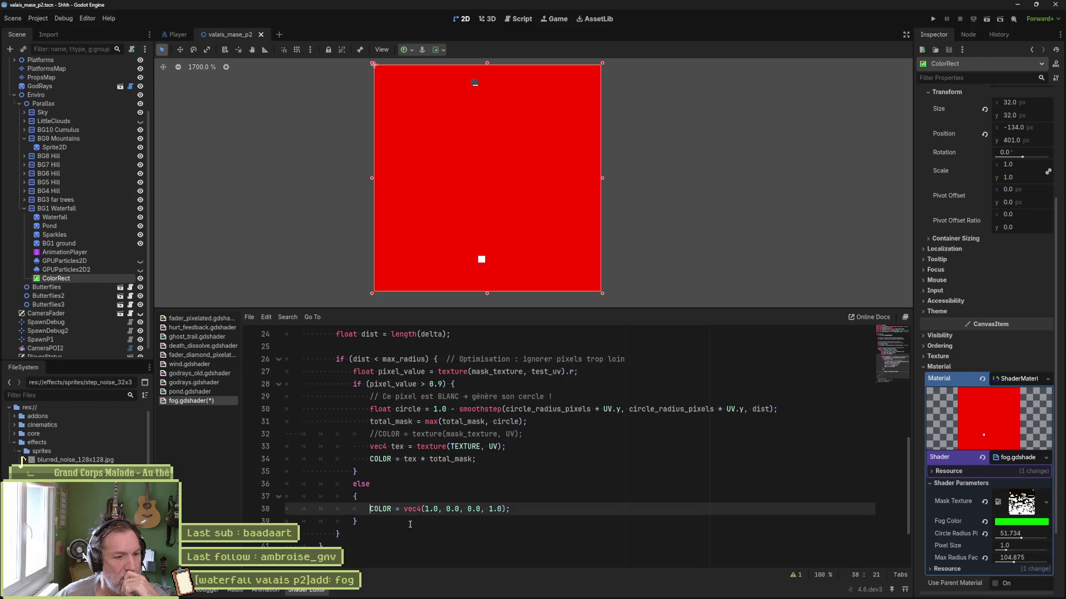
text(//)
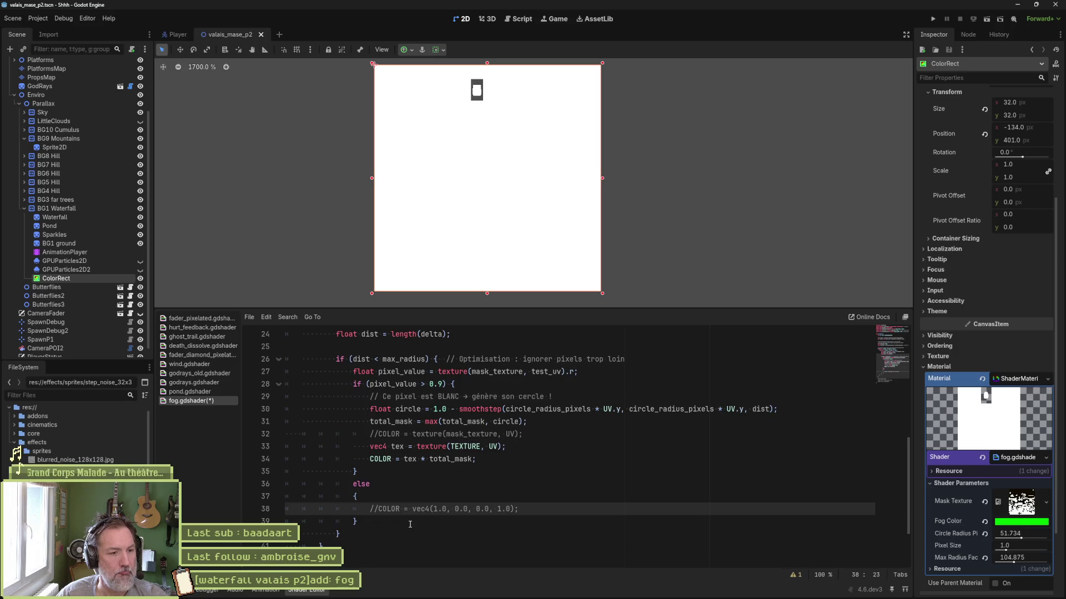
key(End)
key(Return)
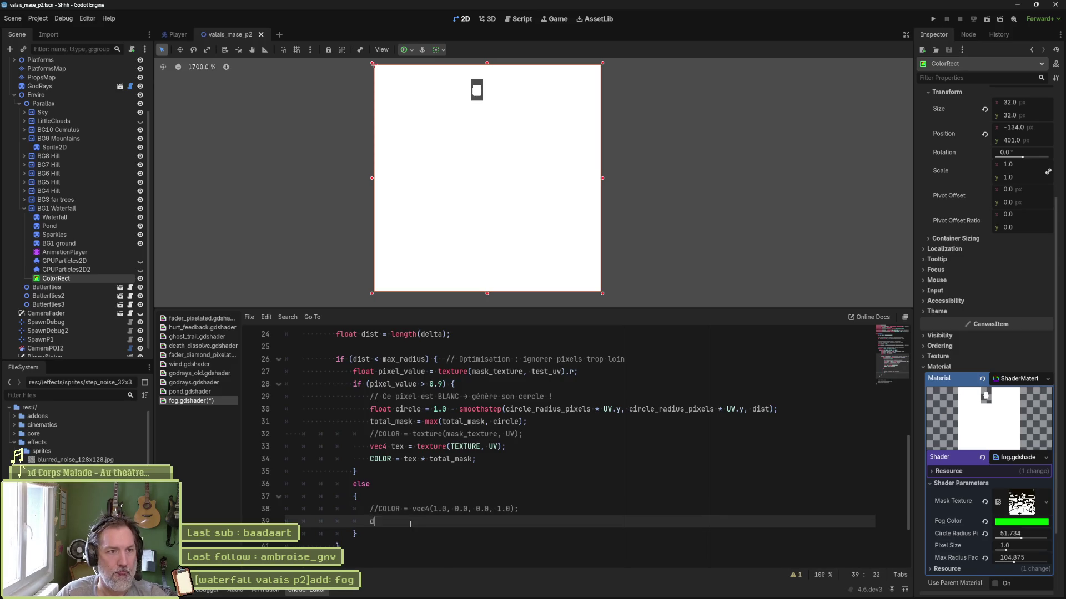
text(discard;)
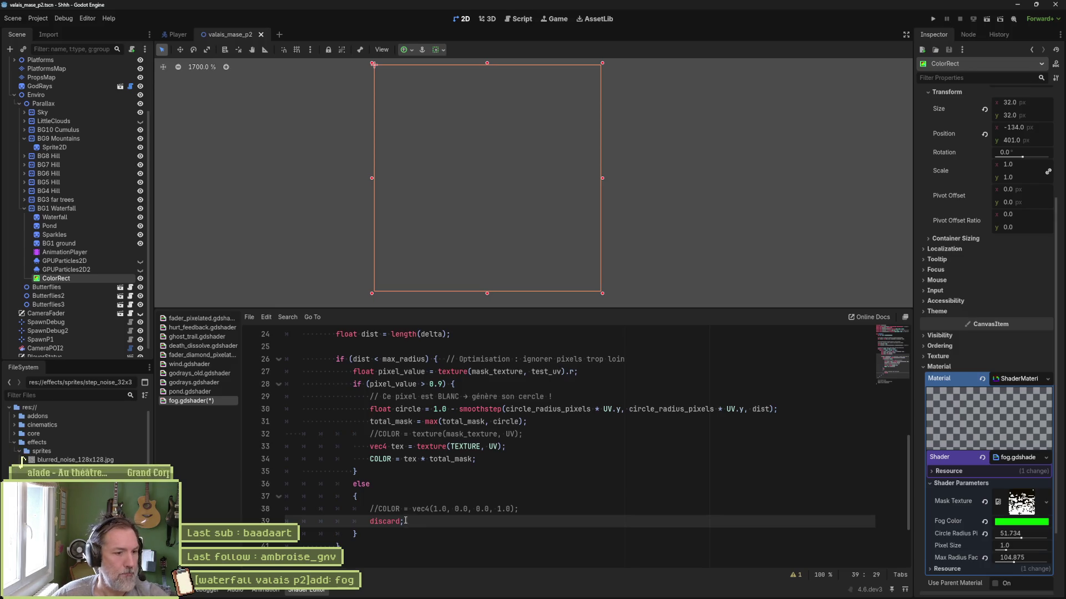
scroll(462, 480, down, 2)
scroll(460, 461, up, 2)
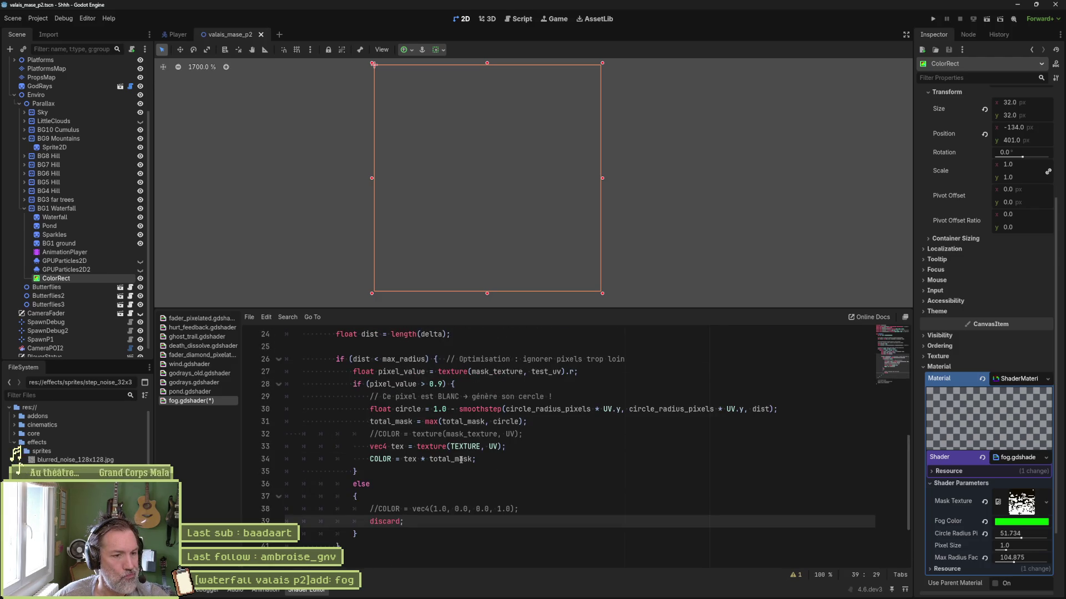
key(ctrl+shift+k)
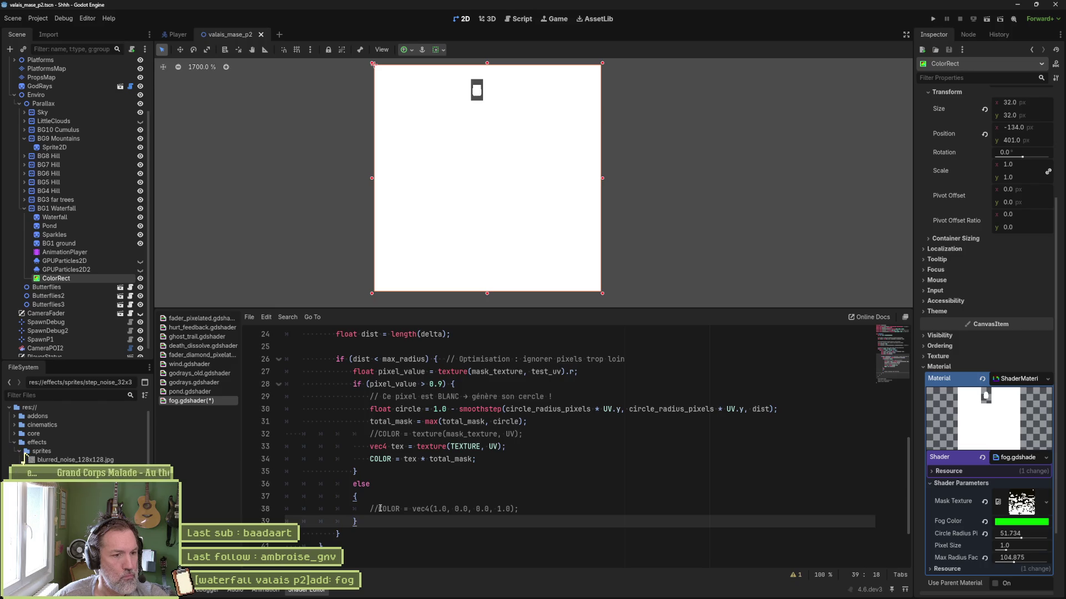
Delete the texture-times-mask lines 33–34 from the white-pixel branch.
scroll(380, 508, down, 1)
scroll(511, 517, up, 2)
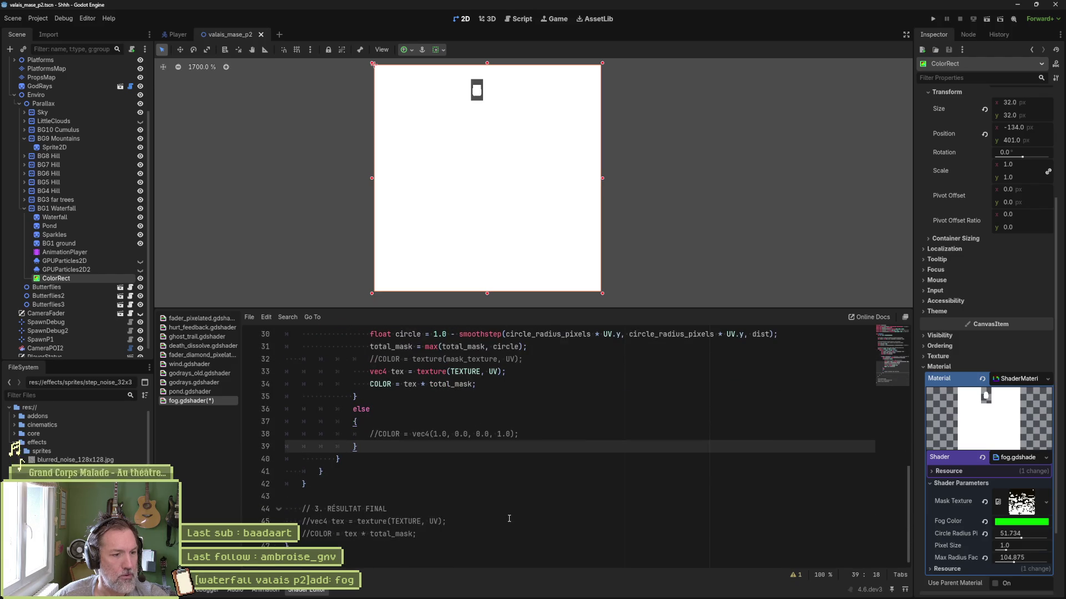
scroll(509, 518, up, 4)
drag(477, 534, 522, 509)
key(BackSpace)
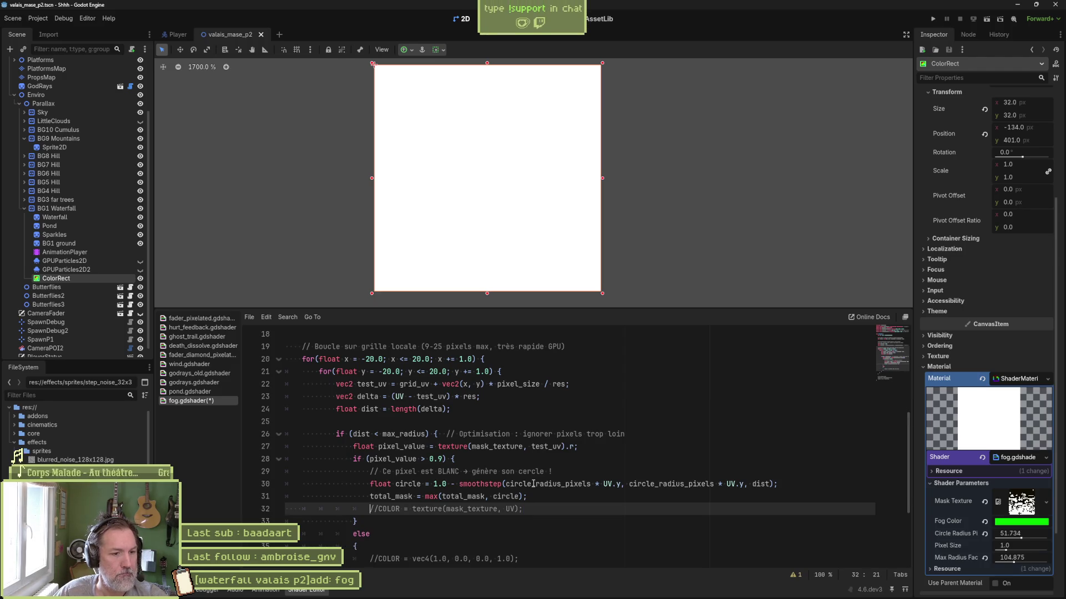
Uncomment the mask sampling on line 32 and delete the whole else block.
key(Home)
key(Delete)
key(Delete)
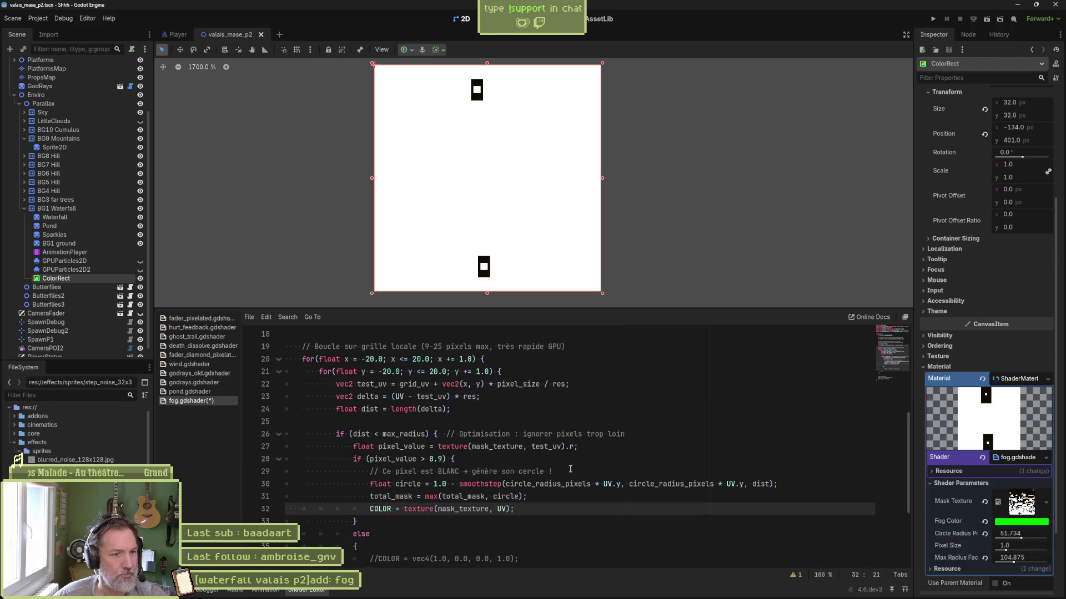
scroll(483, 455, down, 3)
click(378, 447)
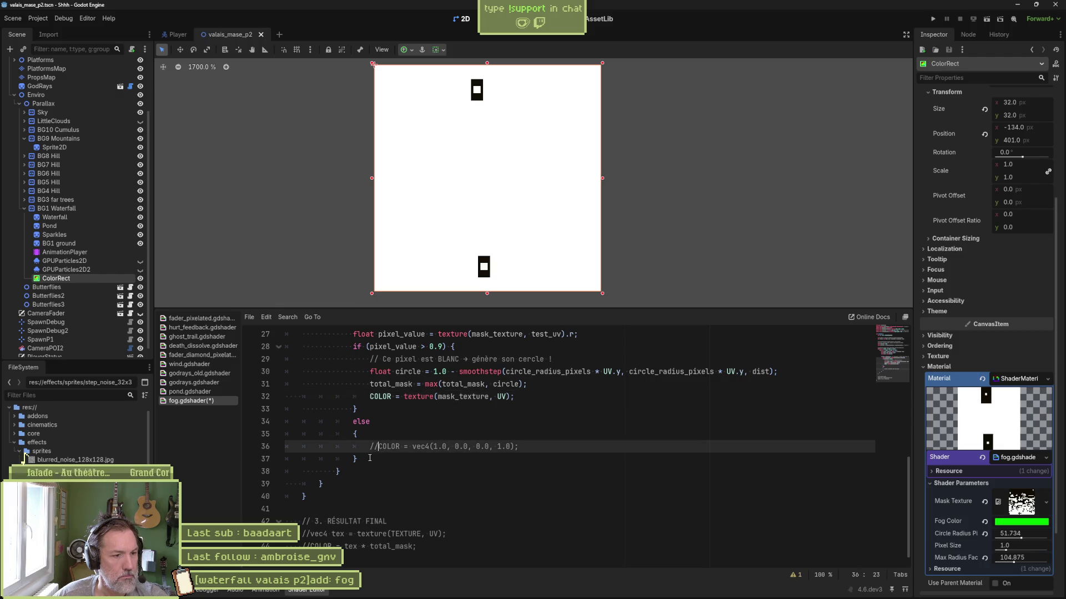
drag(370, 459, 368, 413)
key(BackSpace)
Uncomment the final COLOR = tex * total_mask result lines and save the shader.
mouse_move(349, 484)
mouse_down()
mouse_move(366, 485)
mouse_move(347, 499)
mouse_up()
key(ctrl+k)
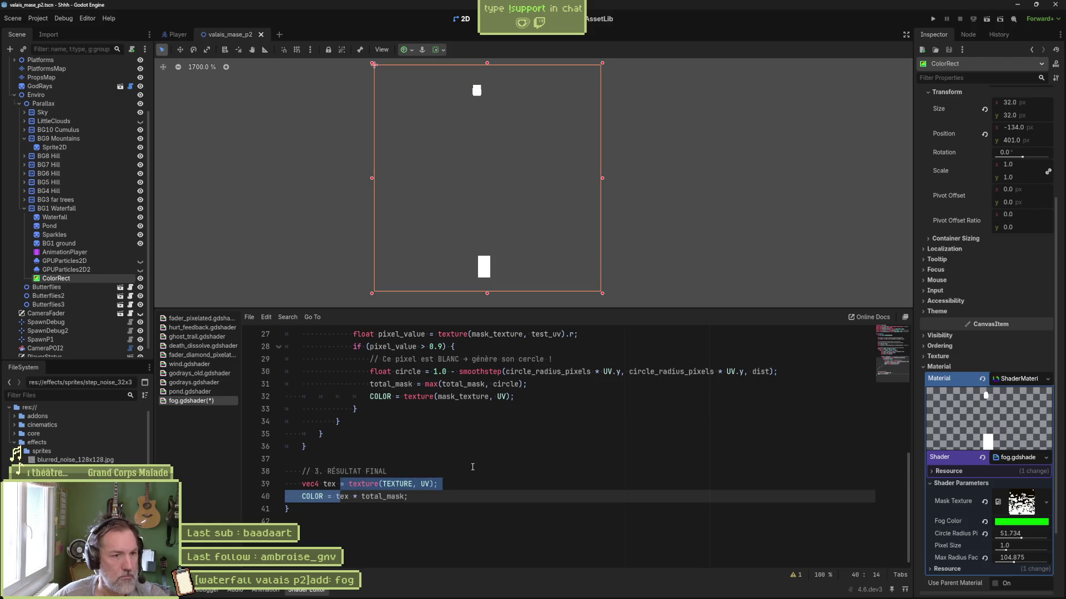
click(473, 467)
key(ctrl+s)
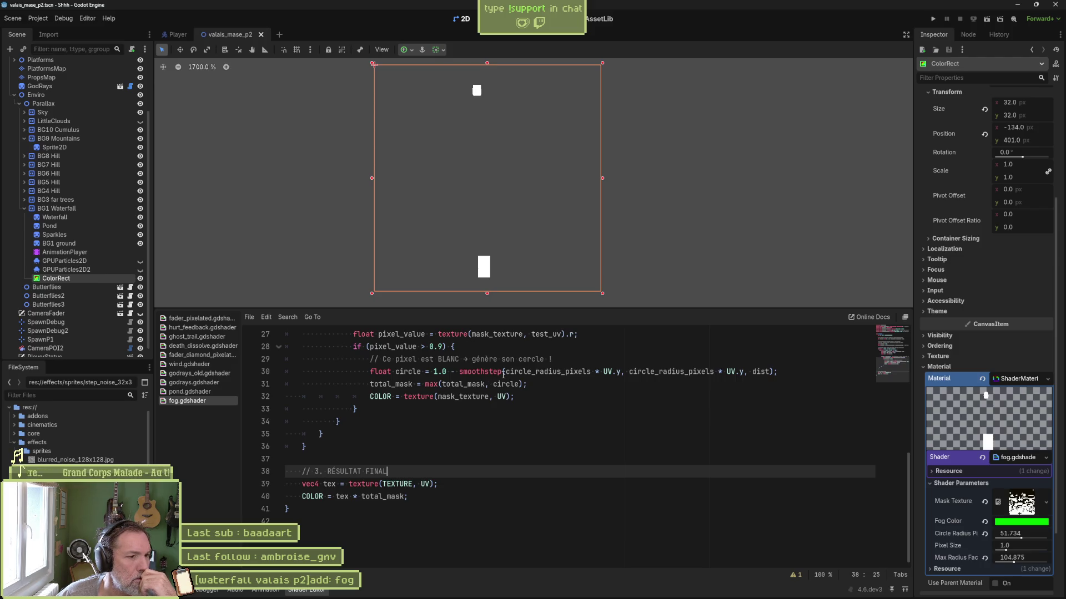
double_click(763, 373)
scroll(711, 394, up, 3)
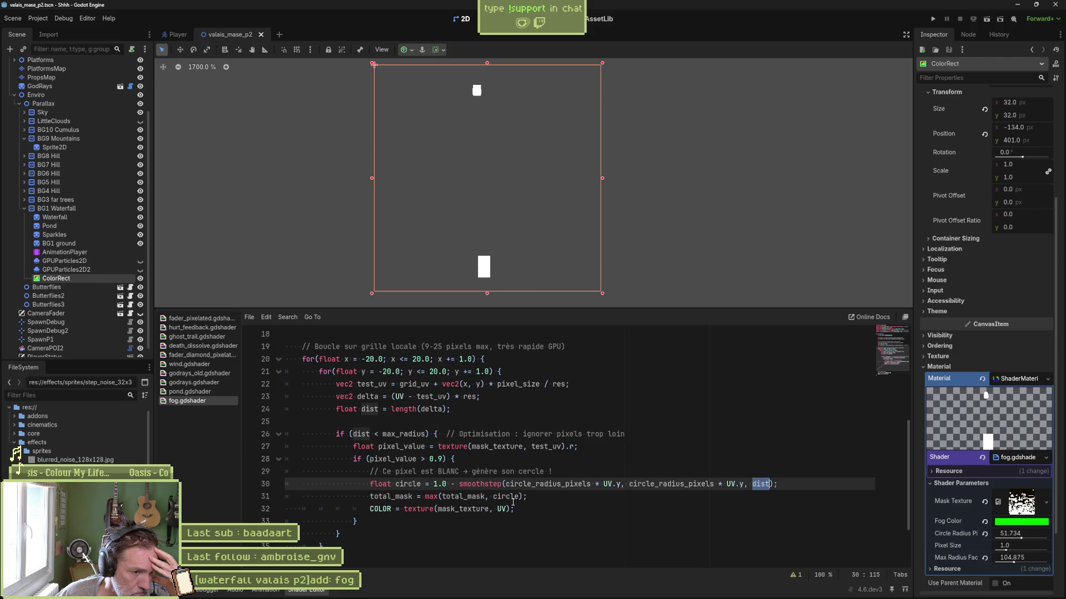
double_click(462, 509)
text(1.)
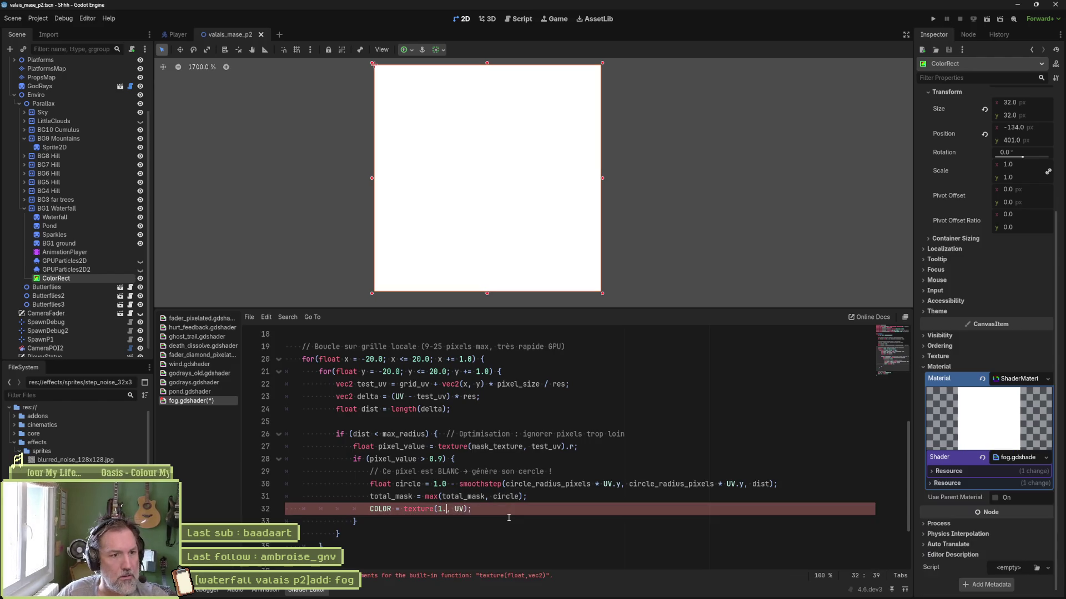
text(0)
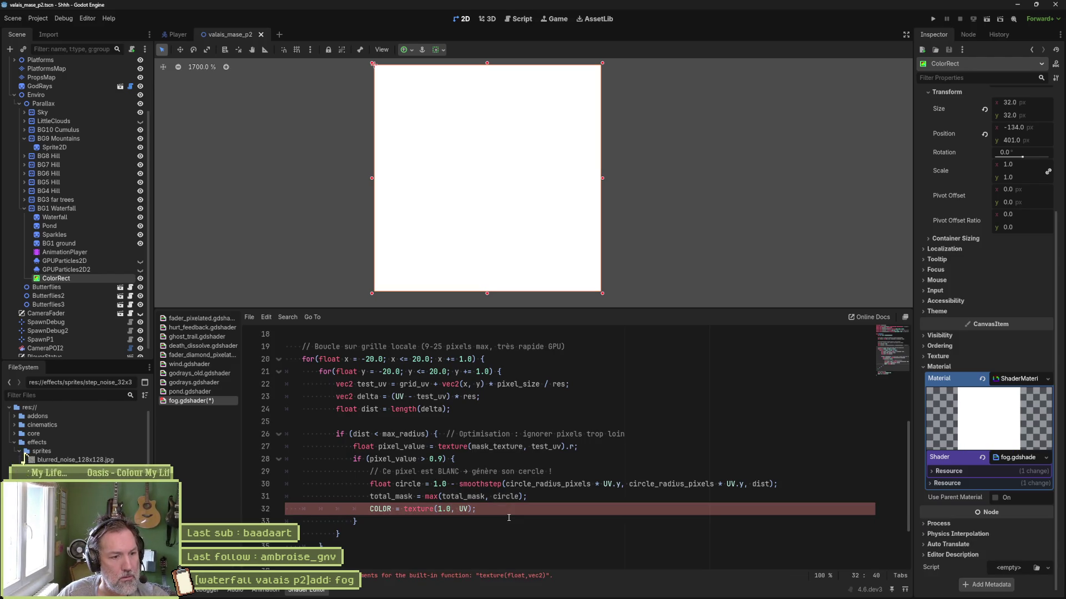
key(BackSpace)
key(ctrl+z)
key(ctrl+z)
key(ctrl+z)
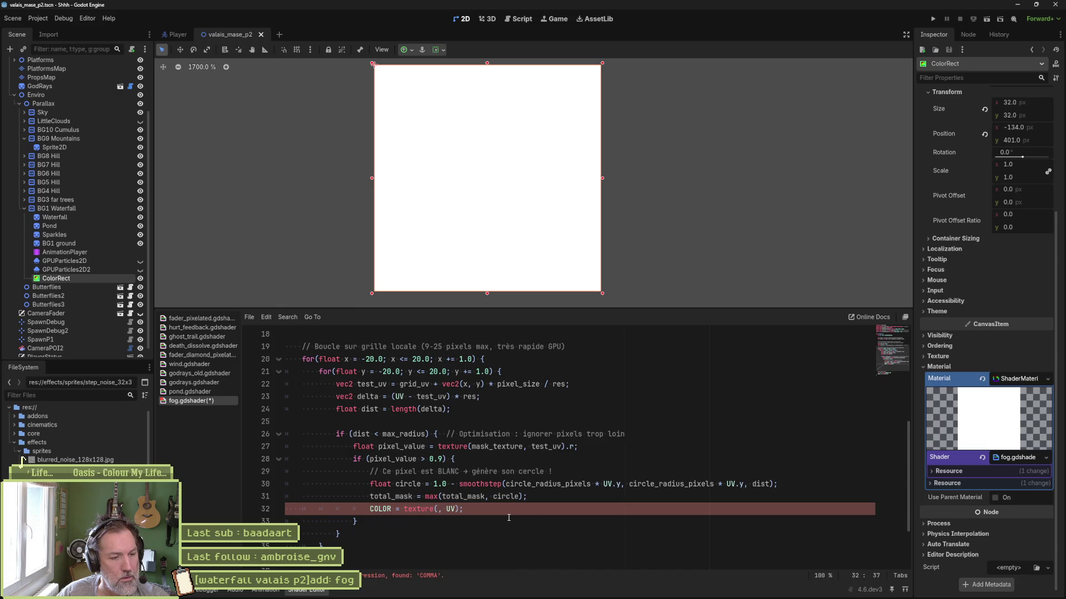
text(mask_texture)
key(ctrl+s)
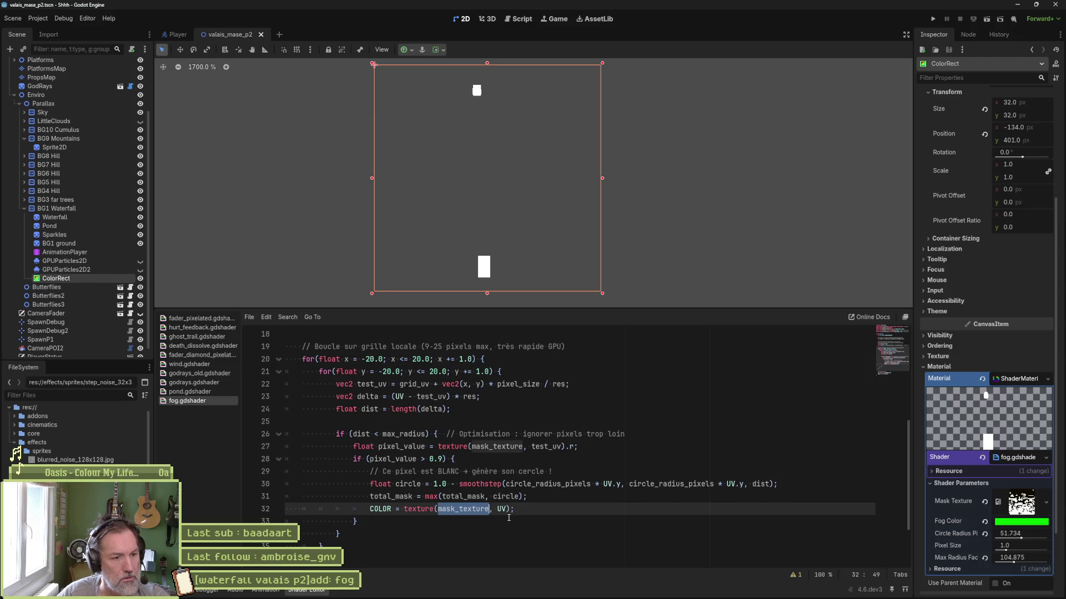
click(540, 500)
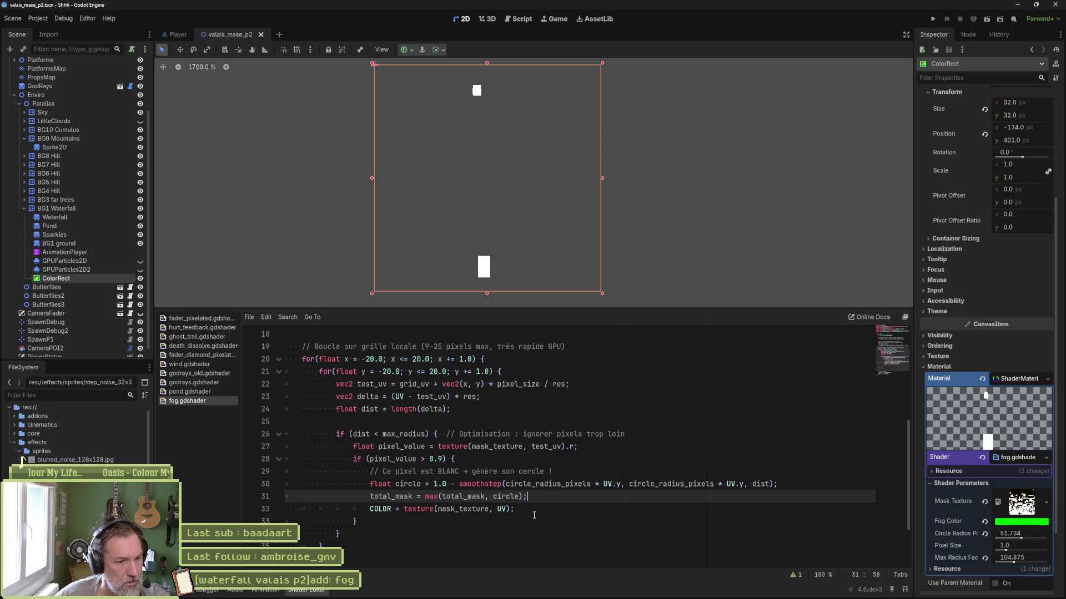
click(405, 509)
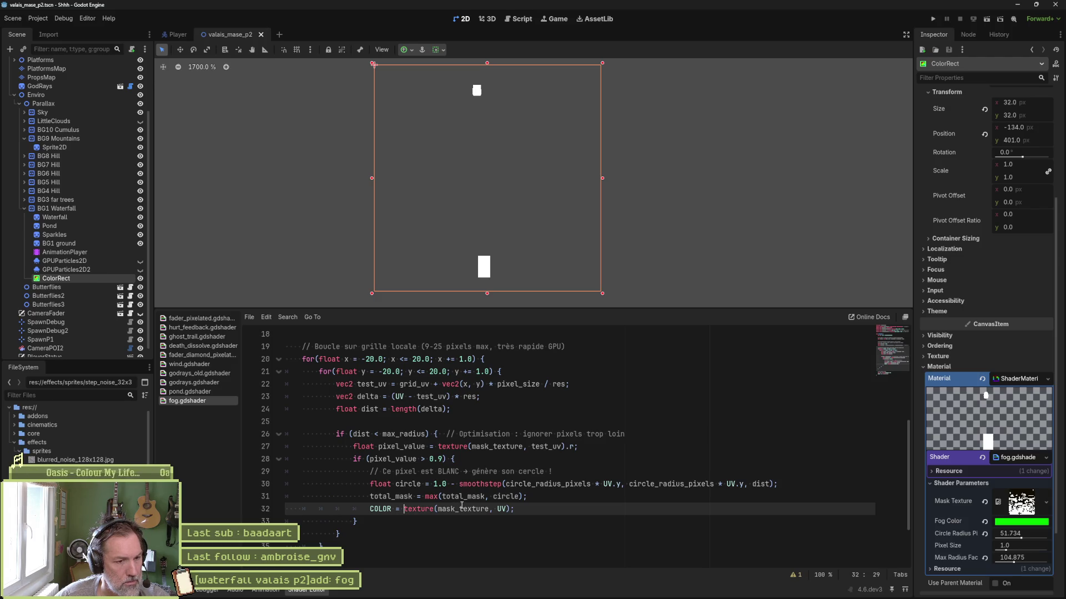
double_click(465, 509)
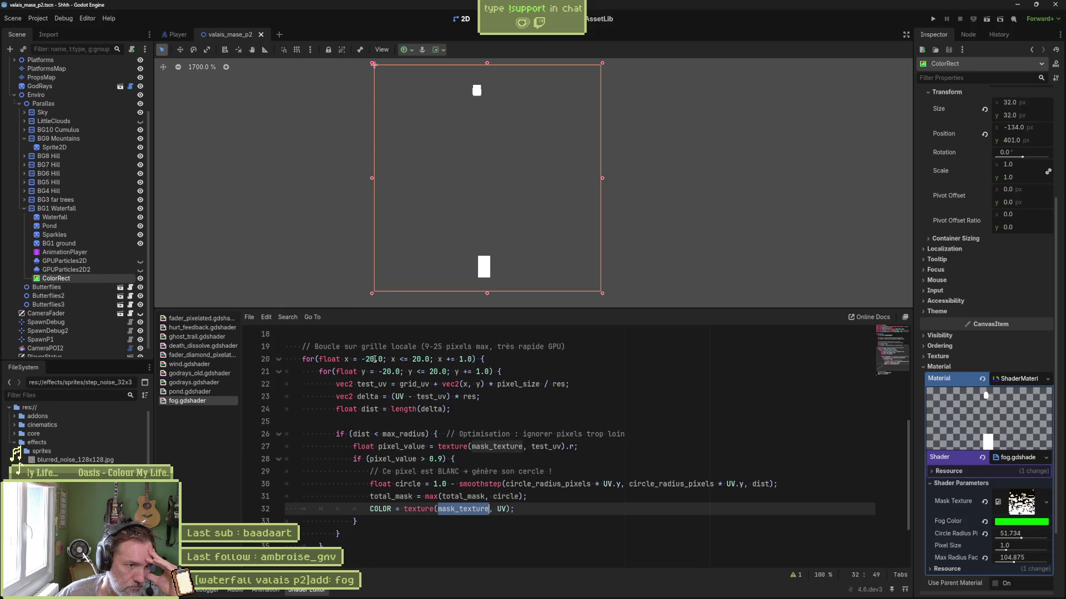
Widen the x and y sampling loops to try a -320 to 320 range.
click(374, 360)
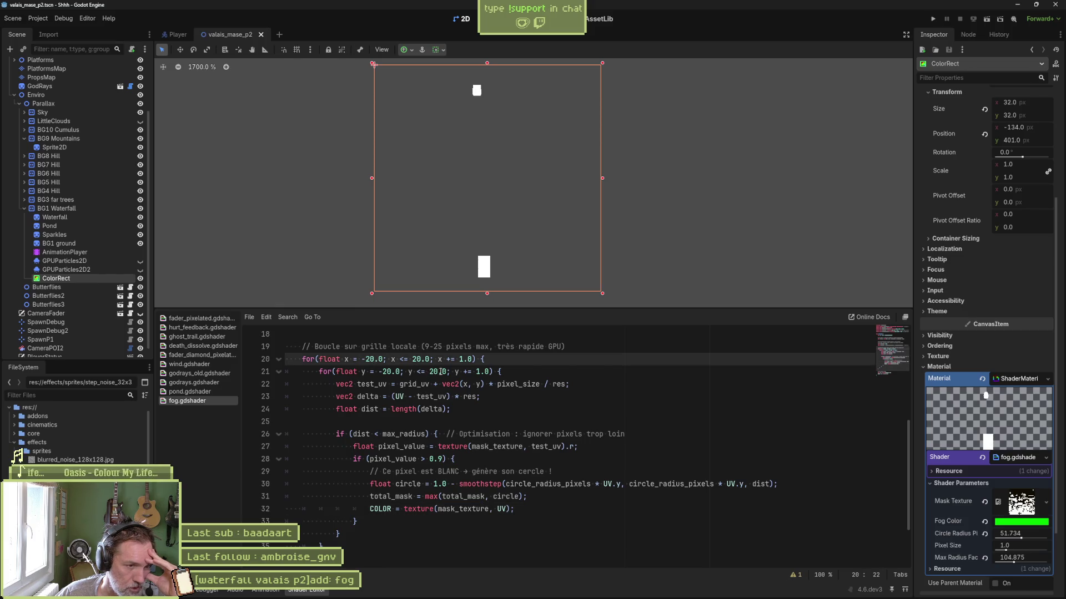
key(BackSpace)
key(BackSpace)
text(32)
key(Right)
key(Right)
key(Right)
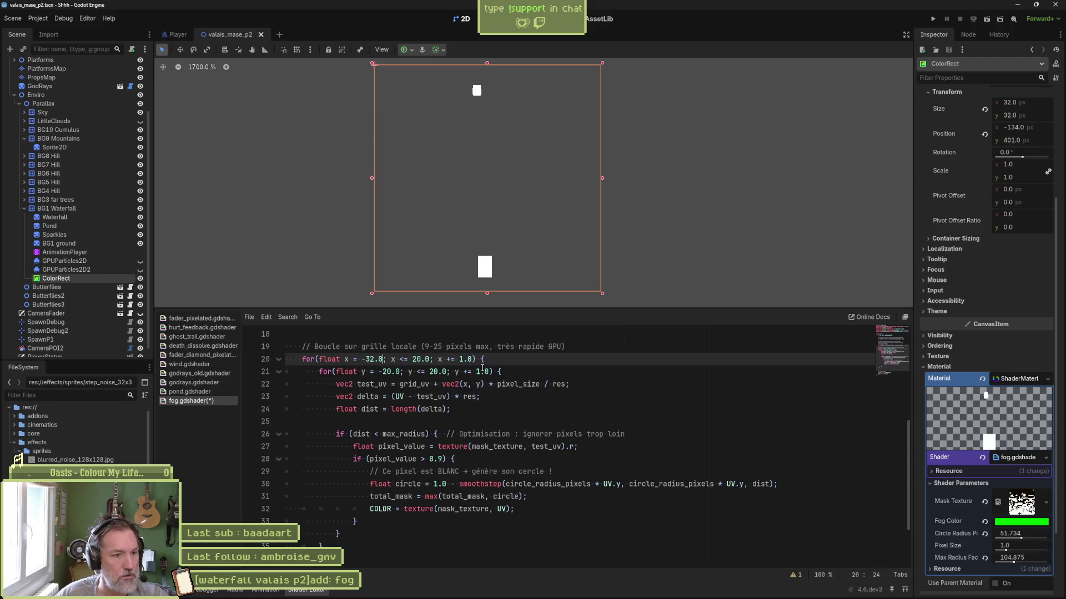
key(BackSpace)
key(BackSpace)
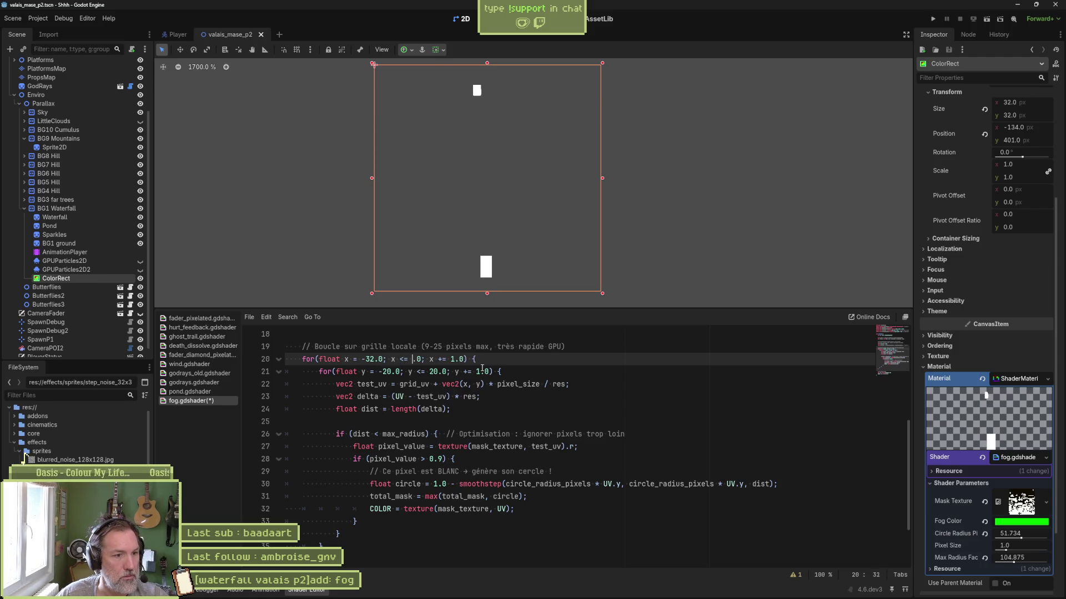
text(32)
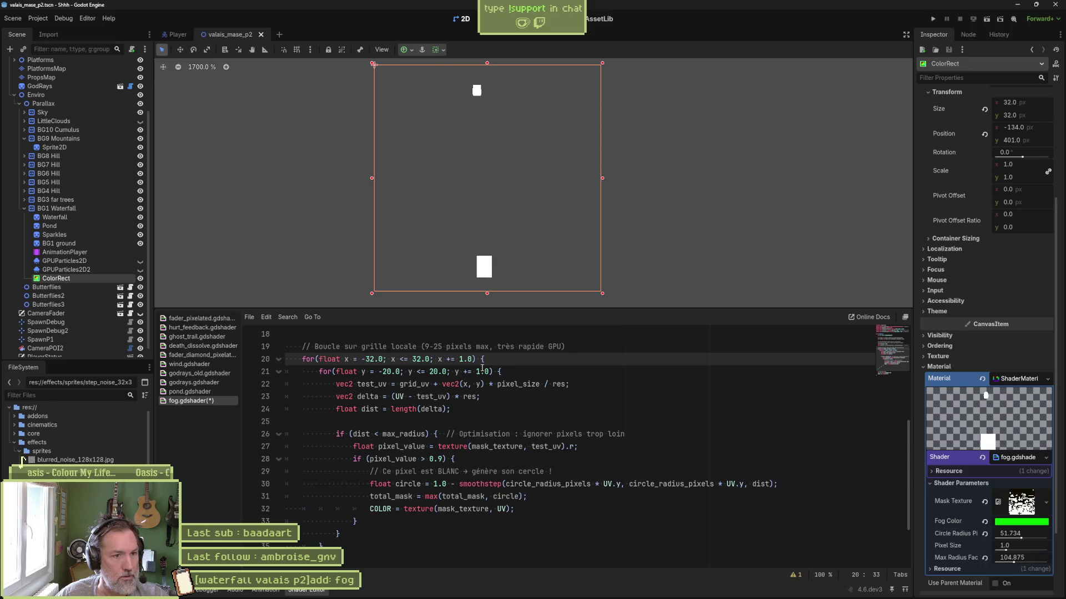
text(0)
key(Left)
key(Left)
key(Left)
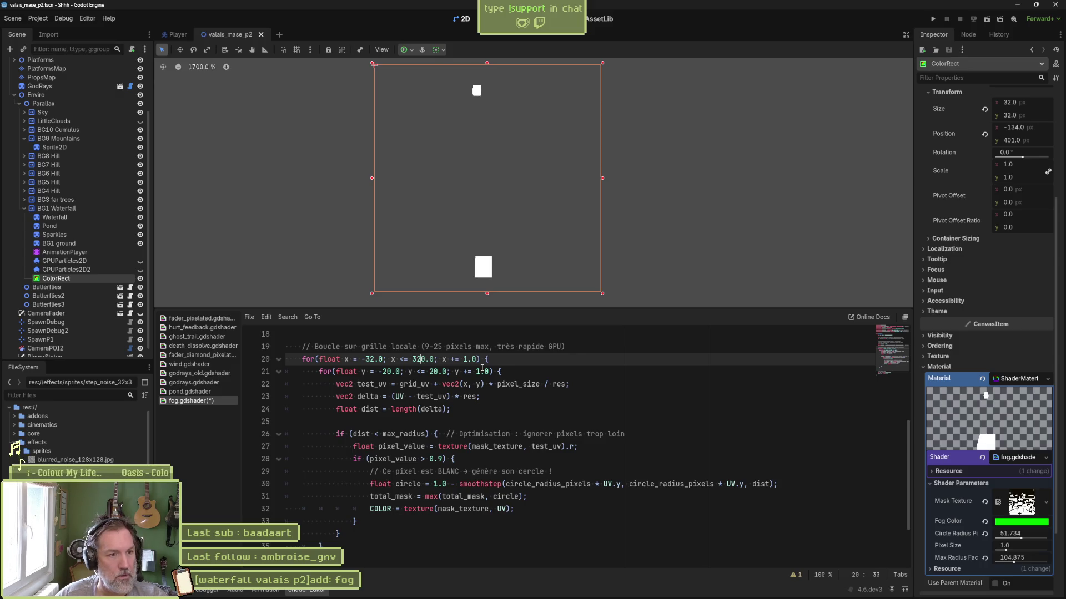
key(Left)
key(Left)
text(0)
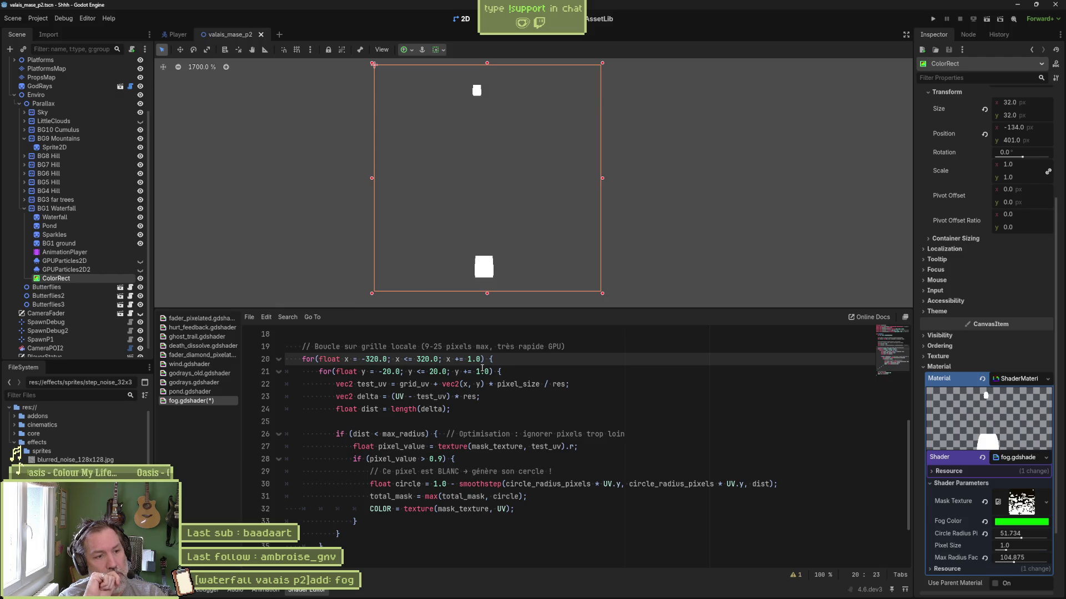
key(Down)
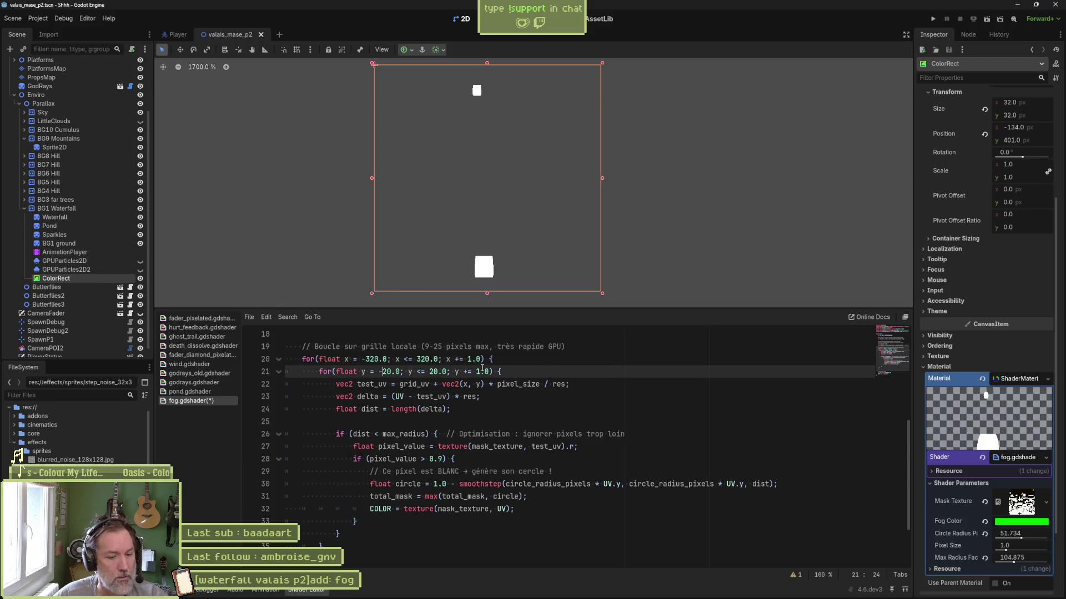
key(Right)
text(3)
key(Right)
key(Right)
key(Right)
key(Right)
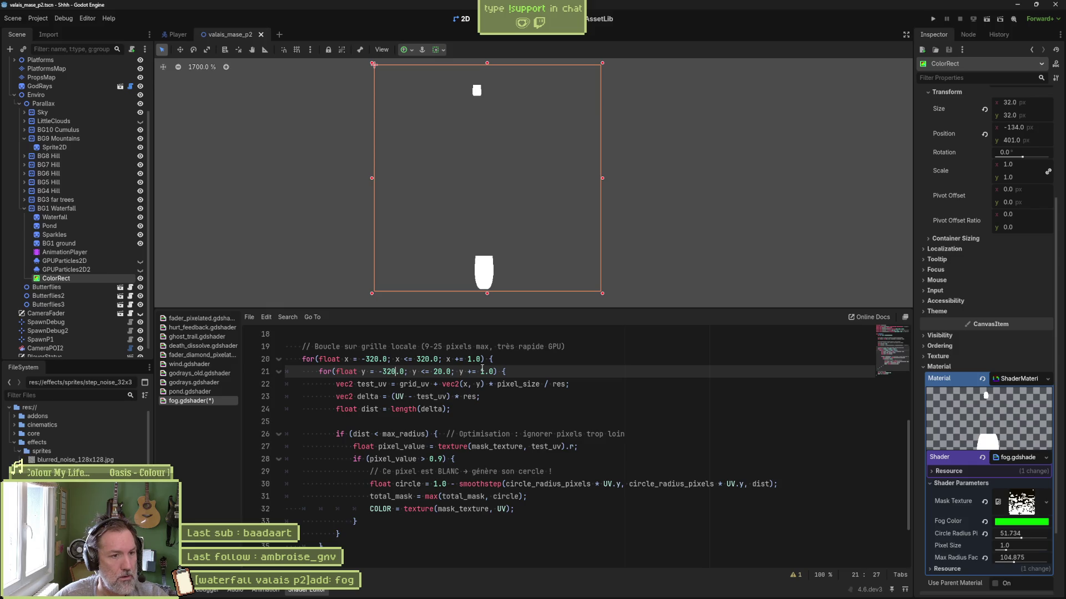
key(Right)
key(Right)
key(Right)
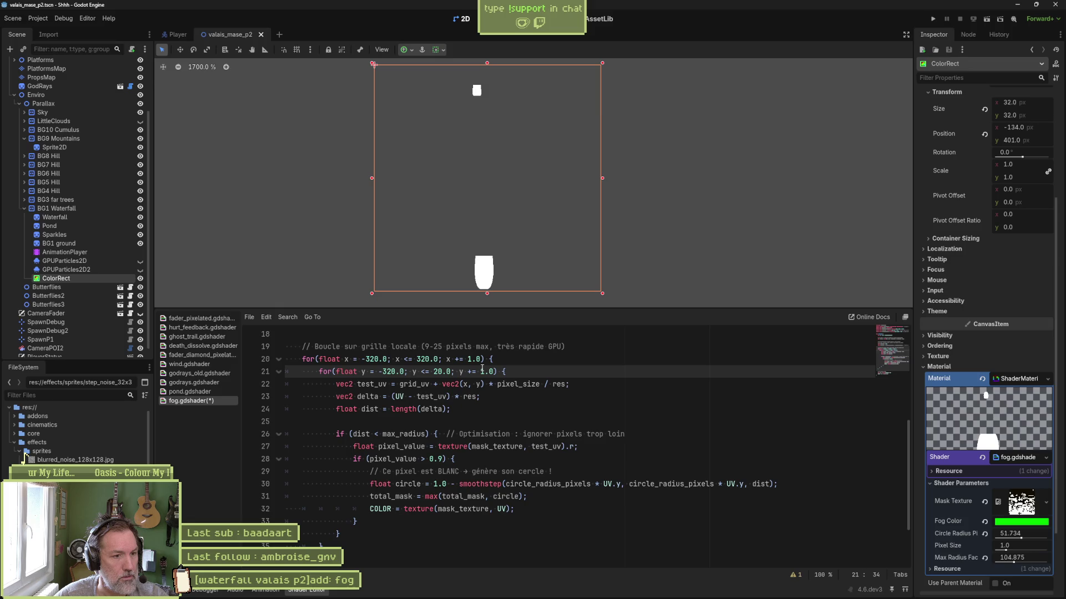
key(Right)
key(Right)
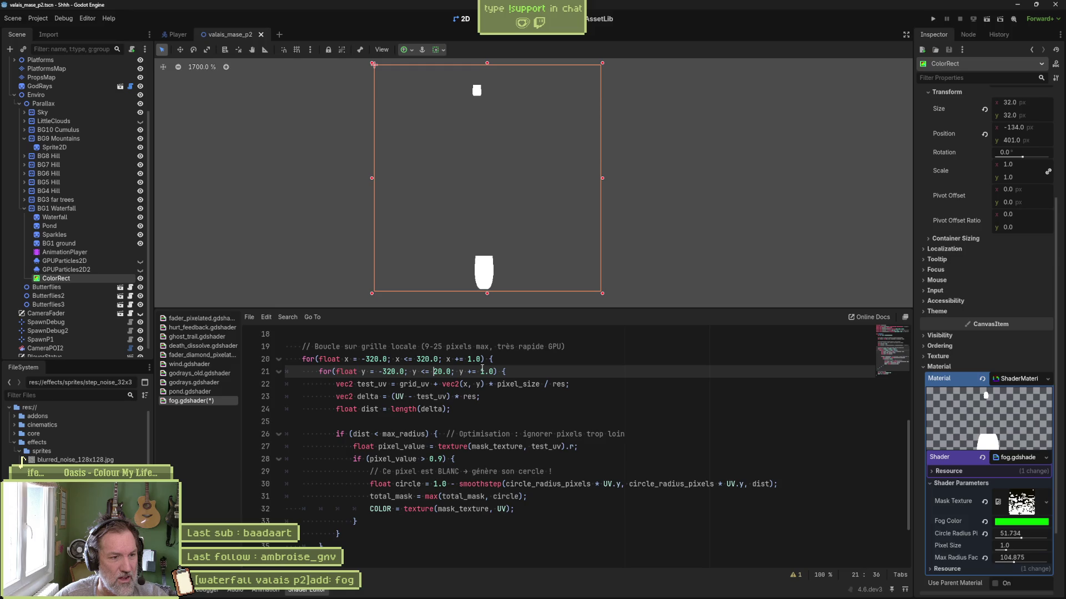
text(3)
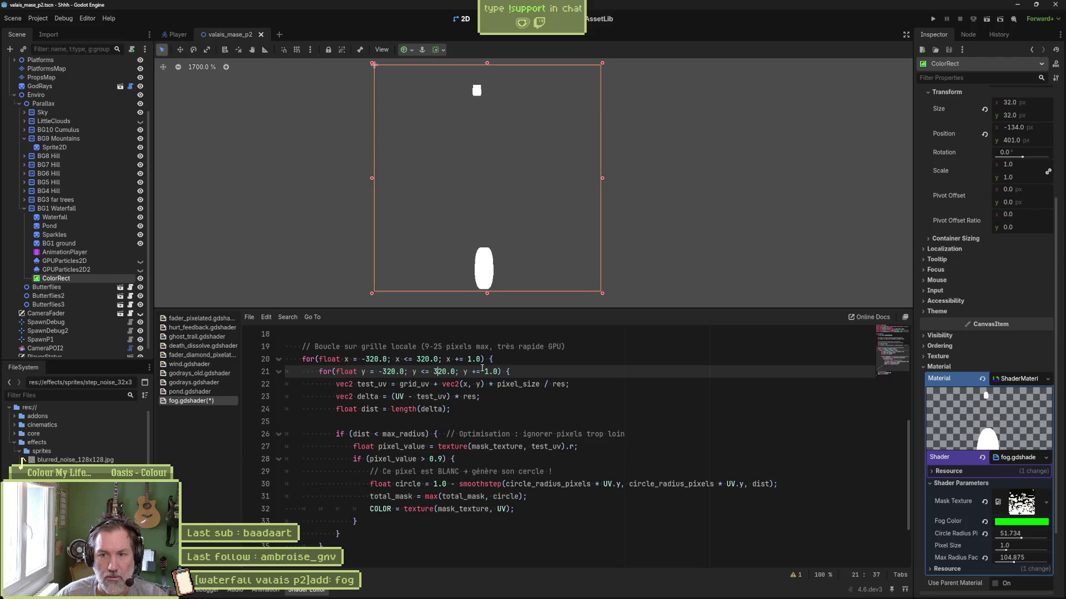
Set both the x and y loops to run from -1.0 to 1.0 and save the shader.
key(ctrl+z)
key(ctrl+z)
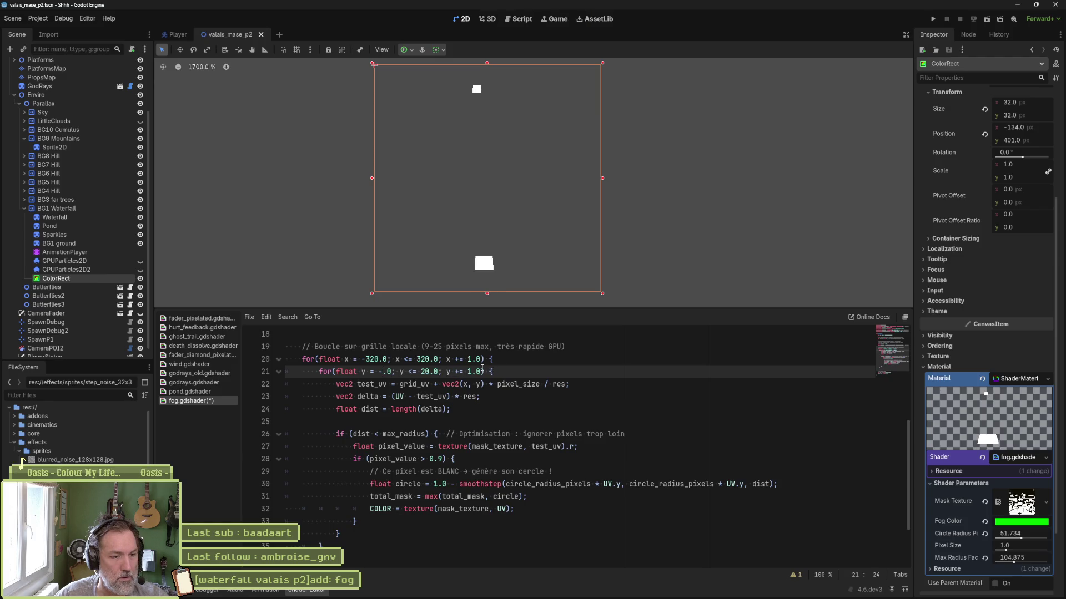
text(1)
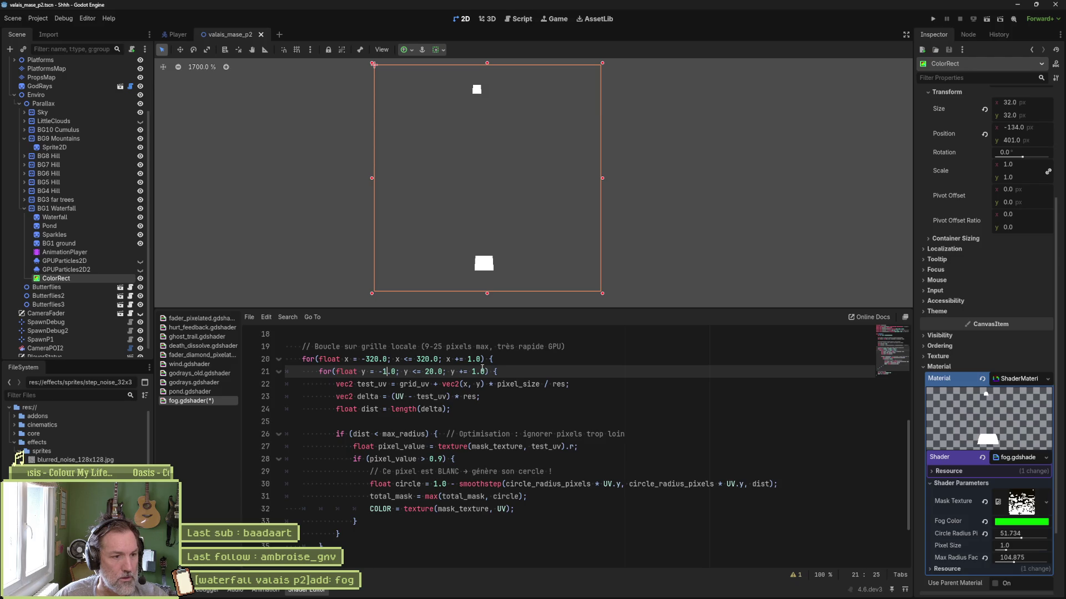
key(Up)
key(ctrl+shift+Left)
key(ctrl+shift+Left)
text(-1.0)
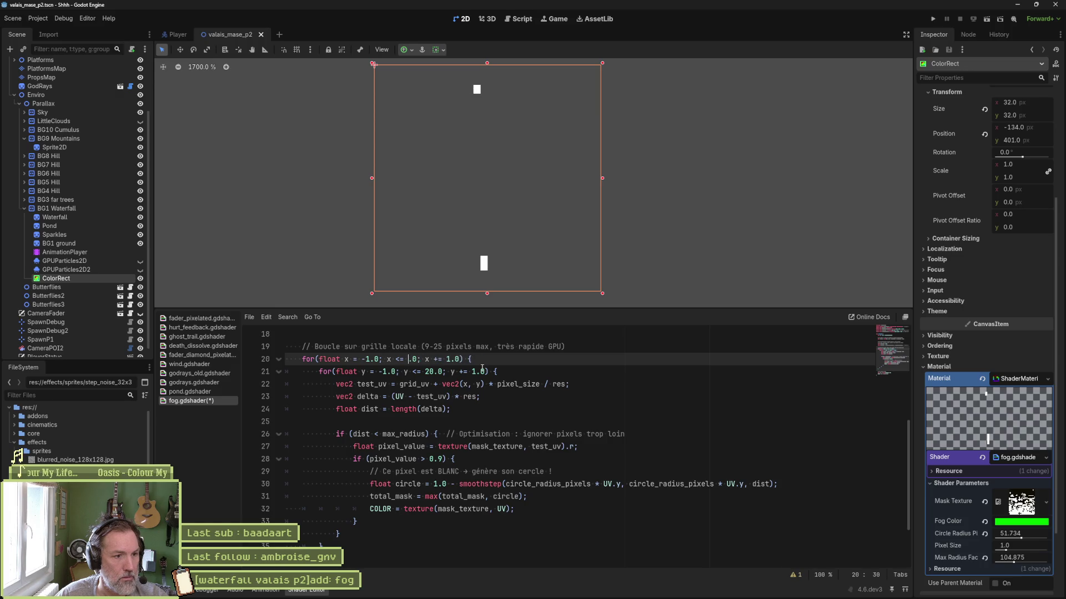
key(ctrl+Right)
key(ctrl+Right)
key(ctrl+shift+Right)
text(1.0)
key(Down)
key(Delete)
key(Delete)
text(1)
key(ctrl+s)
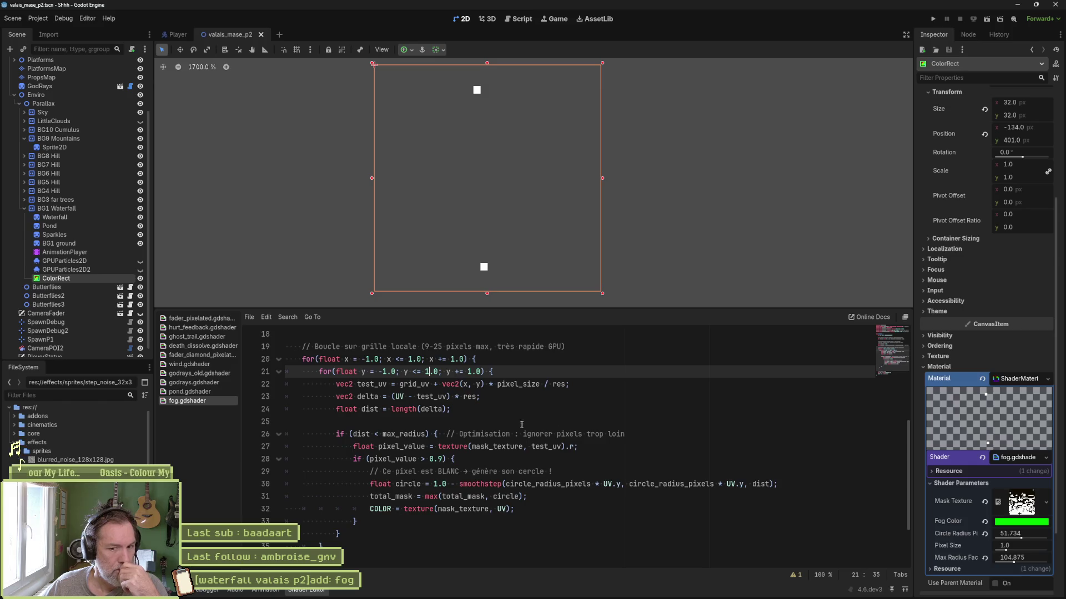
Set the Shader Parameters Pixel Size to 0.5 and Circle Radius to 21.089.
mouse_move(1006, 552)
mouse_down()
mouse_move(1052, 552)
mouse_move(927, 538)
mouse_up()
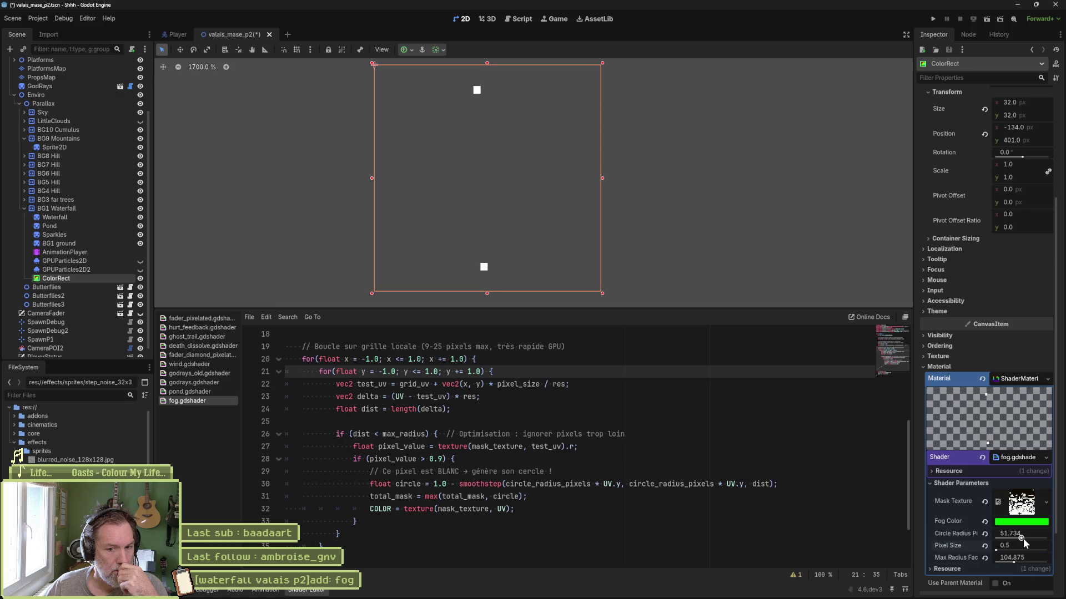
drag(1021, 537, 975, 533)
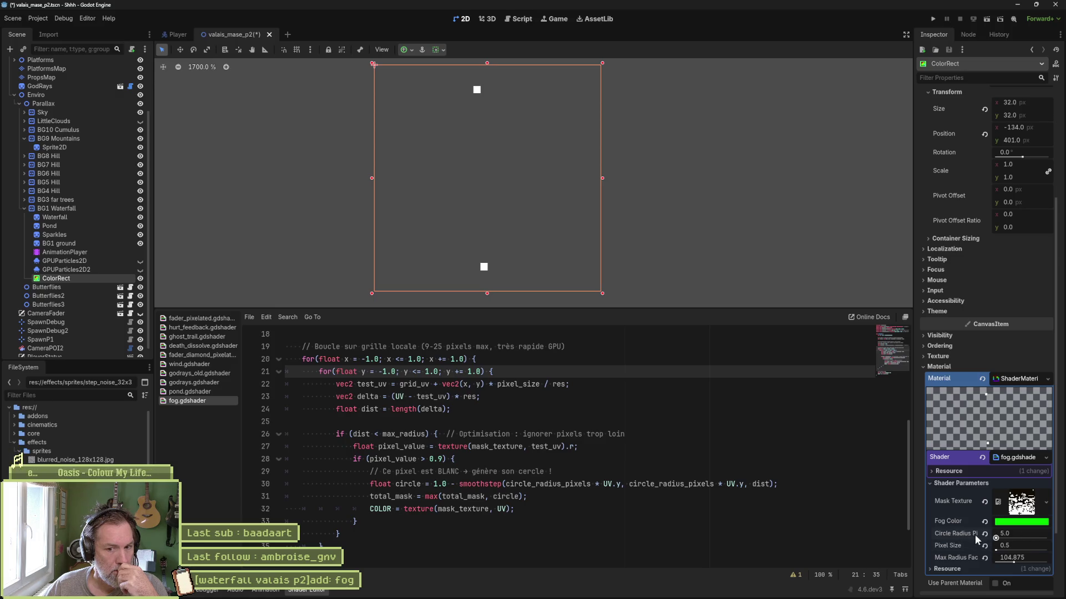
drag(1011, 542, 1004, 556)
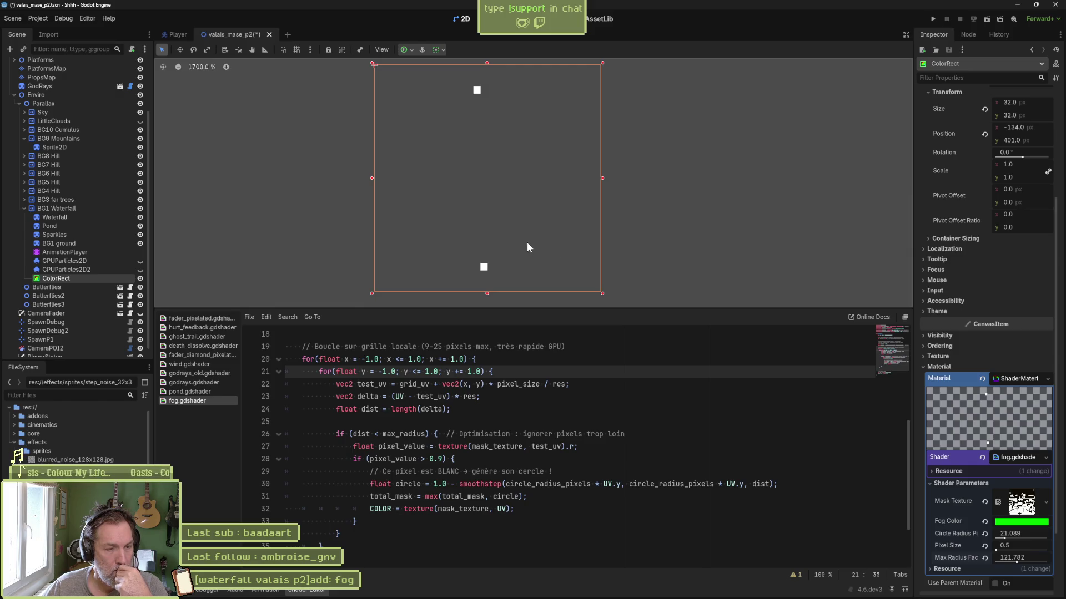
Drag the fog ColorRect up onto the rocks beside the waterfall, ending near position 32, 316.
scroll(483, 269, up, 3)
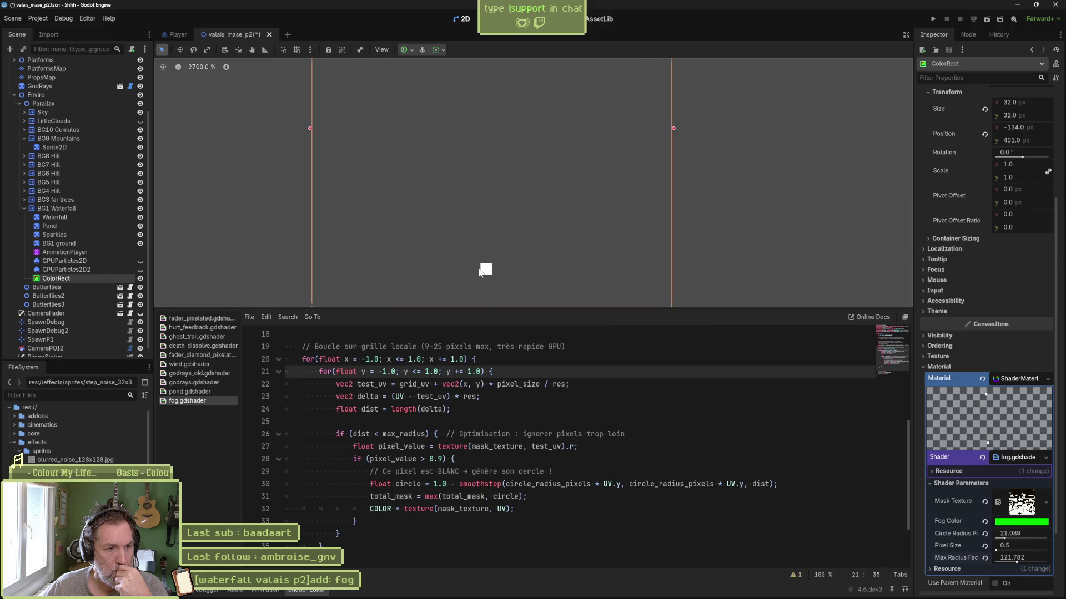
scroll(477, 261, down, 9)
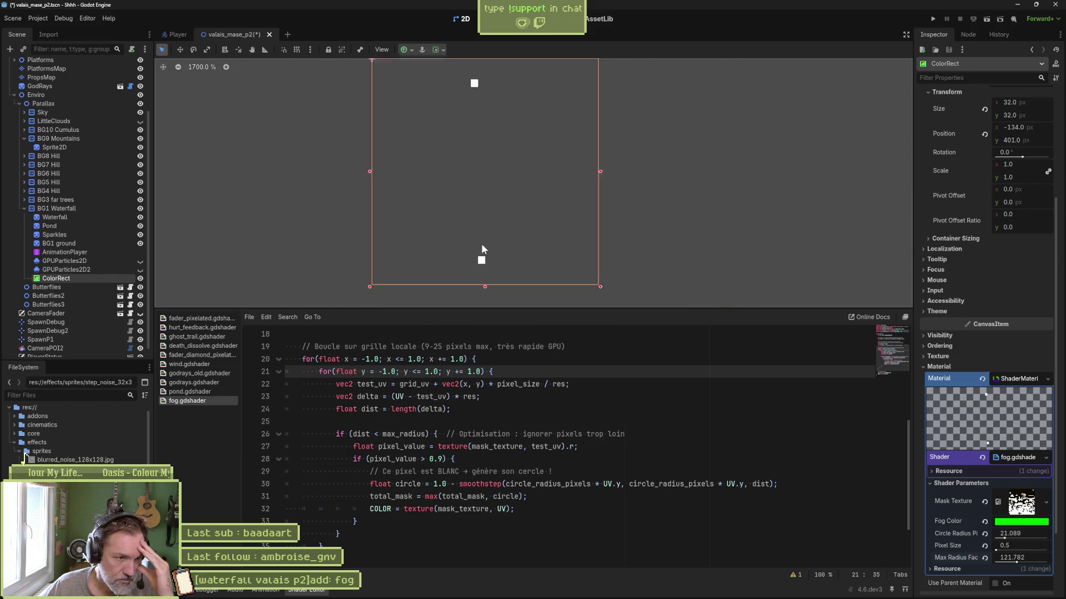
scroll(565, 225, up, 1)
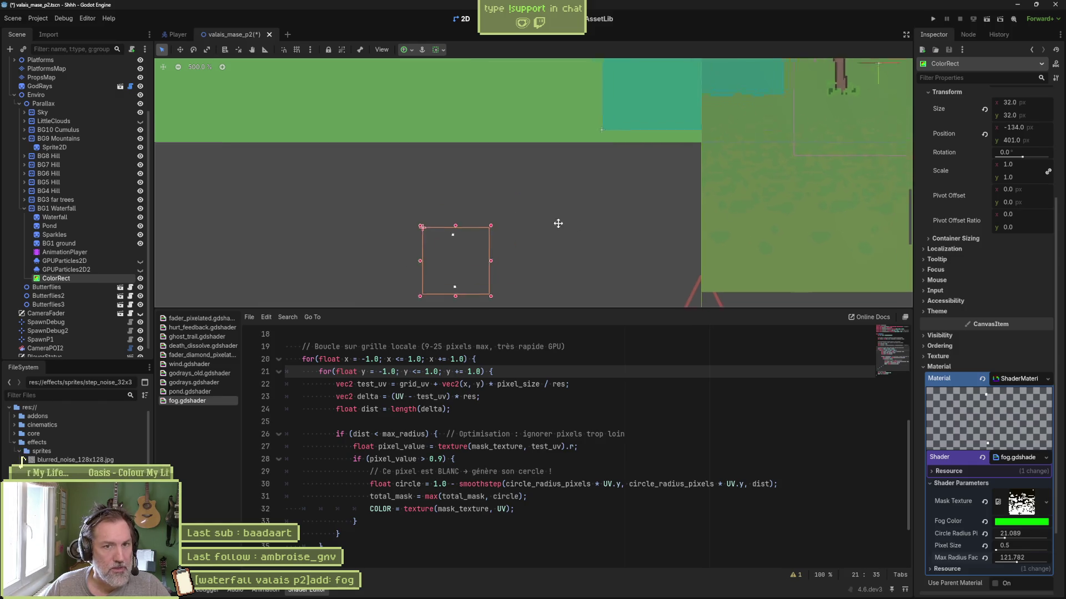
mouse_move(441, 289)
mouse_down()
mouse_move(672, 168)
mouse_move(801, 129)
mouse_move(812, 97)
mouse_up()
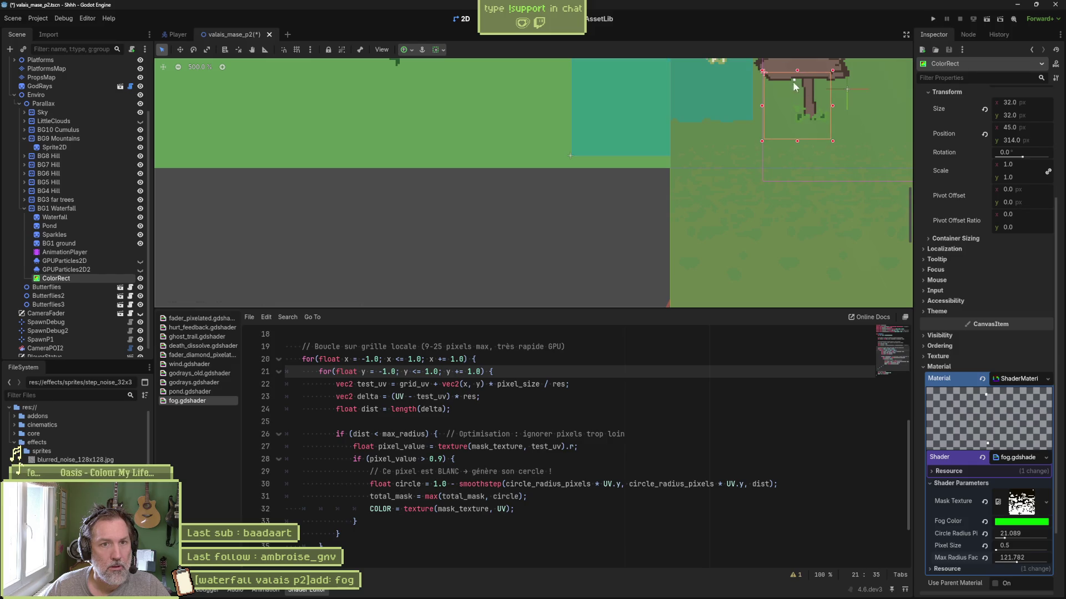
scroll(795, 84, up, 5)
drag(753, 165, 743, 165)
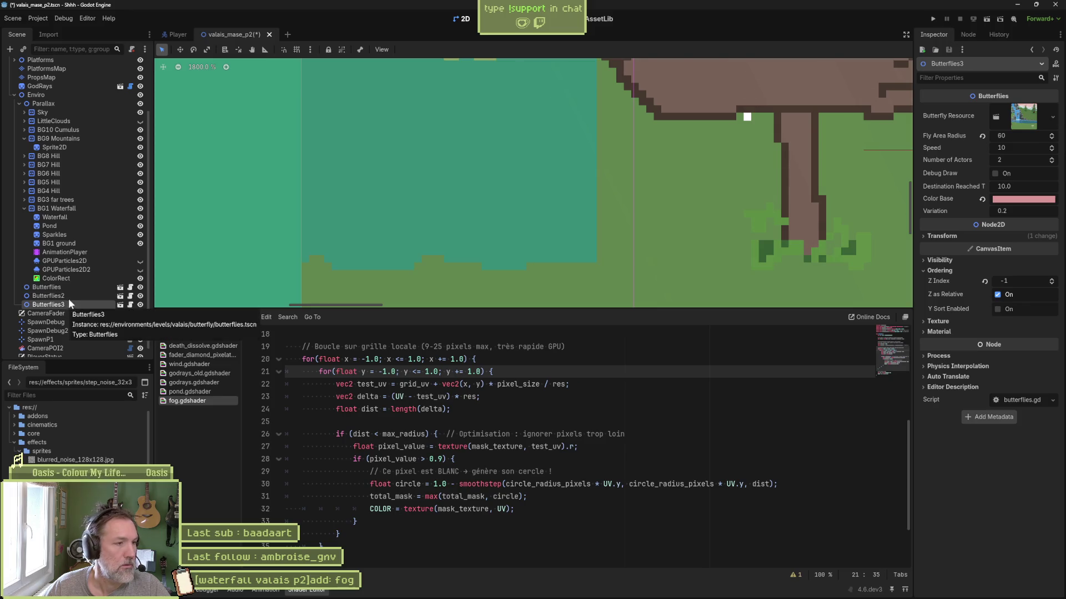
click(75, 278)
key(w)
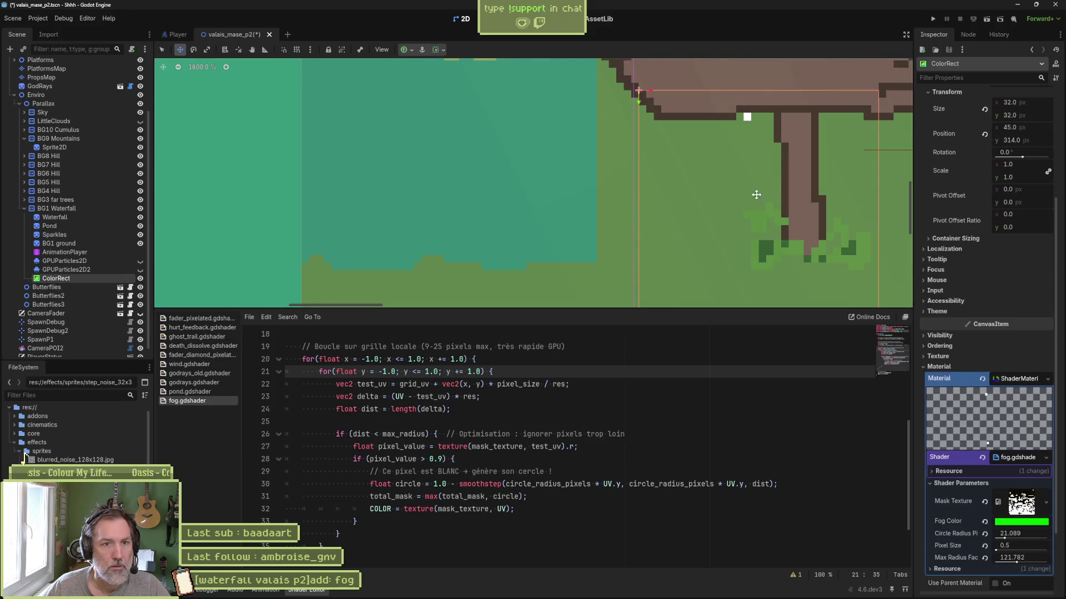
drag(705, 165, 697, 166)
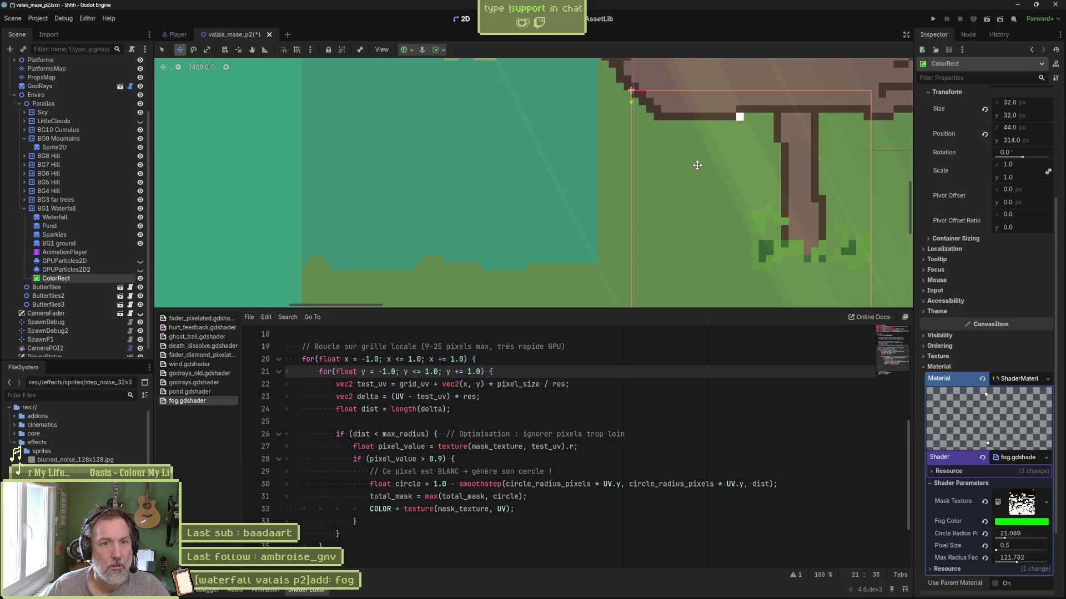
scroll(700, 163, down, 3)
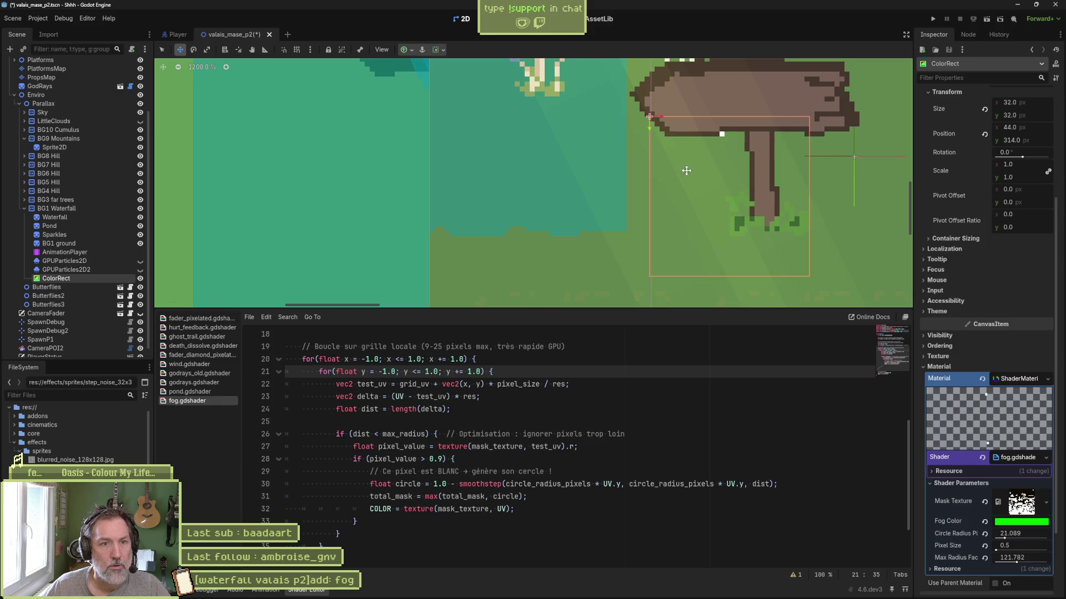
mouse_move(719, 165)
mouse_down()
mouse_move(572, 180)
mouse_move(472, 127)
mouse_move(487, 174)
mouse_move(509, 110)
mouse_move(554, 138)
mouse_move(617, 251)
mouse_move(644, 222)
mouse_move(777, 145)
mouse_move(866, 164)
mouse_move(601, 187)
mouse_move(694, 157)
mouse_move(720, 170)
mouse_up()
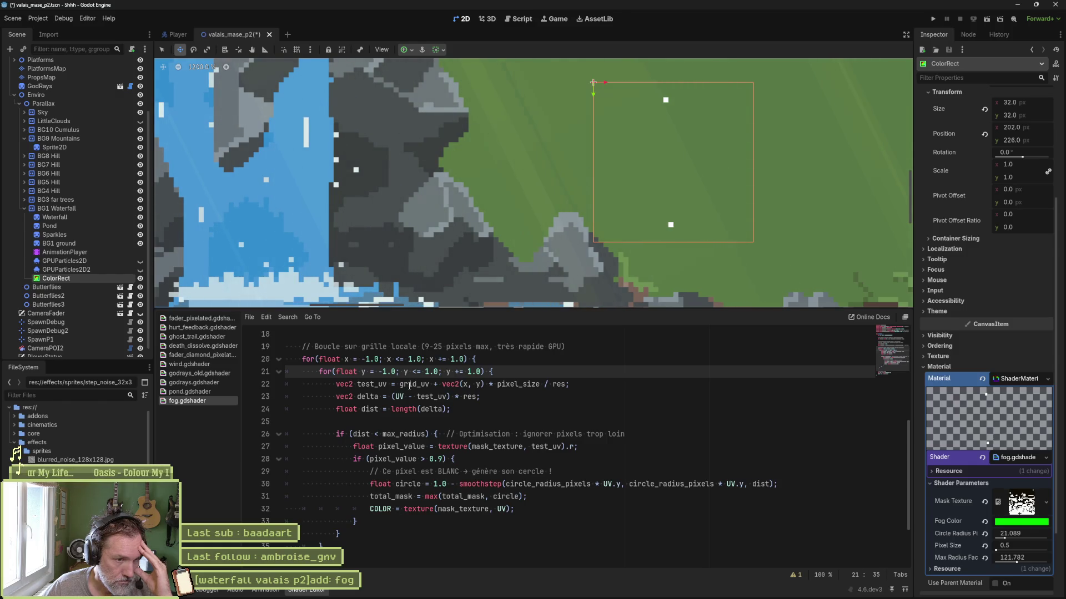
Duplicate the floor-based grid_uv snapping line in the sampling loop of fog.gdshader.
double_click(409, 385)
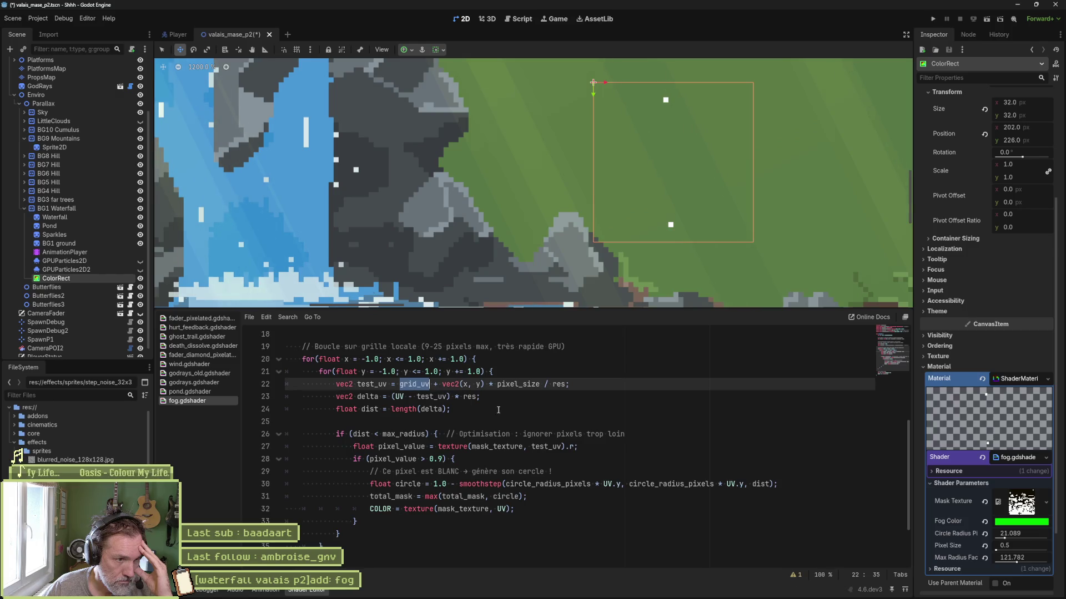
scroll(537, 422, up, 2)
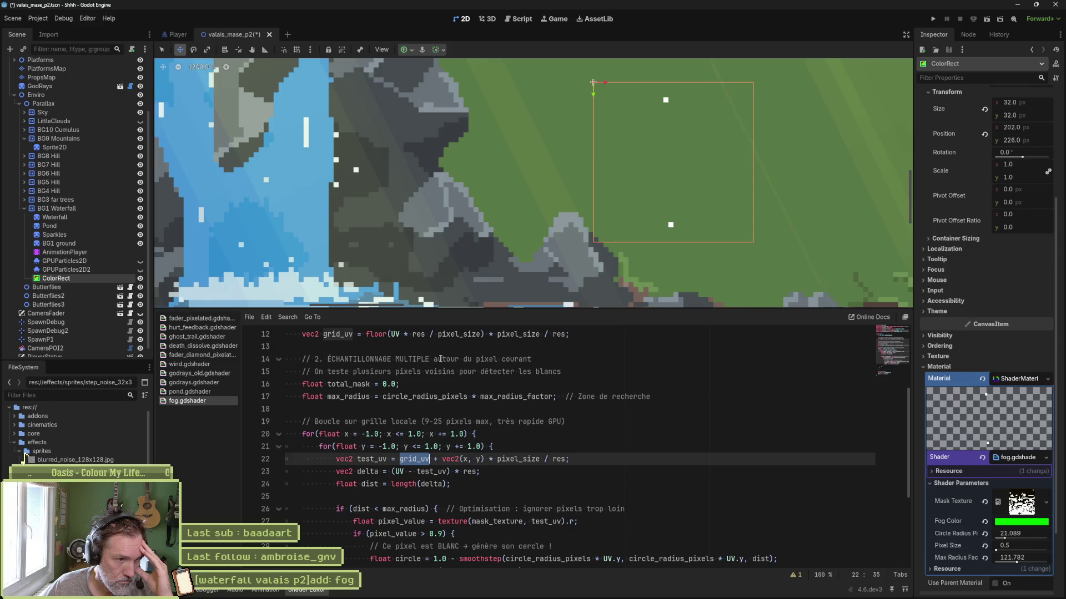
scroll(438, 365, up, 1)
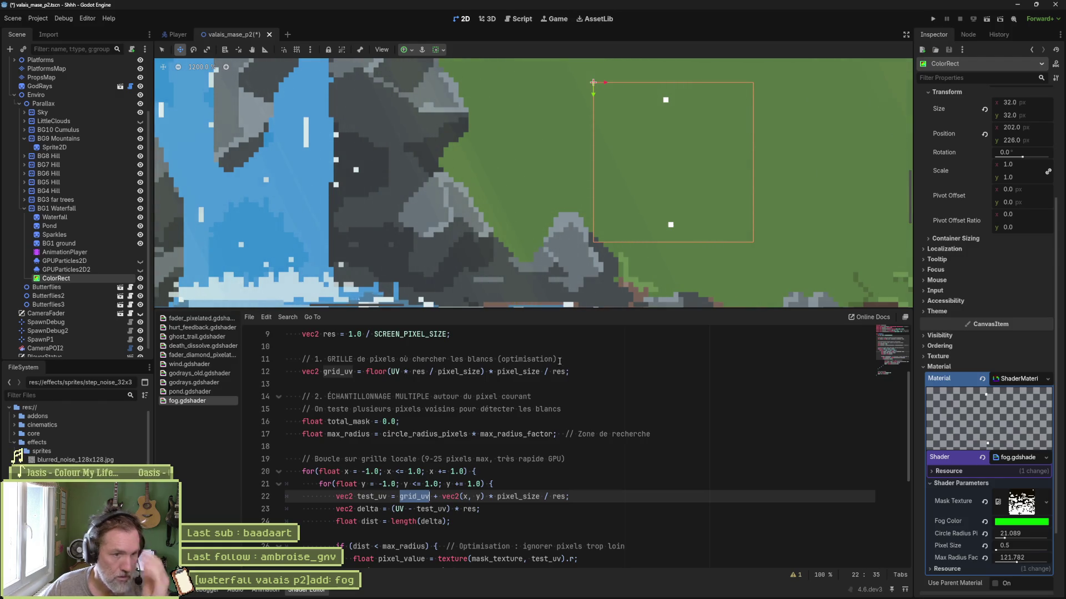
drag(285, 359, 579, 371)
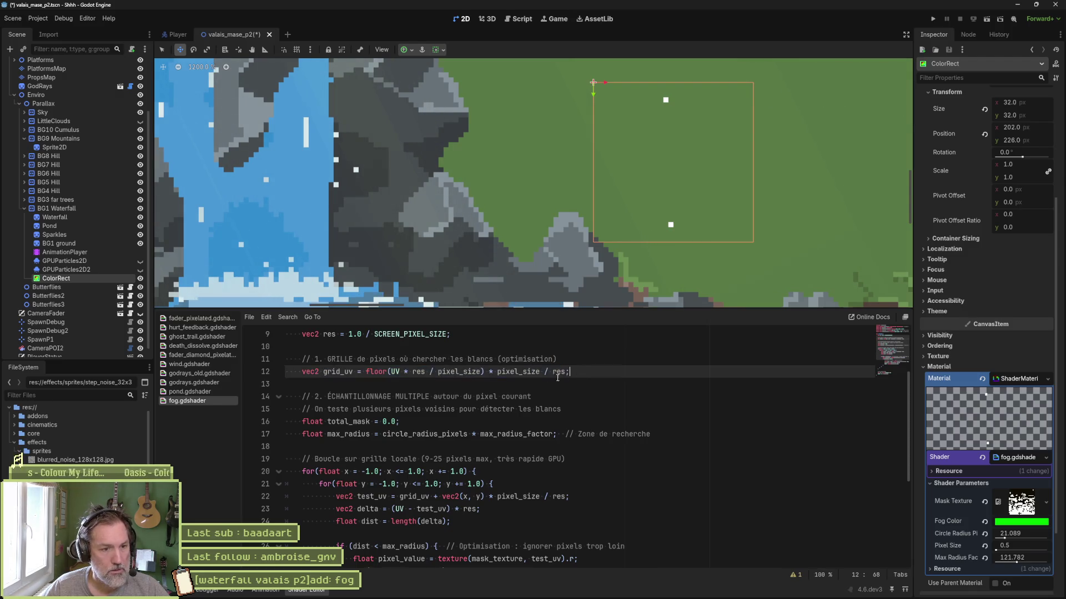
key(ctrl+shift+d)
Comment out the original line 12, change the copy to 'grid_uv = UV;', and save.
click(303, 372)
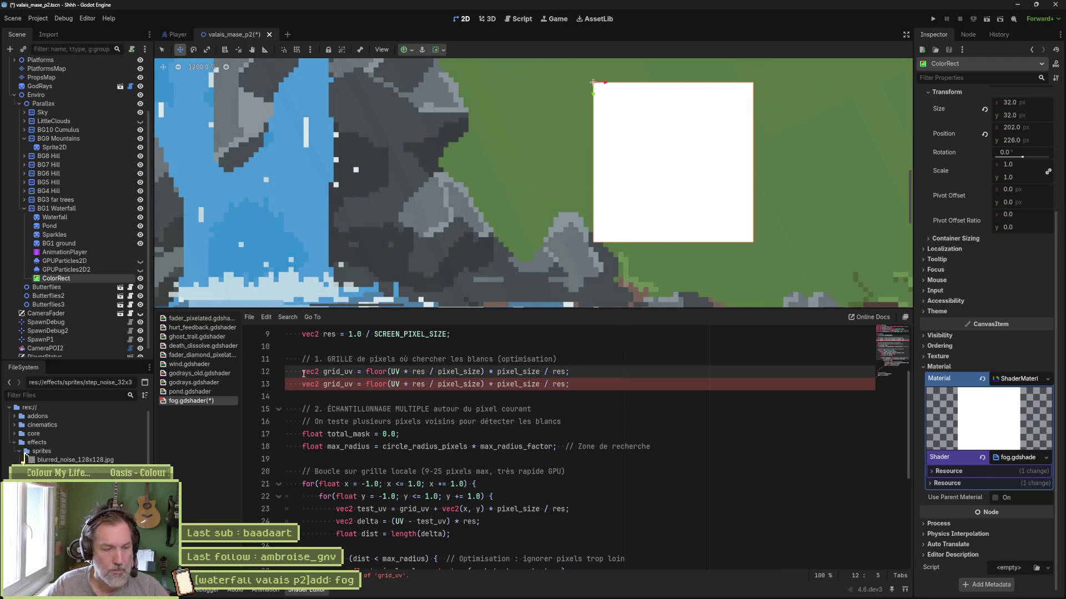
text(//)
drag(365, 384, 564, 384)
text(UV;)
key(ctrl+s)
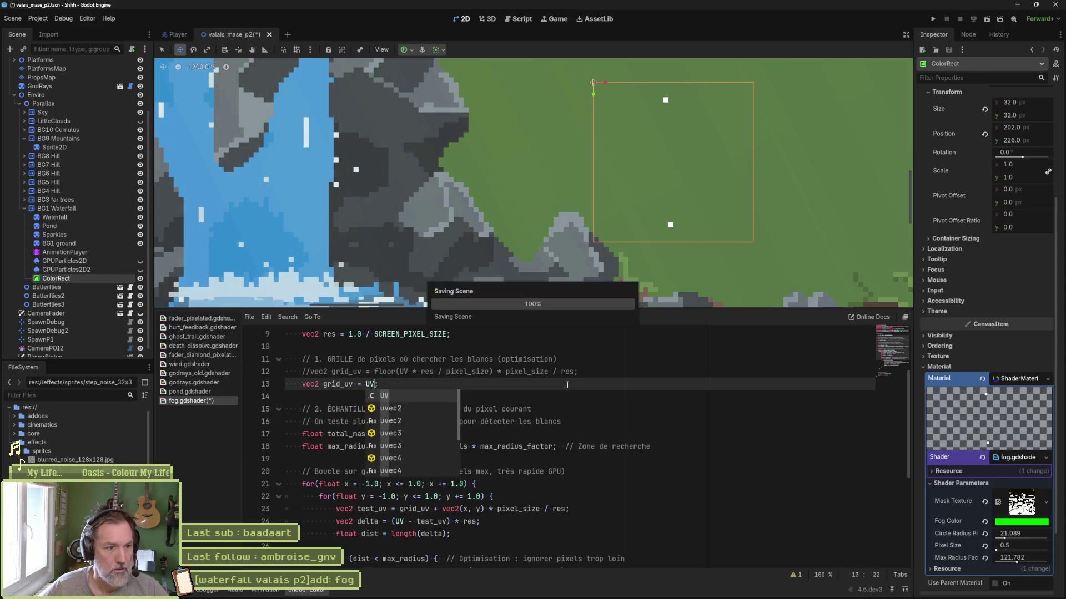
click(633, 406)
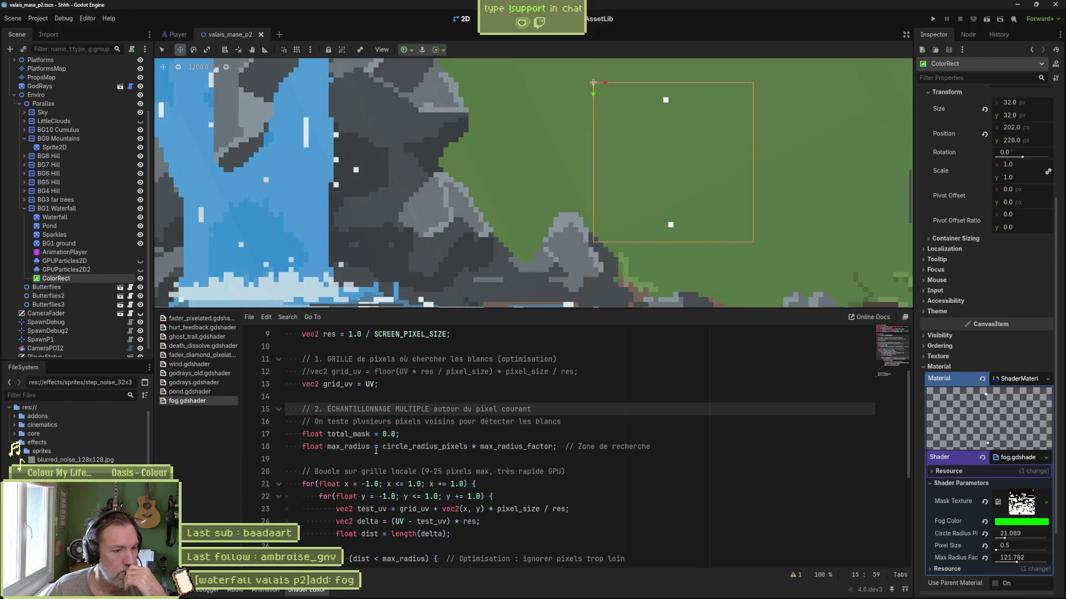
Set the Circle Radius Pixels shader parameter to 5, after trying 10.
double_click(352, 433)
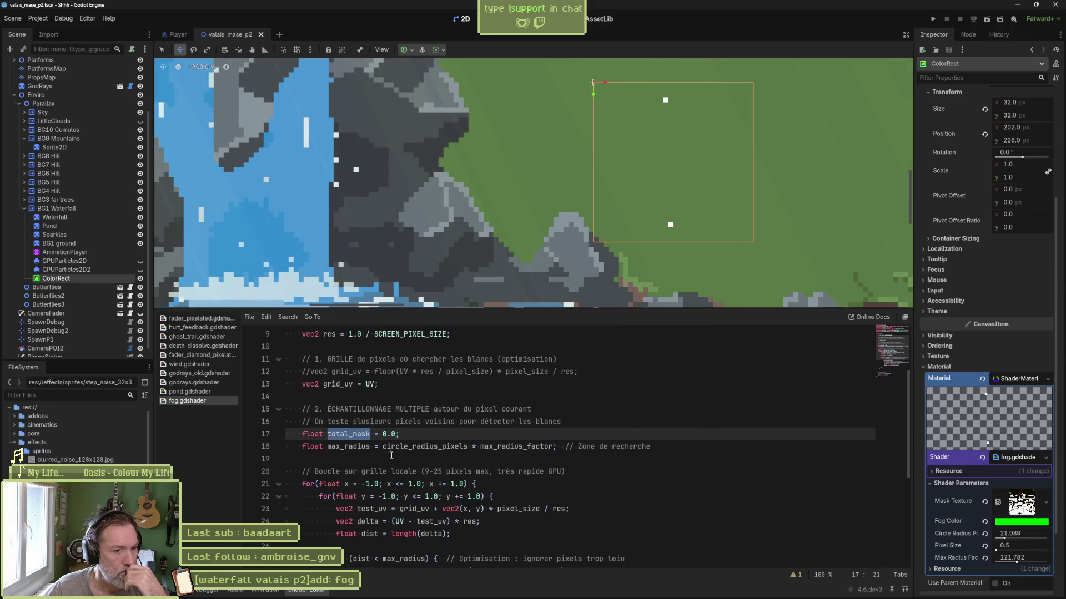
double_click(426, 447)
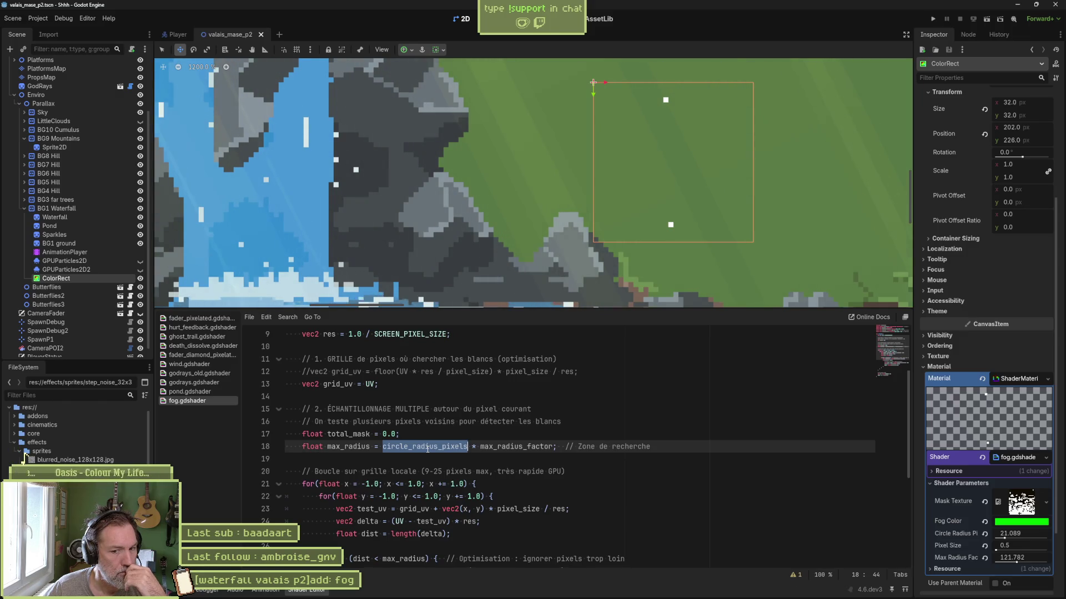
mouse_move(1027, 534)
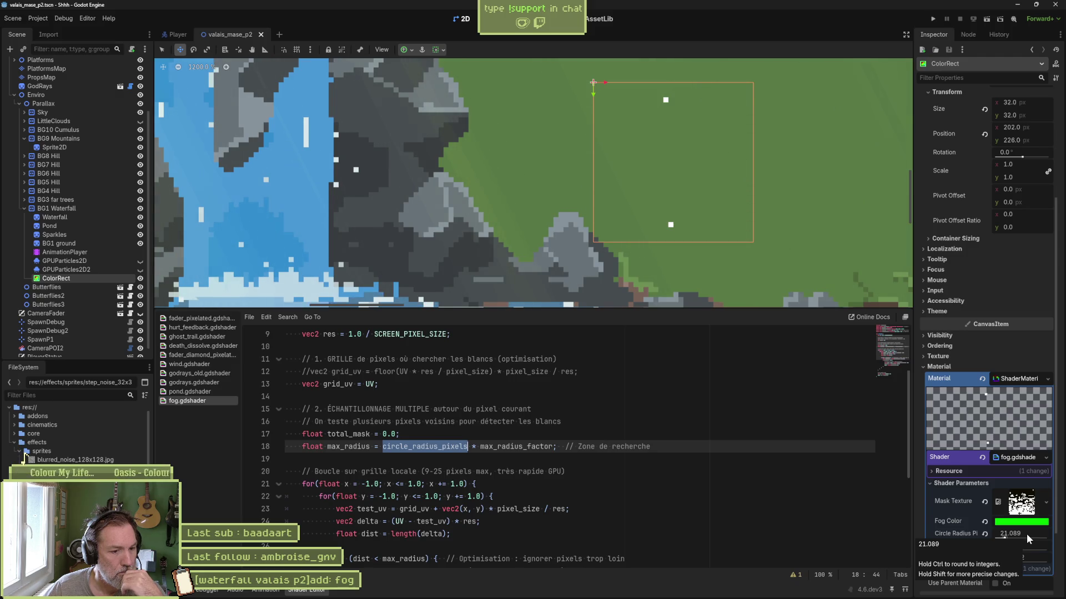
click(1026, 534)
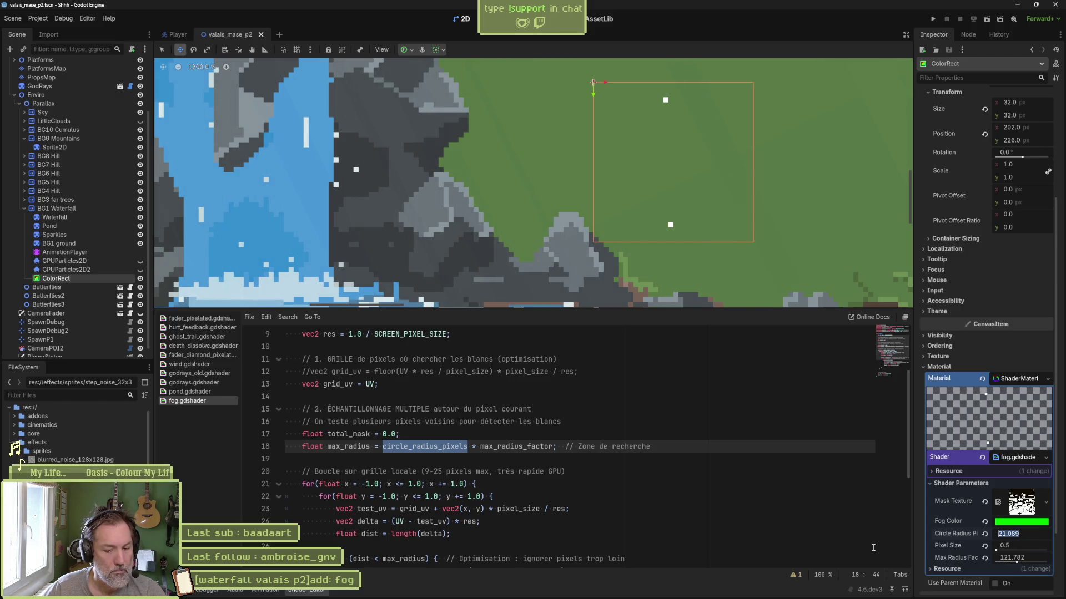
text(10)
key(Return)
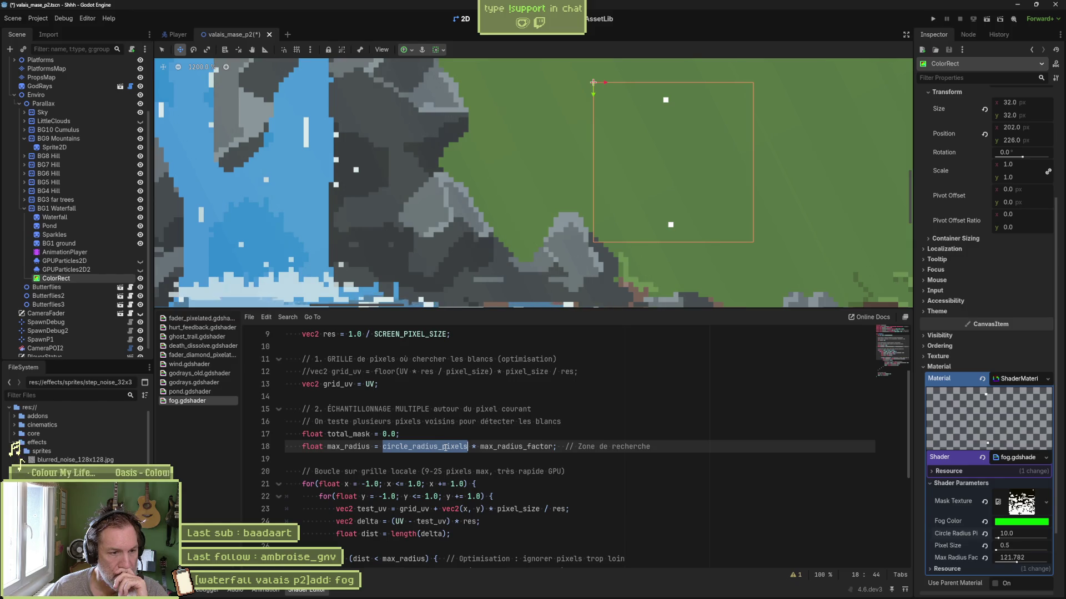
scroll(438, 445, up, 3)
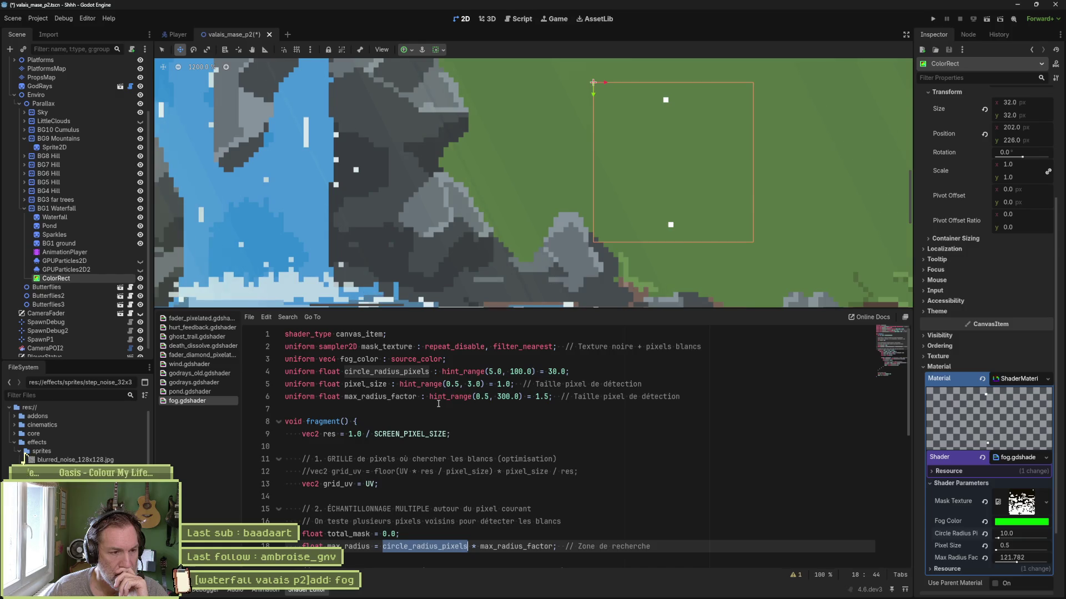
scroll(438, 404, down, 2)
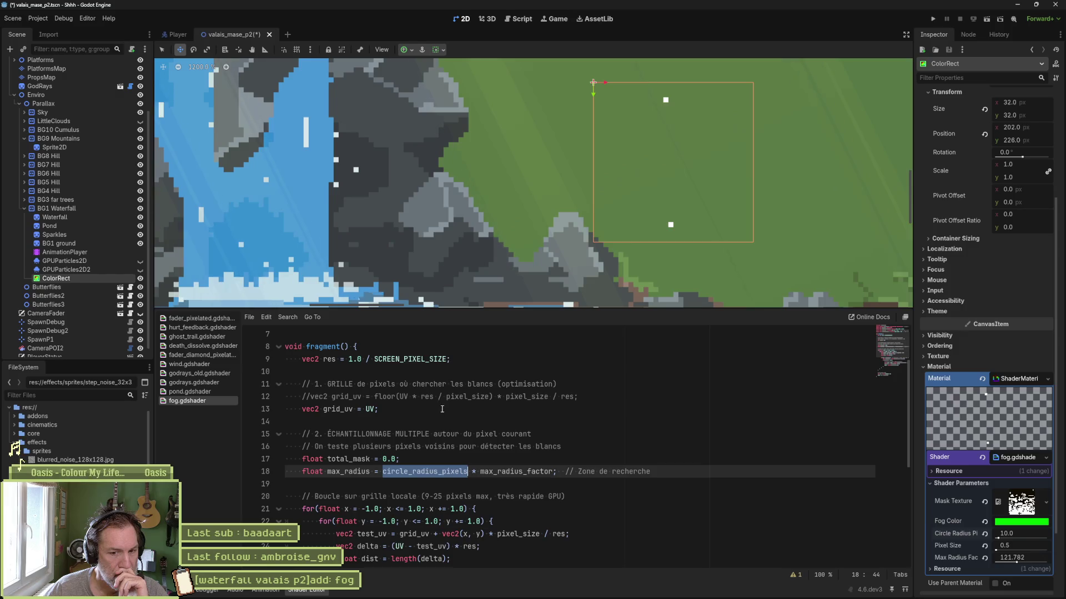
click(1017, 535)
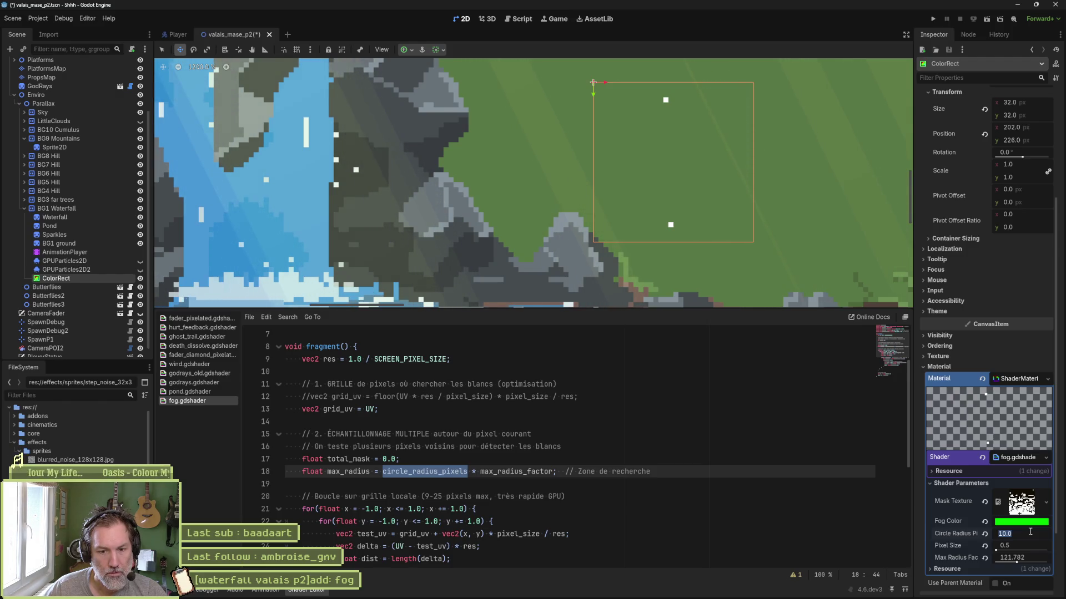
text(5)
key(Return)
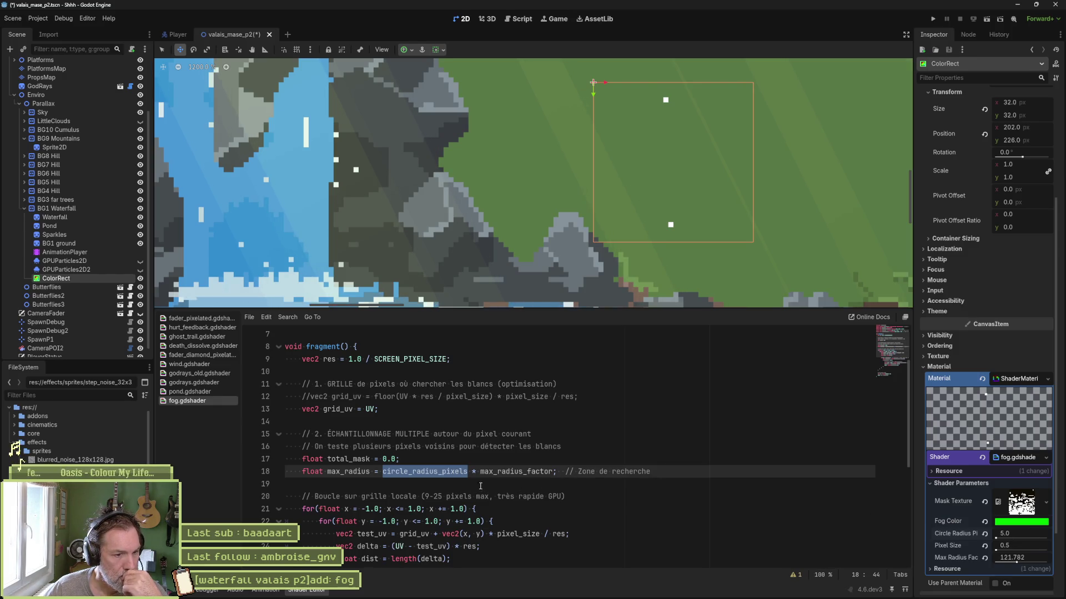
Set the Max Radius Factor shader parameter to 2.
double_click(506, 471)
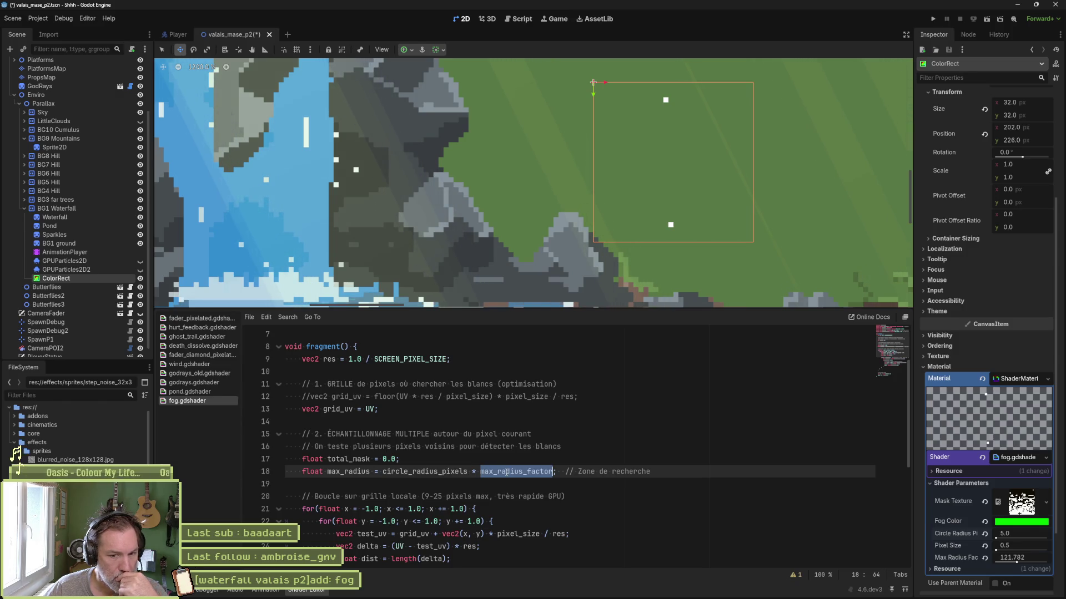
click(1036, 558)
text(2)
key(Return)
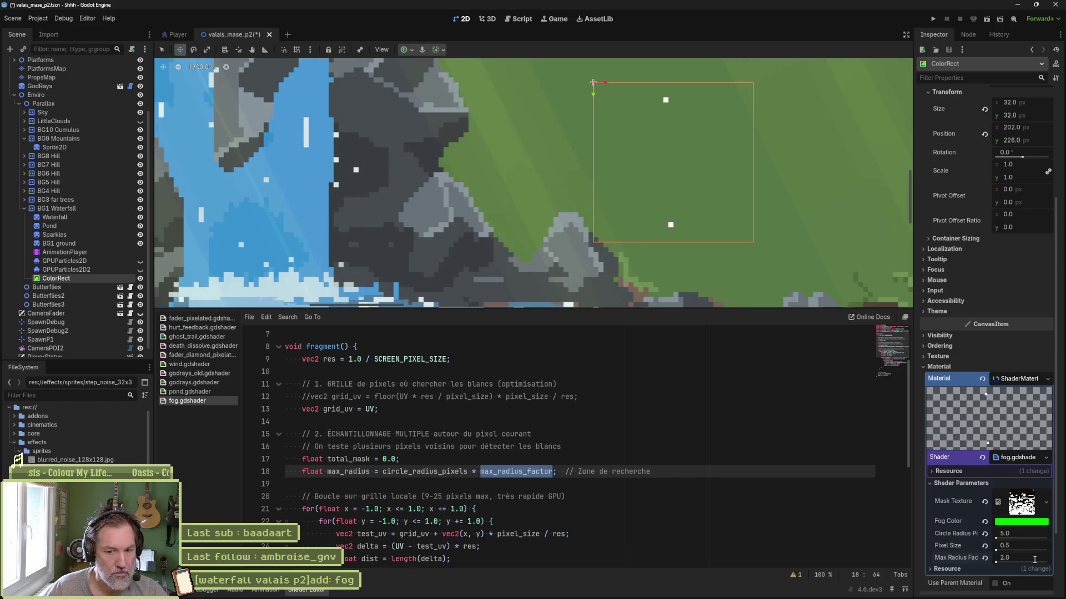
scroll(604, 490, up, 2)
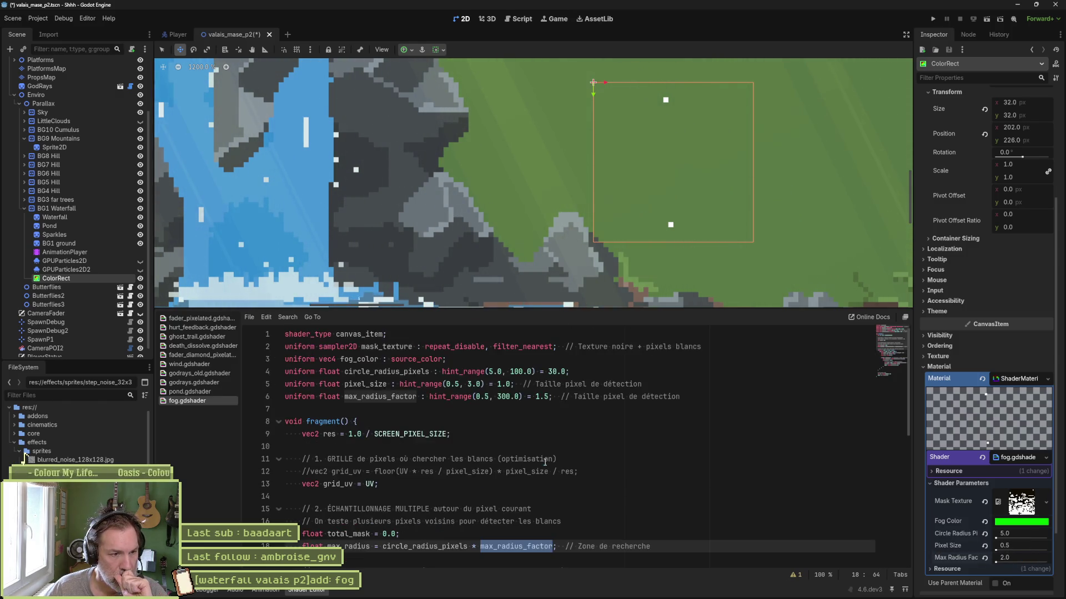